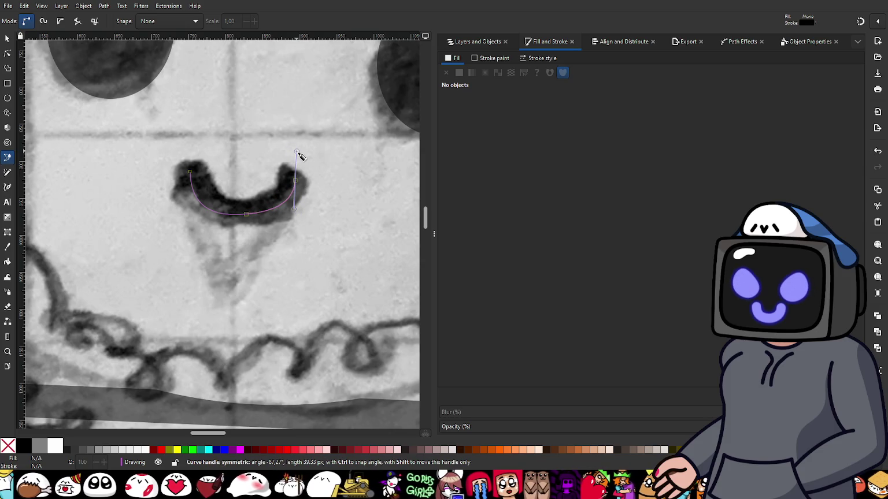
# - Finish the mouth curve and pull the left node's handle to start bending it
pyautogui.press('Return')
pyautogui.press('n')
pyautogui.moveTo(179, 155); pyautogui.dragTo(219, 192)
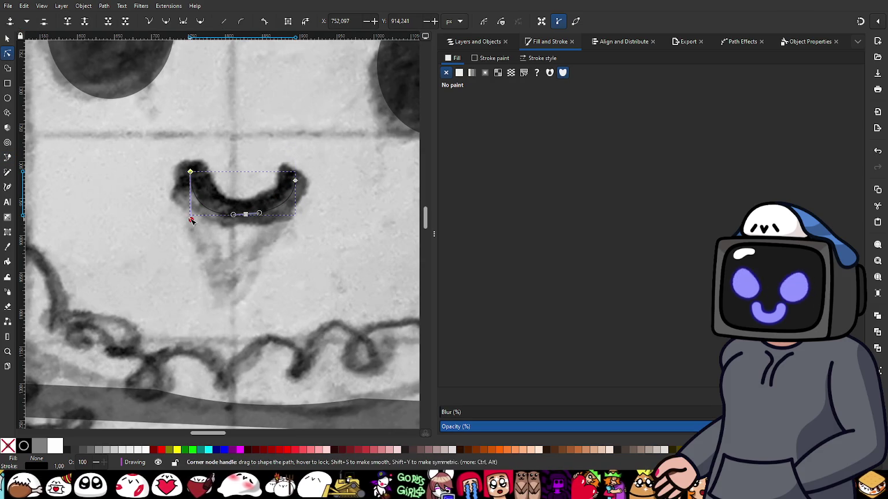
pyautogui.moveTo(191, 220)
pyautogui.mouseDown()
pyautogui.moveTo(183, 204)
pyautogui.moveTo(264, 232)
pyautogui.mouseUp()
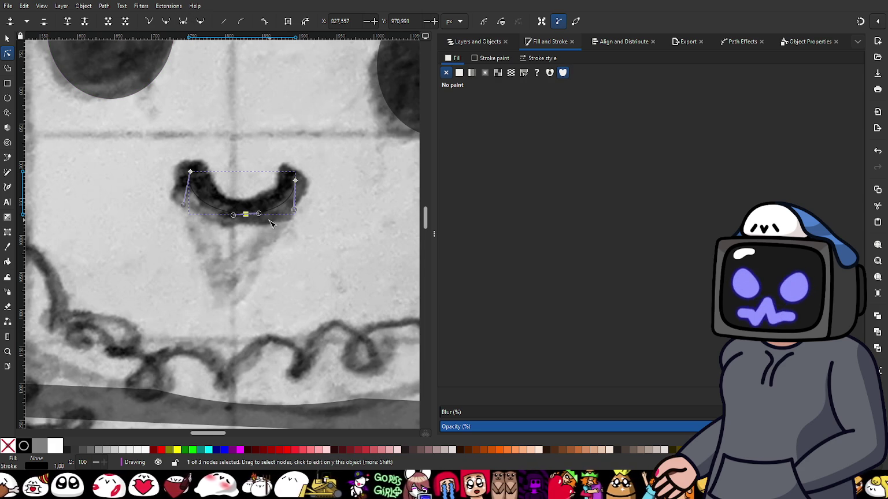
# - Widen the bottom handles, raise both end nodes, and nudge nodes to fit the sketched smile
pyautogui.keyDown('ctrl'); pyautogui.scroll(1, 269, 219); pyautogui.keyUp('ctrl')
pyautogui.moveTo(257, 213); pyautogui.dragTo(265, 214)
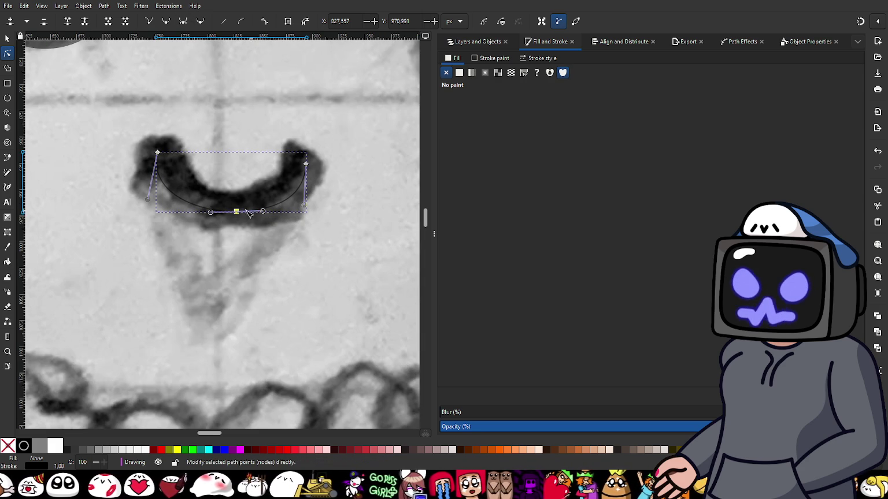
pyautogui.moveTo(158, 152); pyautogui.dragTo(158, 140)
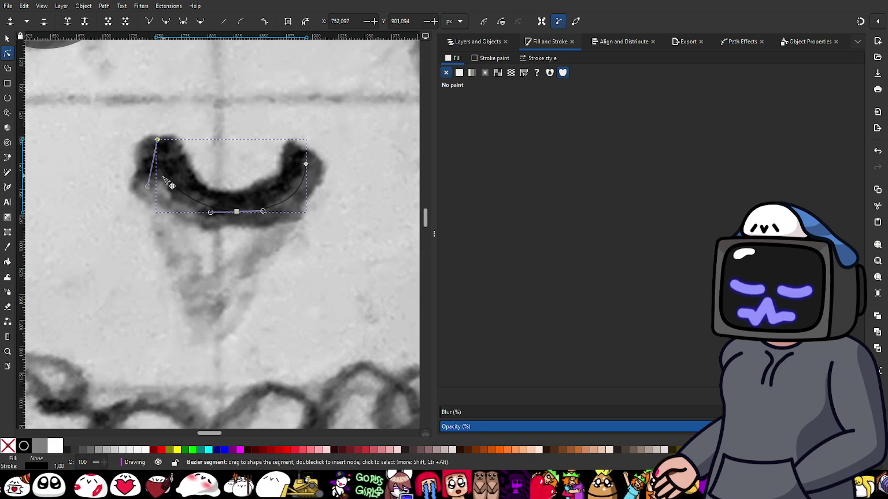
pyautogui.moveTo(148, 186); pyautogui.dragTo(149, 198)
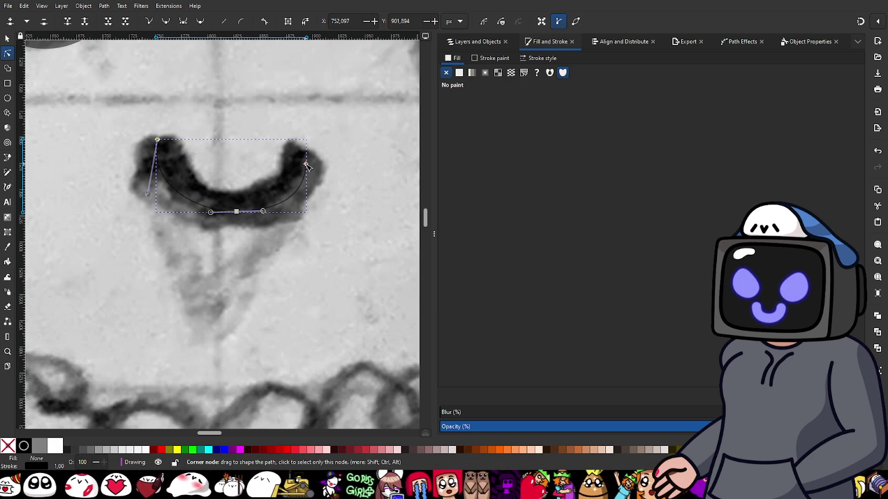
pyautogui.moveTo(306, 164); pyautogui.dragTo(307, 158)
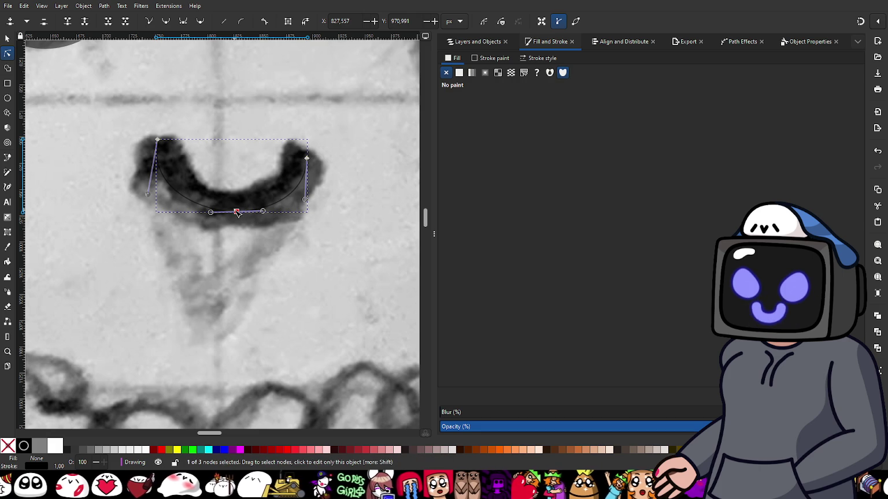
pyautogui.moveTo(237, 212); pyautogui.dragTo(261, 217)
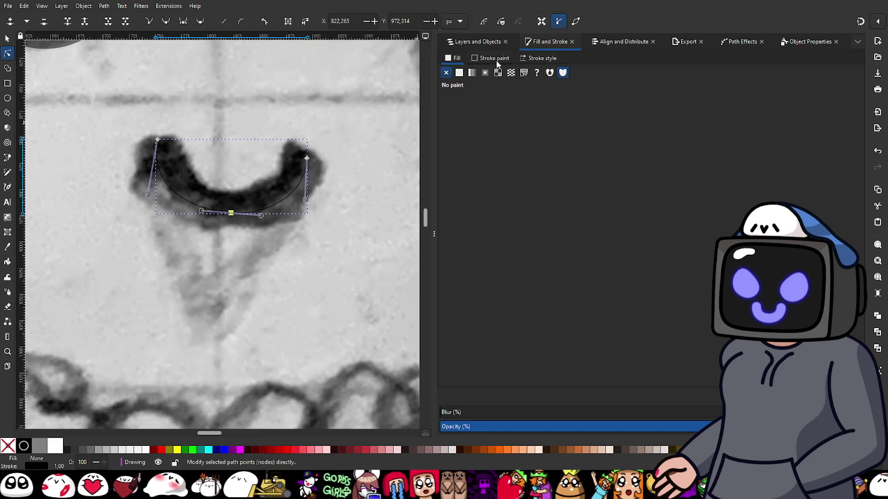
# - Set the smile path's stroke style to round join, round cap and 35 px width
pyautogui.click(538, 60)
pyautogui.click(495, 134)
pyautogui.click(493, 152)
pyautogui.write('20')
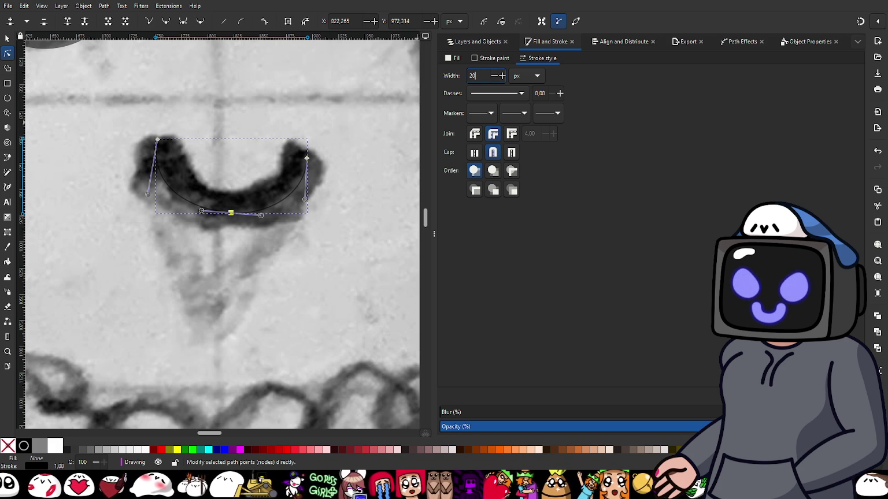
pyautogui.press('Return')
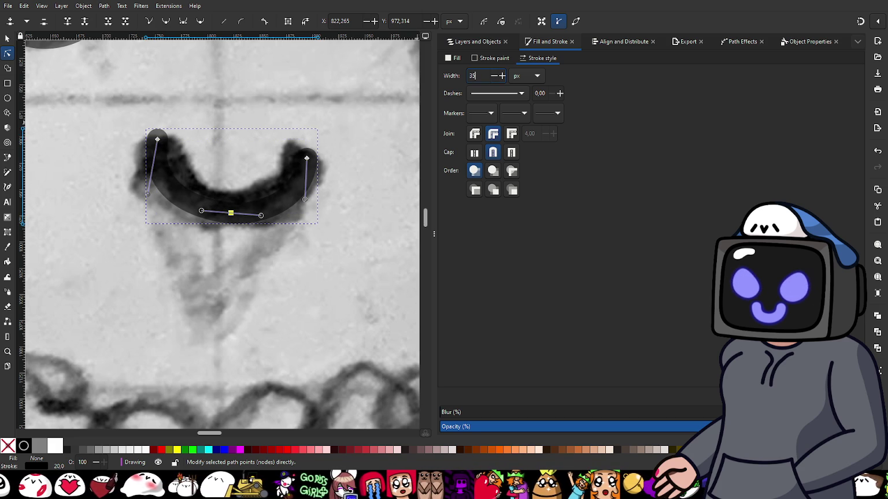
pyautogui.write('35')
pyautogui.press('Return')
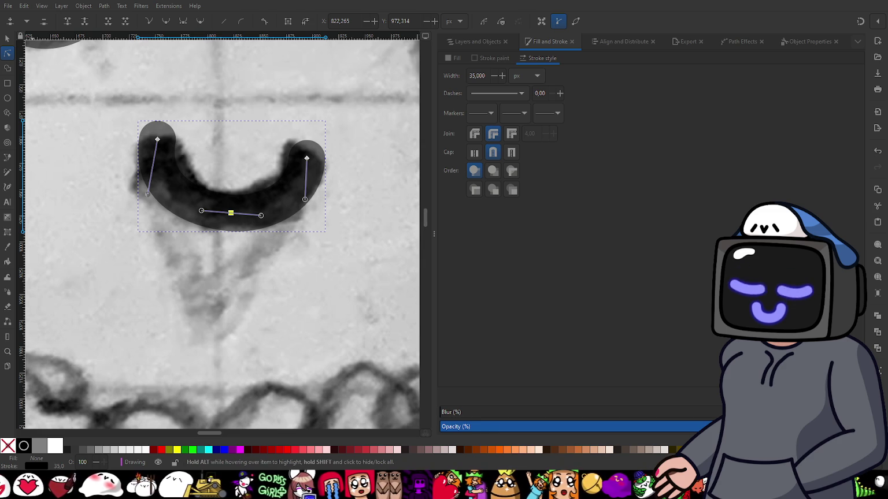
pyautogui.hotkey('alt', 'Tab')
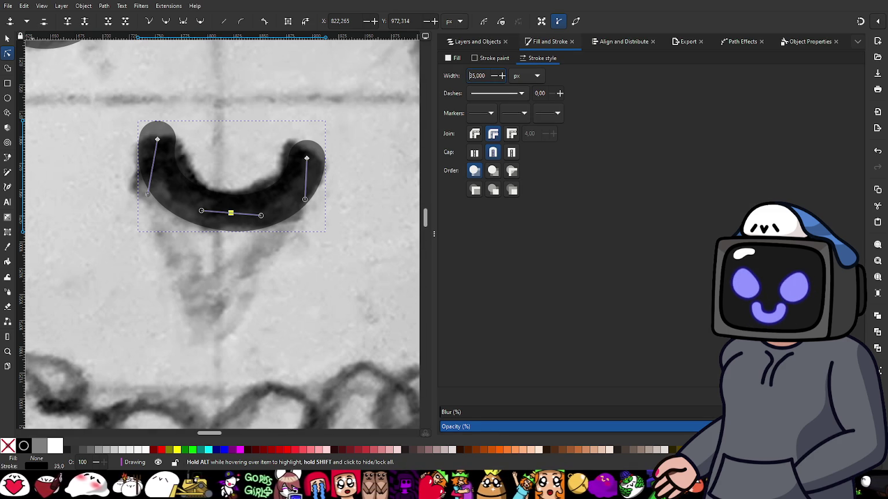
pyautogui.click(307, 158)
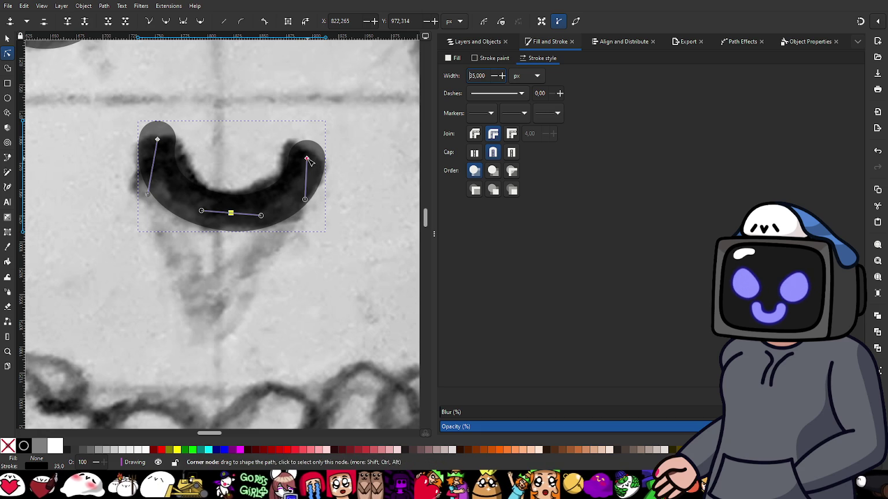
# - Adjust the right end, bottom curve and left end nodes and handles so the thick smile hugs the sketch
pyautogui.moveTo(307, 159); pyautogui.dragTo(303, 151)
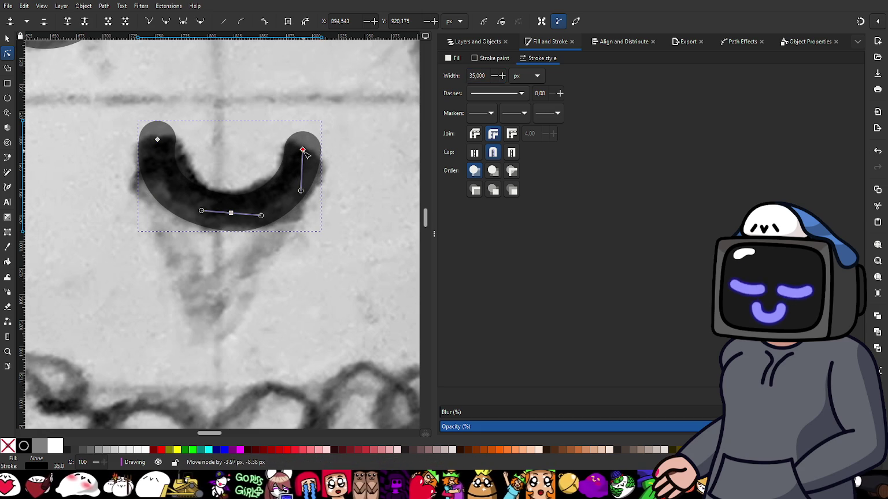
pyautogui.moveTo(301, 191); pyautogui.dragTo(310, 197)
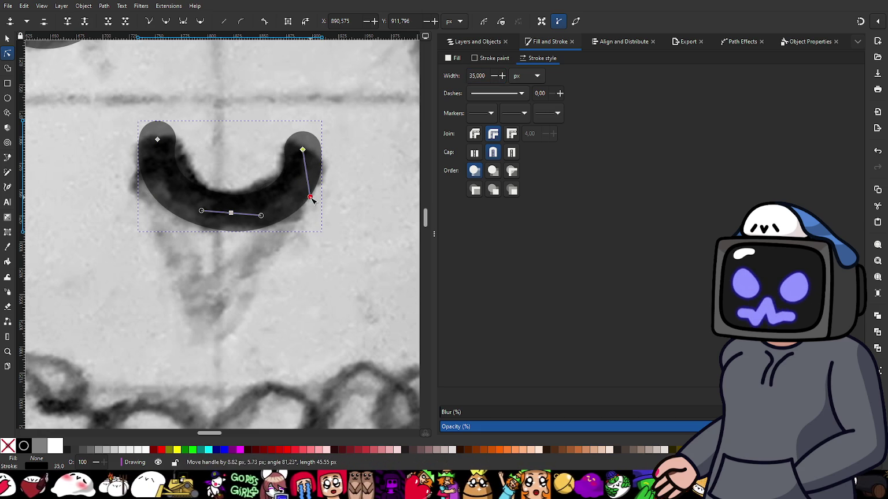
pyautogui.moveTo(261, 215); pyautogui.dragTo(265, 217)
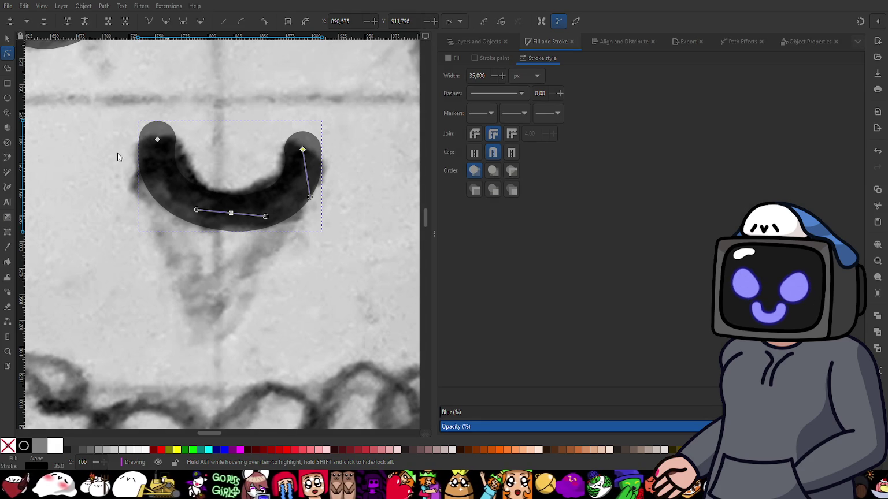
pyautogui.moveTo(157, 140); pyautogui.dragTo(163, 139)
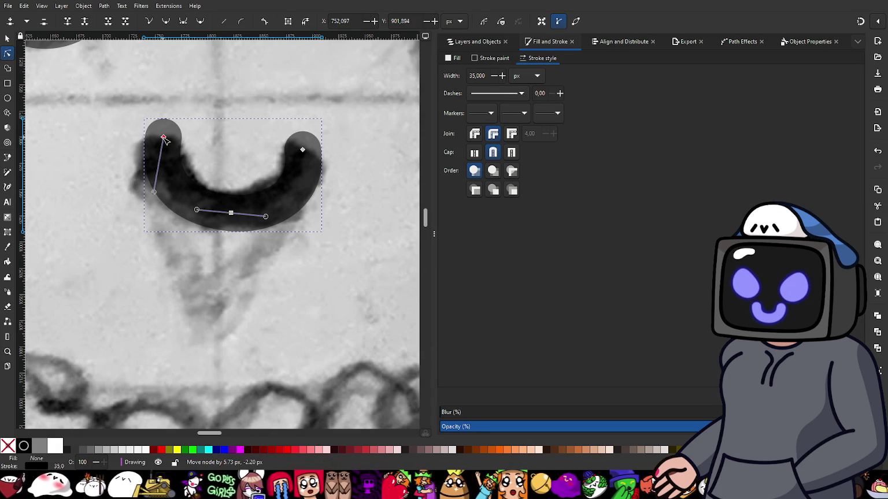
pyautogui.moveTo(152, 193); pyautogui.dragTo(154, 194)
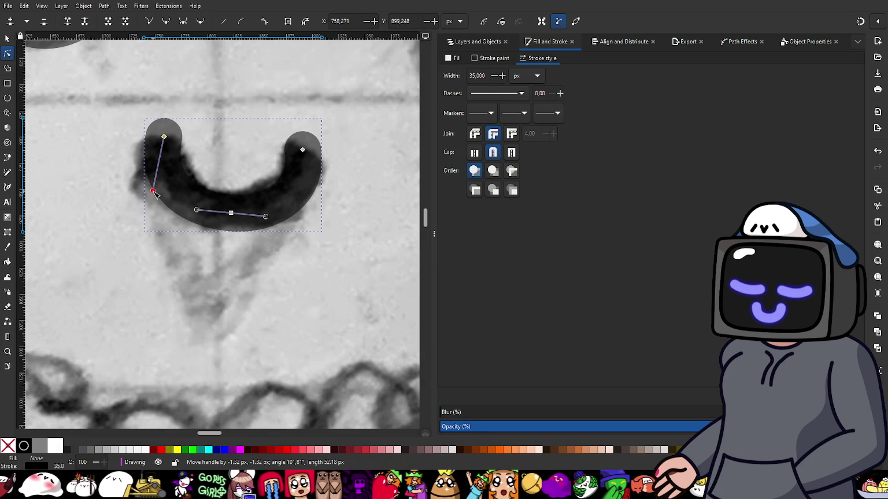
pyautogui.moveTo(154, 195); pyautogui.dragTo(156, 196)
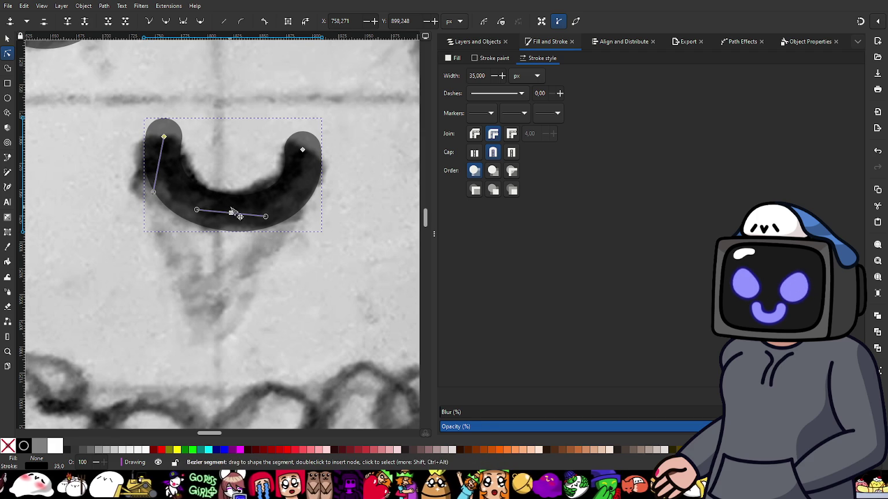
pyautogui.scroll(-2, 222, 176)
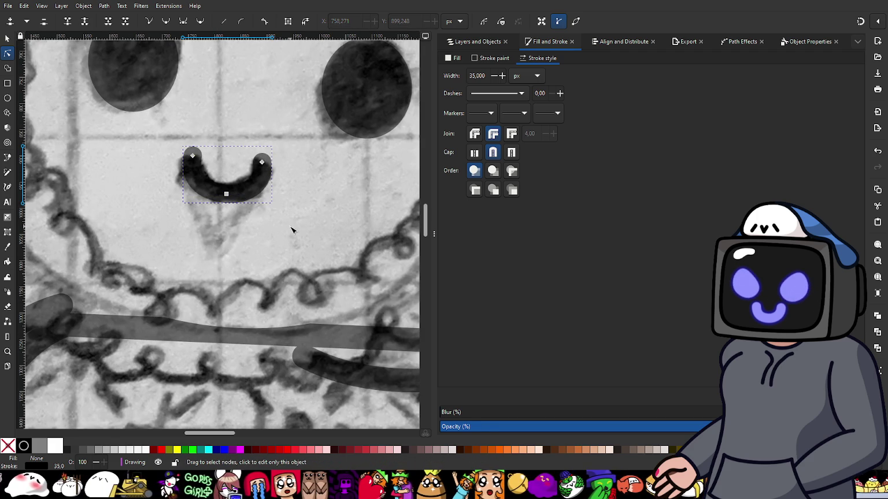
# - Deselect the mouth and pan the view to show the figure's lower body
pyautogui.press('Escape')
pyautogui.scroll(-2, 290, 240)
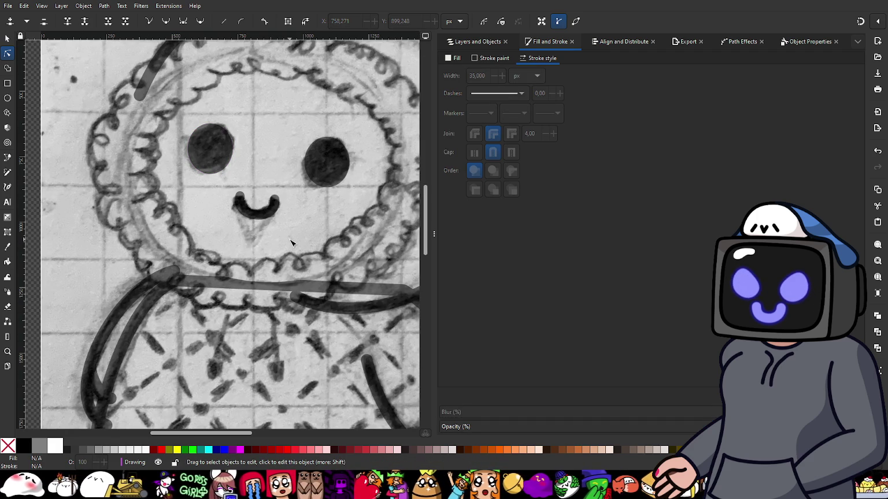
pyautogui.scroll(-2, 299, 171)
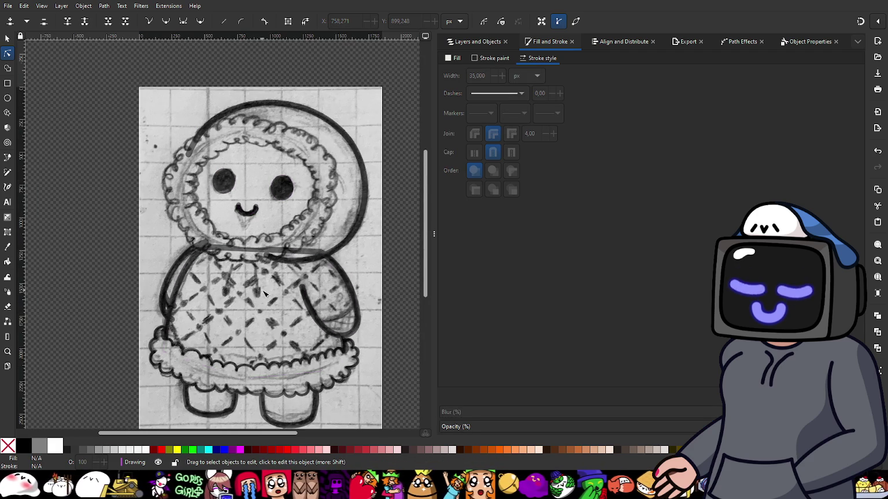
pyautogui.scroll(1, 266, 299)
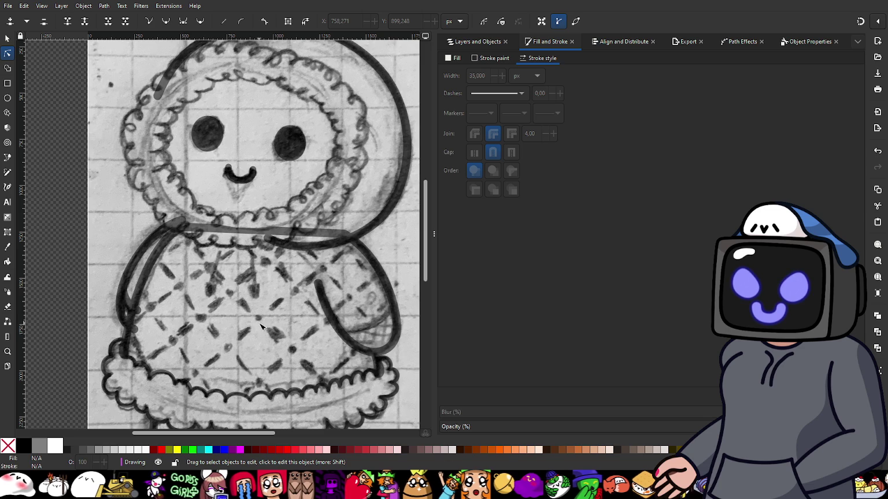
pyautogui.moveTo(265, 350); pyautogui.dragTo(256, 257)
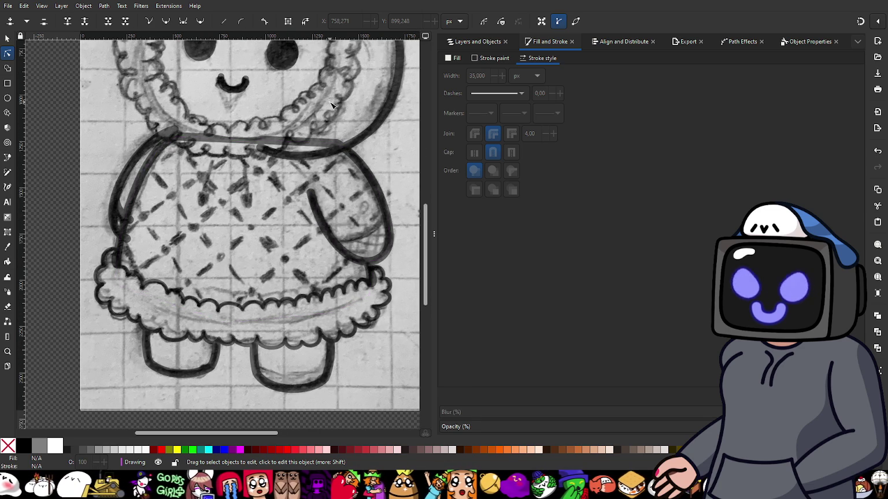
pyautogui.scroll(1, 341, 125)
pyautogui.scroll(-1, 282, 128)
pyautogui.scroll(-1, 266, 160)
pyautogui.scroll(1, 204, 95)
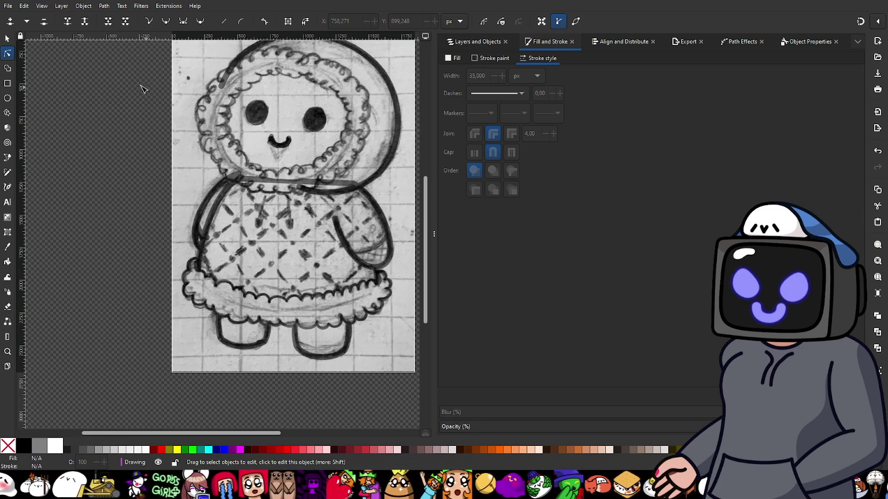
# - Give the hood outline path a flat white fill with lightness at 100
pyautogui.click(11, 37)
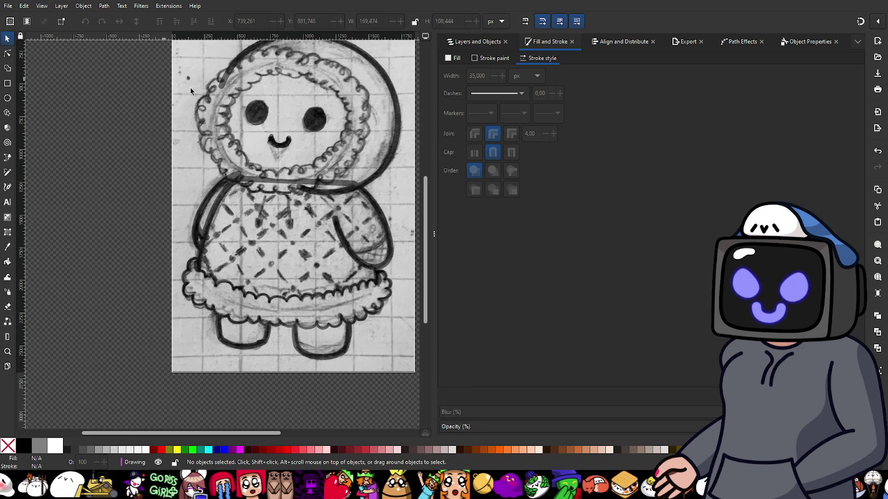
pyautogui.click(396, 142)
pyautogui.click(453, 58)
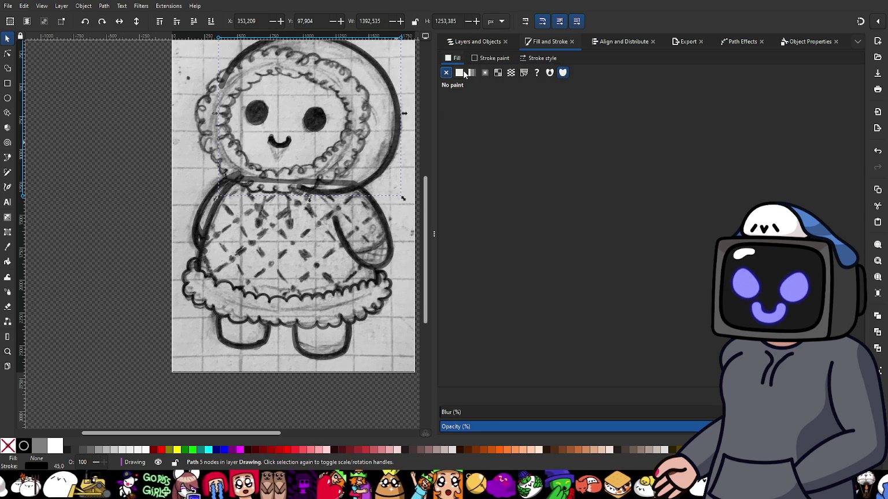
pyautogui.click(460, 72)
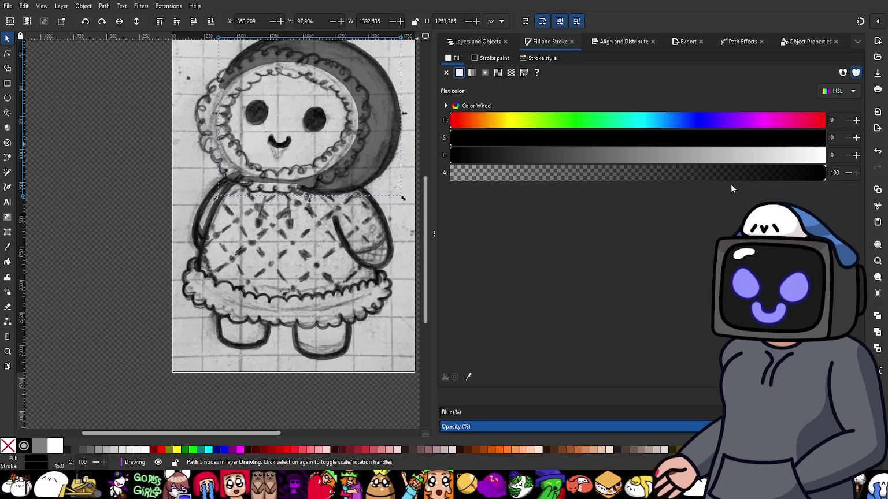
pyautogui.click(816, 157)
pyautogui.moveTo(816, 158); pyautogui.dragTo(828, 157)
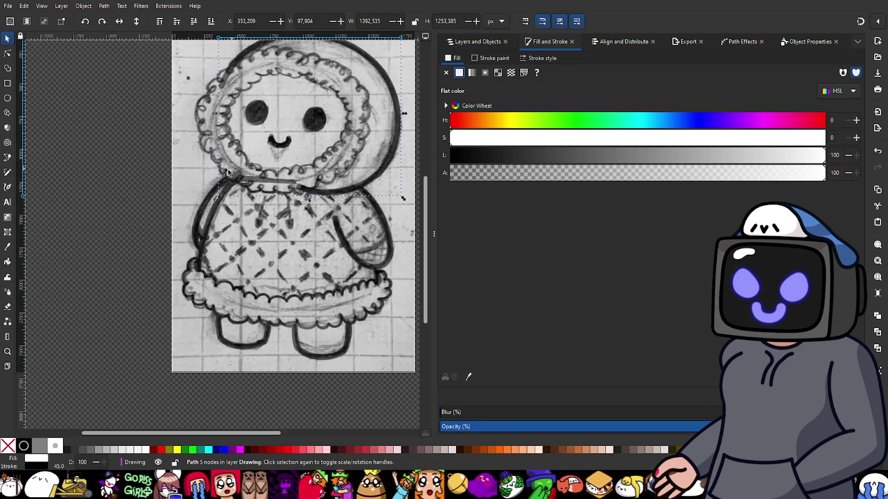
pyautogui.click(184, 180)
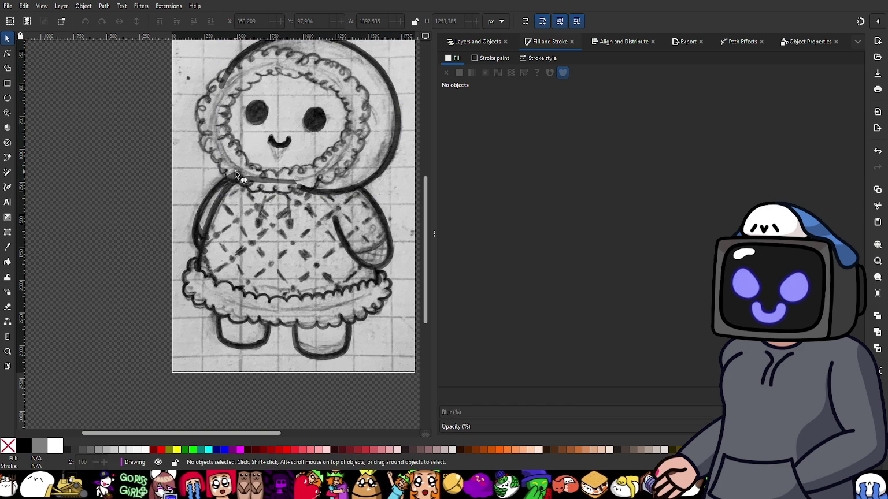
pyautogui.click(7, 157)
pyautogui.keyDown('ctrl'); pyautogui.scroll(1, 260, 181); pyautogui.keyUp('ctrl')
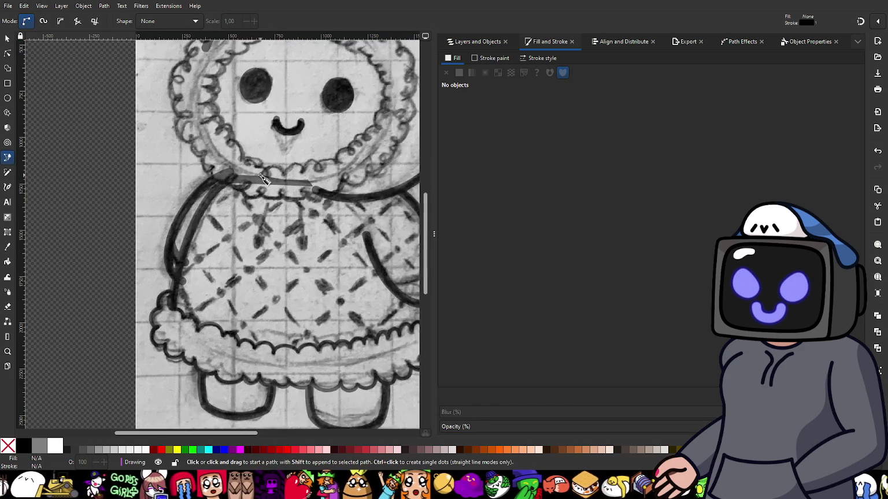
pyautogui.keyDown('ctrl'); pyautogui.scroll(2, 264, 179); pyautogui.keyUp('ctrl')
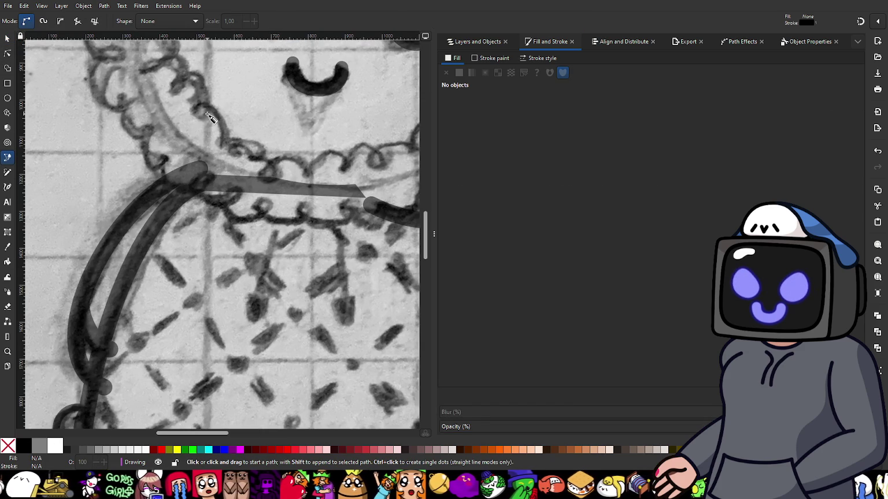
pyautogui.keyDown('ctrl'); pyautogui.scroll(-2, 258, 152); pyautogui.keyUp('ctrl')
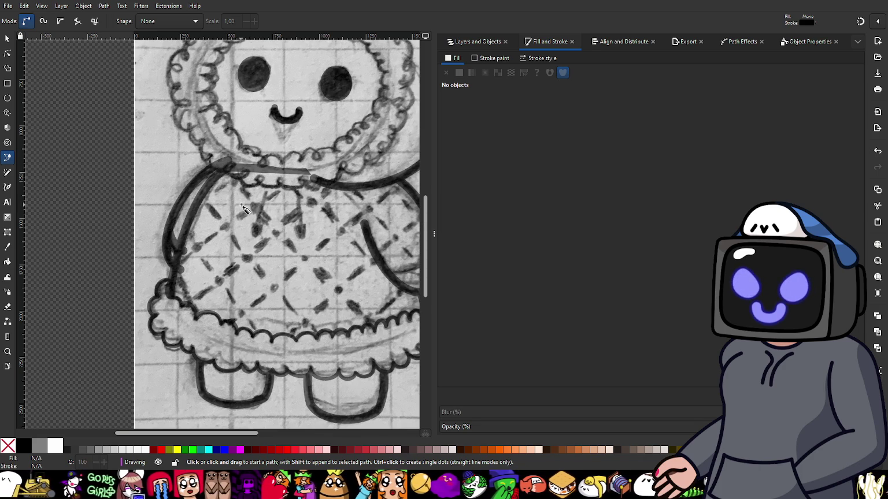
pyautogui.keyDown('ctrl'); pyautogui.scroll(-1, 242, 211); pyautogui.keyUp('ctrl')
pyautogui.keyDown('ctrl'); pyautogui.scroll(3, 248, 242); pyautogui.keyUp('ctrl')
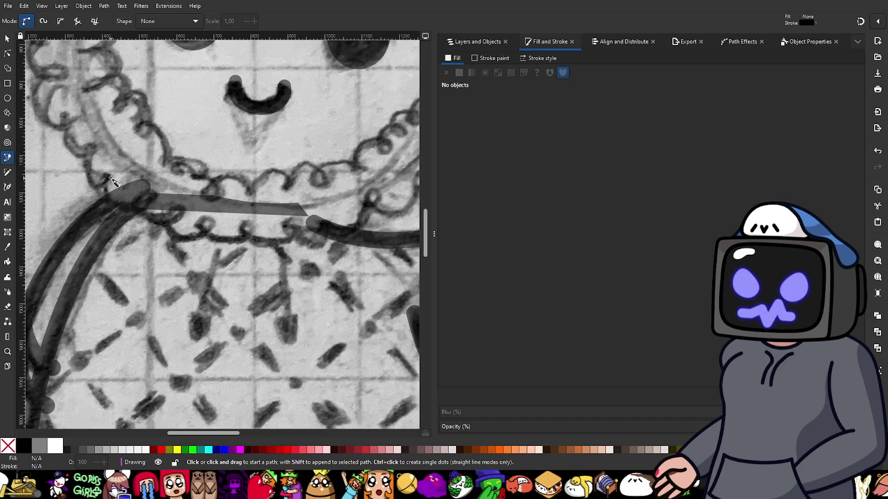
pyautogui.keyDown('ctrl'); pyautogui.scroll(-2, 92, 134); pyautogui.keyUp('ctrl')
pyautogui.scroll(3, 92, 134)
pyautogui.keyDown('ctrl'); pyautogui.scroll(2, 144, 106); pyautogui.keyUp('ctrl')
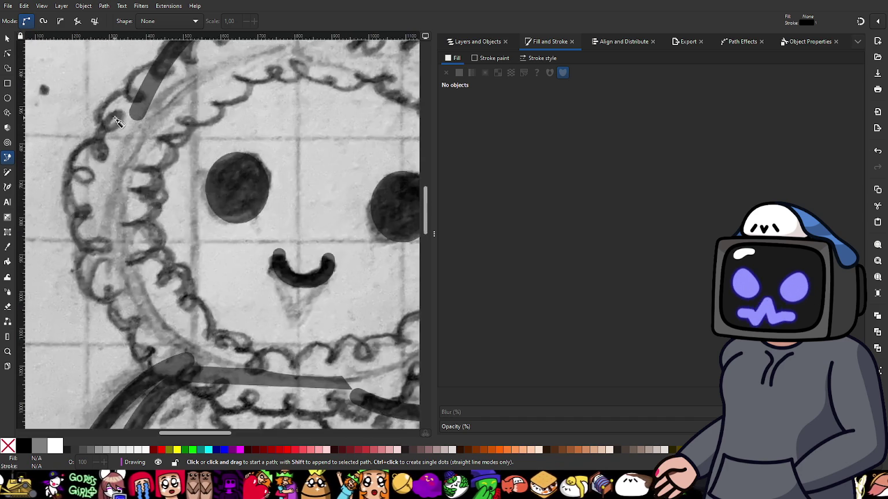
pyautogui.keyDown('ctrl'); pyautogui.scroll(2, 123, 143); pyautogui.keyUp('ctrl')
pyautogui.keyDown('ctrl'); pyautogui.scroll(-4, 123, 173); pyautogui.keyUp('ctrl')
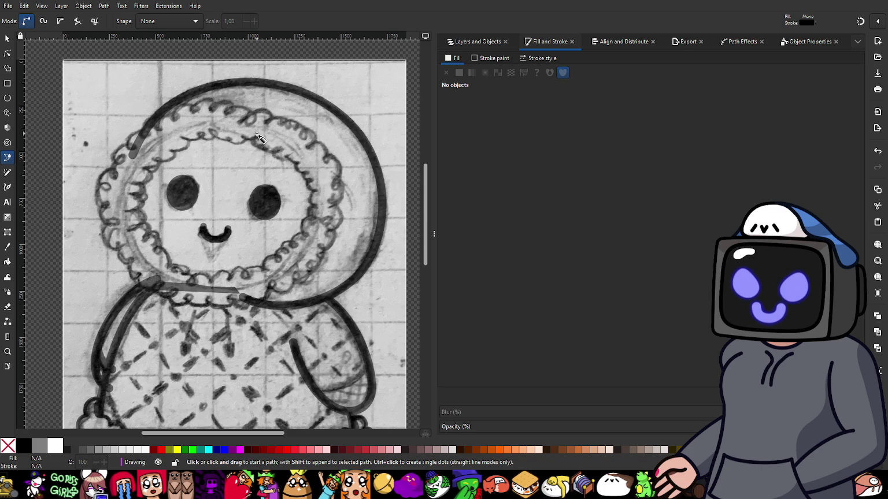
pyautogui.keyDown('ctrl'); pyautogui.scroll(-2, 259, 137); pyautogui.keyUp('ctrl')
pyautogui.keyDown('ctrl'); pyautogui.scroll(2, 238, 334); pyautogui.keyUp('ctrl')
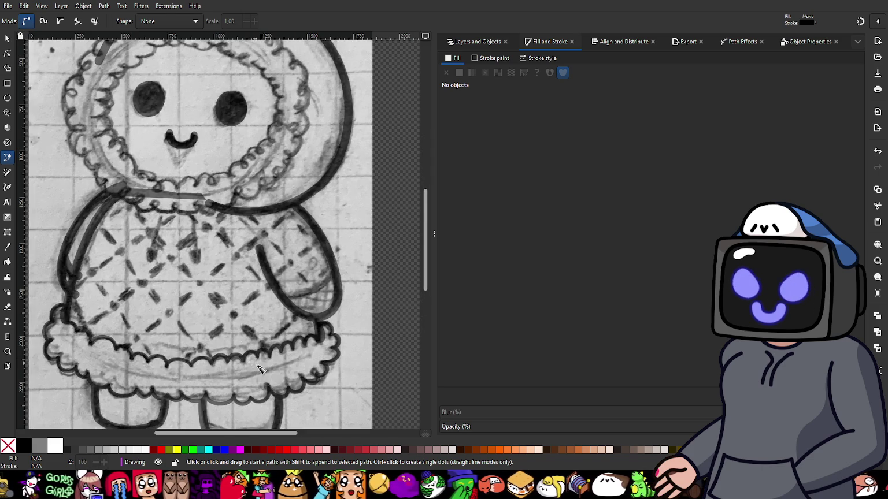
pyautogui.keyDown('ctrl'); pyautogui.scroll(2, 242, 175); pyautogui.keyUp('ctrl')
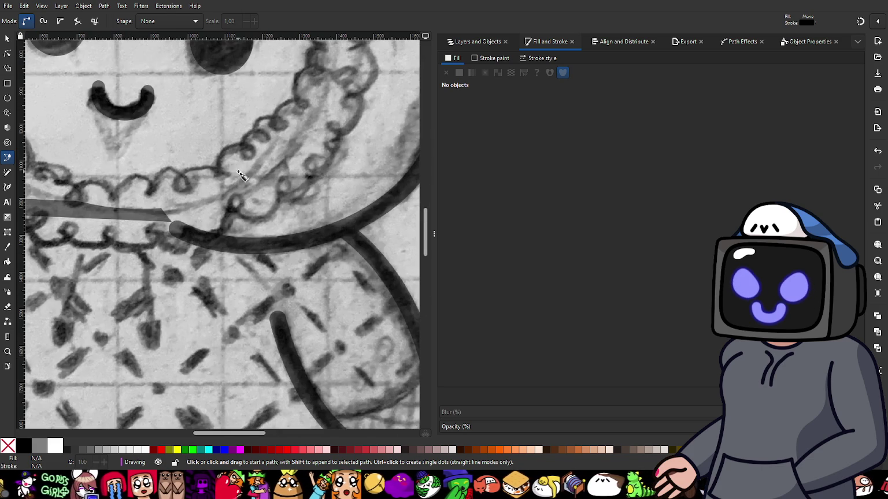
pyautogui.keyDown('ctrl'); pyautogui.scroll(1, 230, 182); pyautogui.keyUp('ctrl')
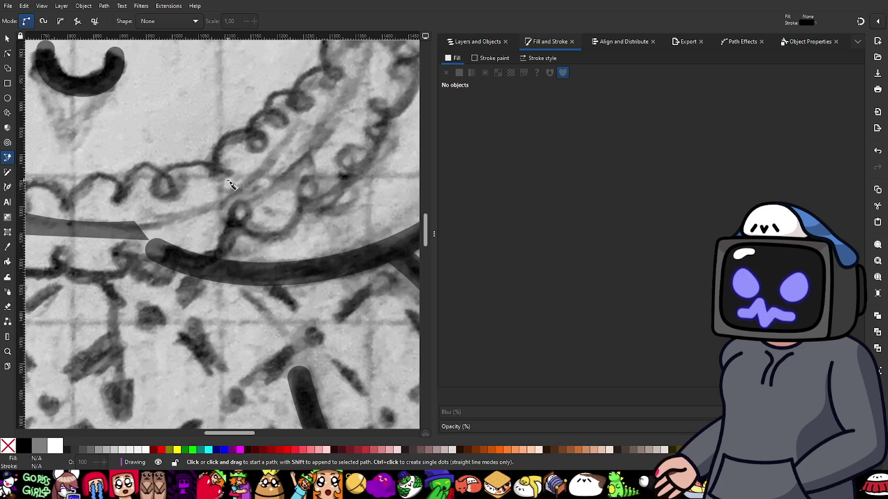
pyautogui.keyDown('ctrl'); pyautogui.scroll(-4, 232, 191); pyautogui.keyUp('ctrl')
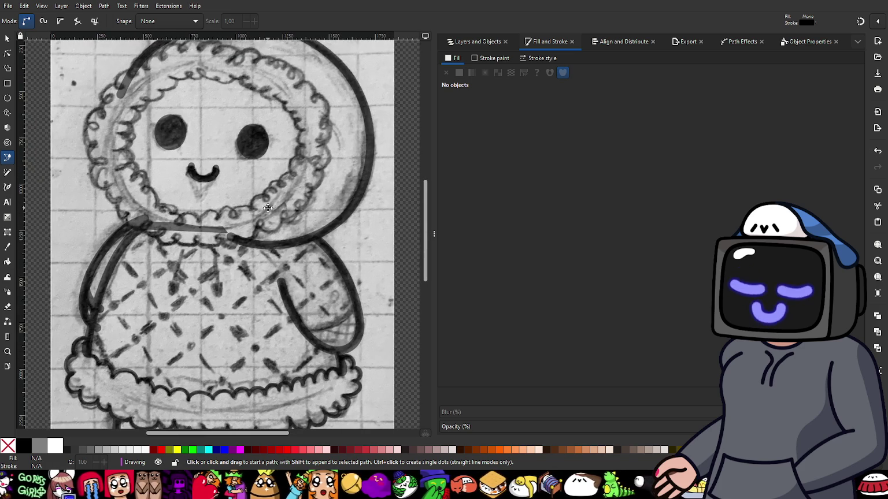
pyautogui.keyDown('ctrl'); pyautogui.scroll(1, 273, 211); pyautogui.keyUp('ctrl')
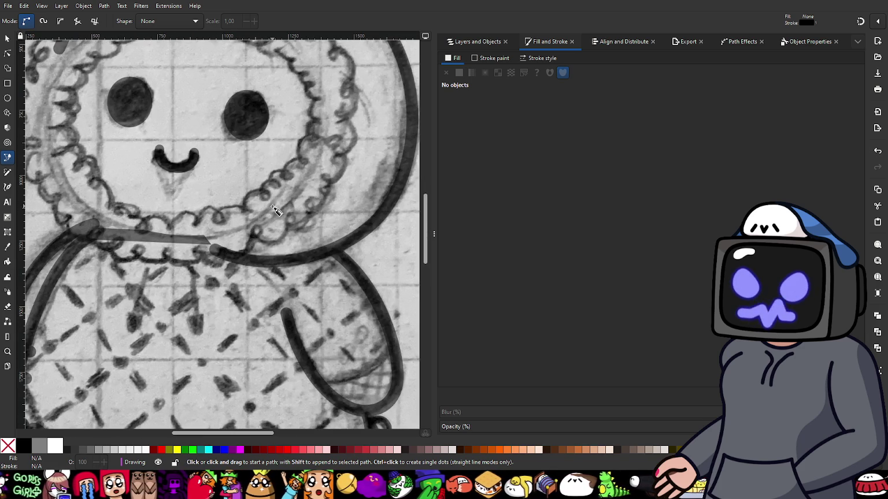
pyautogui.keyDown('ctrl'); pyautogui.scroll(-1, 230, 230); pyautogui.keyUp('ctrl')
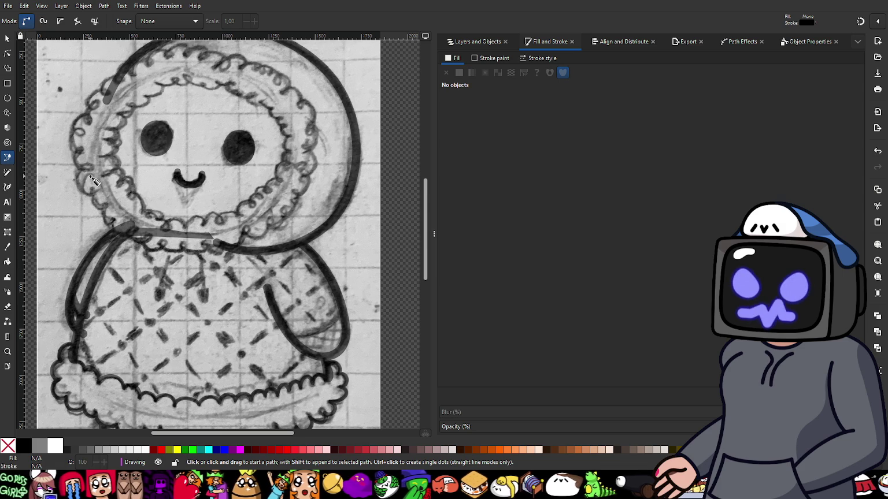
pyautogui.keyDown('ctrl'); pyautogui.scroll(2, 88, 176); pyautogui.keyUp('ctrl')
pyautogui.keyDown('ctrl'); pyautogui.scroll(1, 88, 177); pyautogui.keyUp('ctrl')
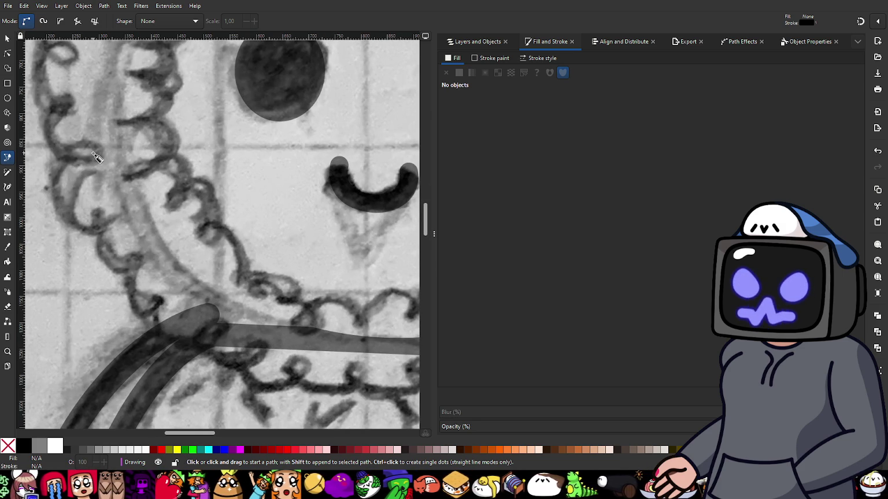
# - Trace the curly trim beside the face around its first loop as two short curves
pyautogui.moveTo(95, 154); pyautogui.dragTo(51, 141)
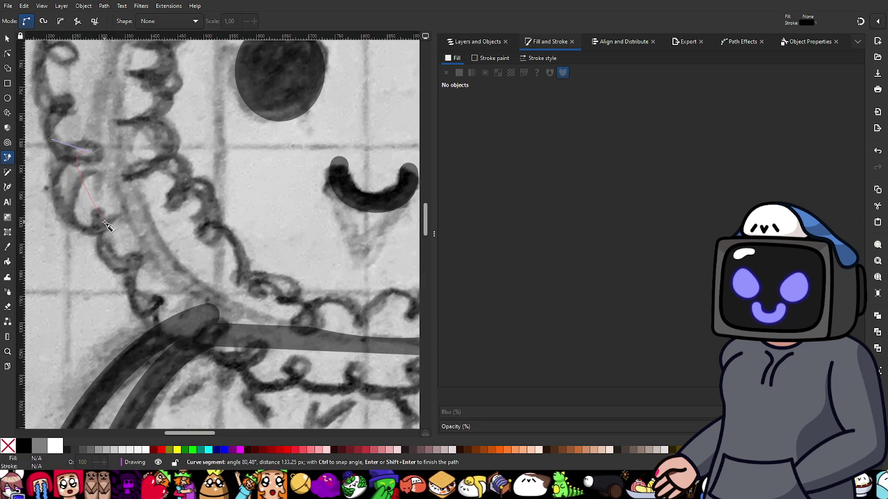
pyautogui.moveTo(105, 223); pyautogui.dragTo(138, 185)
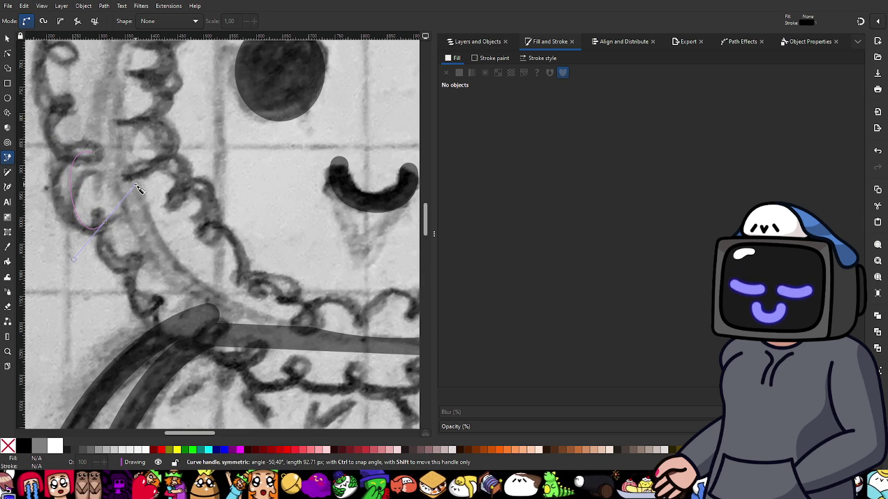
pyautogui.press('Return')
pyautogui.moveTo(105, 224); pyautogui.dragTo(65, 232)
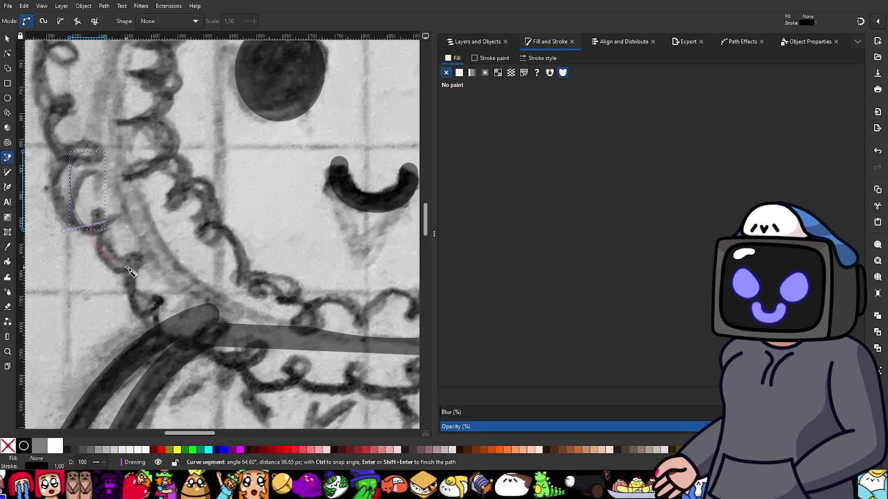
pyautogui.moveTo(133, 264); pyautogui.dragTo(146, 232)
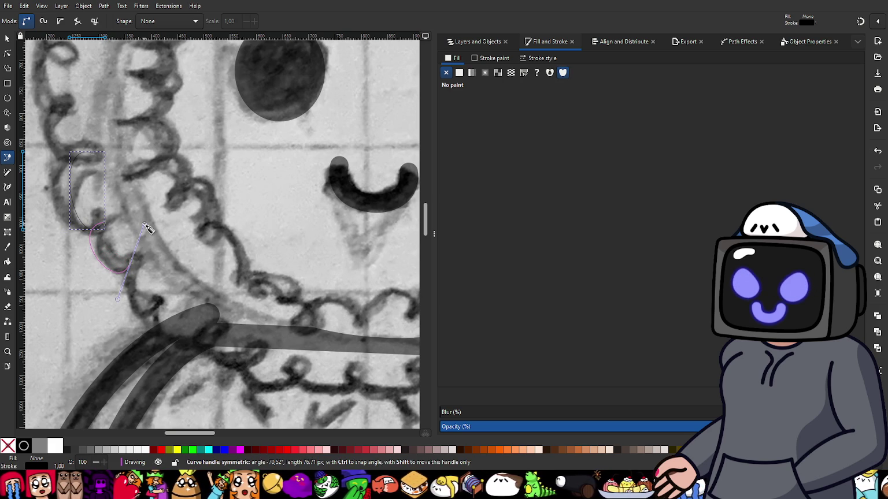
pyautogui.press('Return')
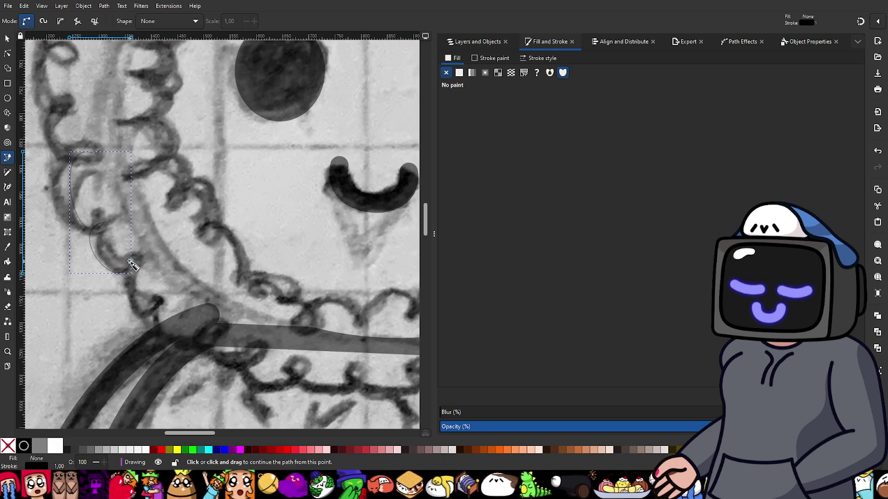
# - Continue the trim curve down along the curls toward the collar stroke
pyautogui.moveTo(131, 268); pyautogui.dragTo(108, 276)
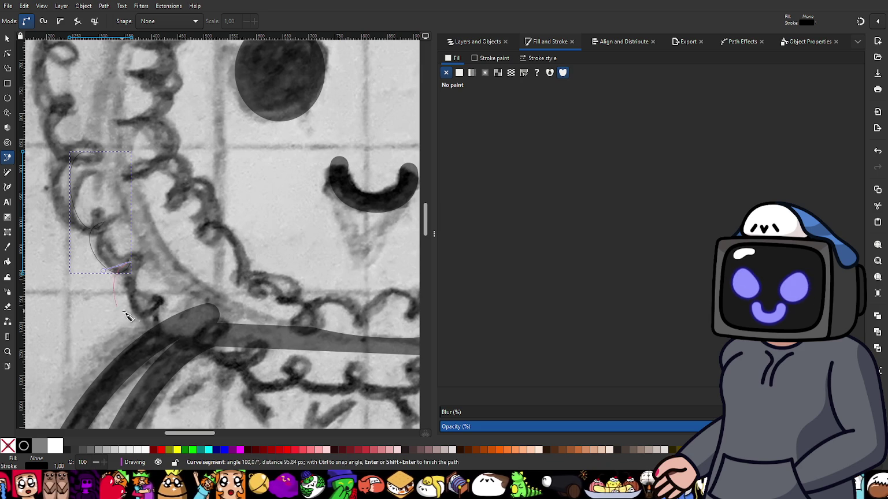
pyautogui.moveTo(155, 305)
pyautogui.mouseDown()
pyautogui.moveTo(168, 276)
pyautogui.moveTo(158, 307)
pyautogui.moveTo(116, 306)
pyautogui.mouseUp()
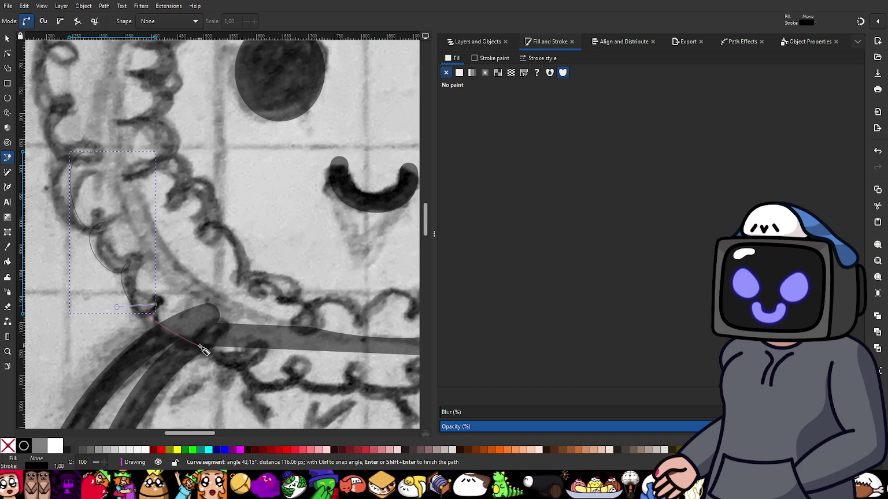
pyautogui.moveTo(204, 337); pyautogui.dragTo(214, 293)
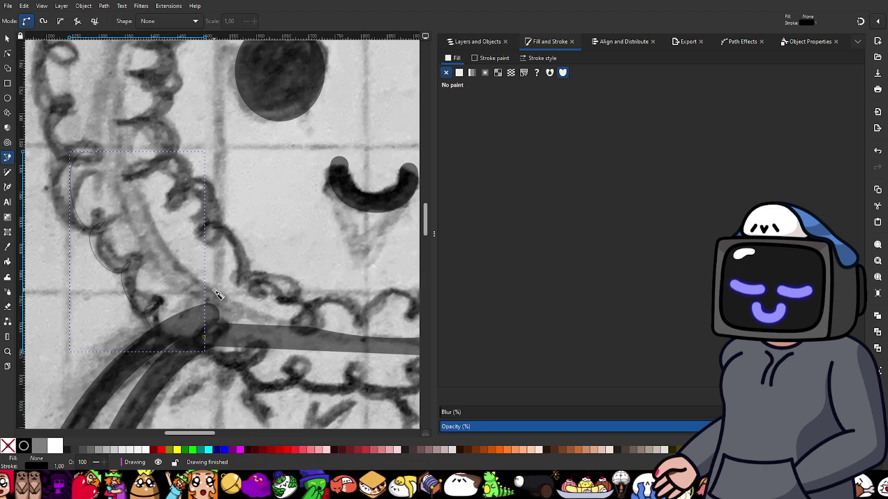
pyautogui.press('Return')
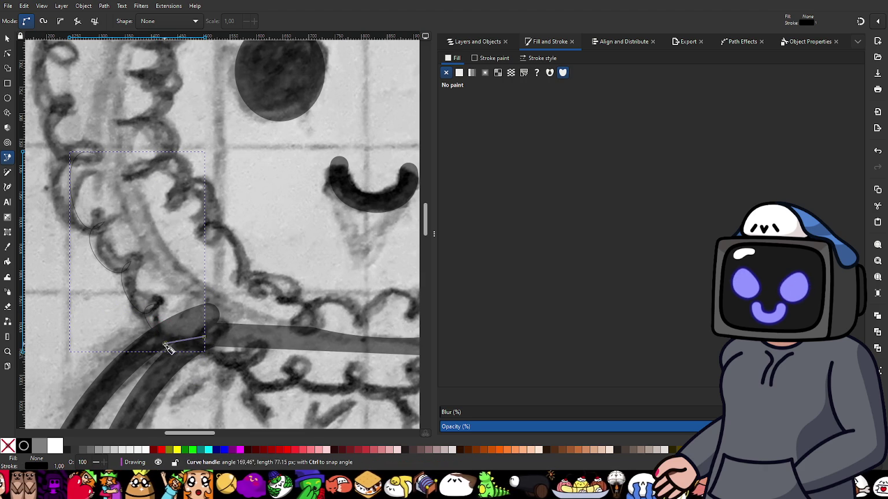
# - Trace the trim below the collar stroke with two more curved paths
pyautogui.click(159, 349)
pyautogui.moveTo(253, 355); pyautogui.dragTo(260, 325)
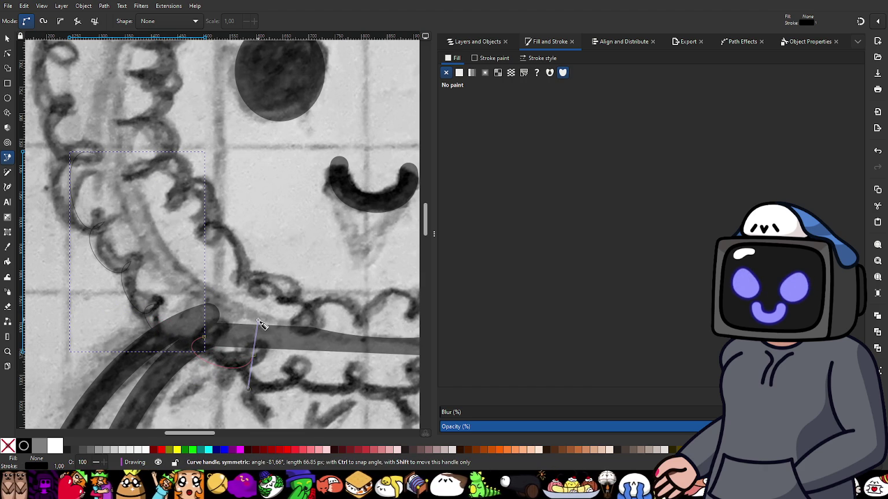
pyautogui.moveTo(258, 322); pyautogui.dragTo(260, 324)
pyautogui.press('Return')
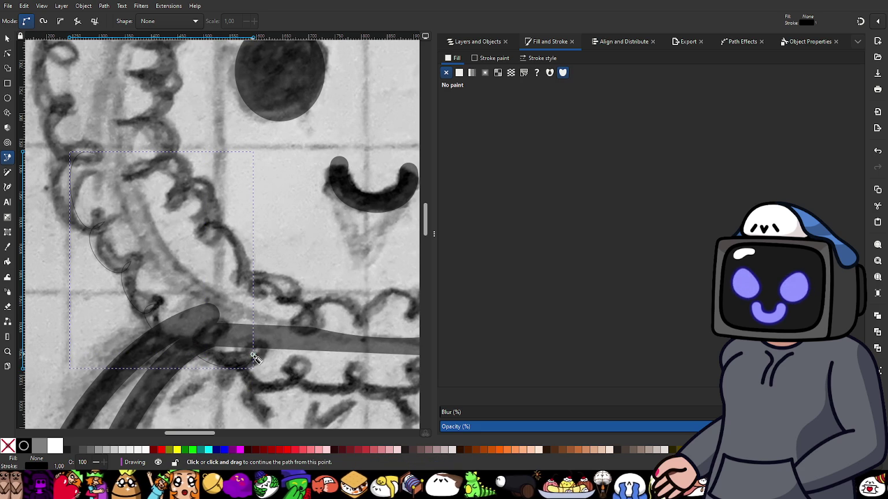
pyautogui.moveTo(255, 358); pyautogui.dragTo(220, 363)
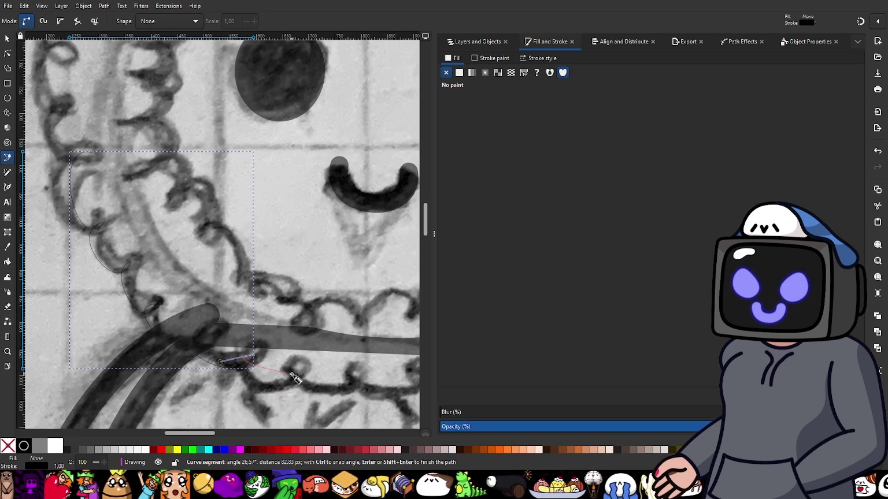
pyautogui.moveTo(293, 374); pyautogui.dragTo(292, 342)
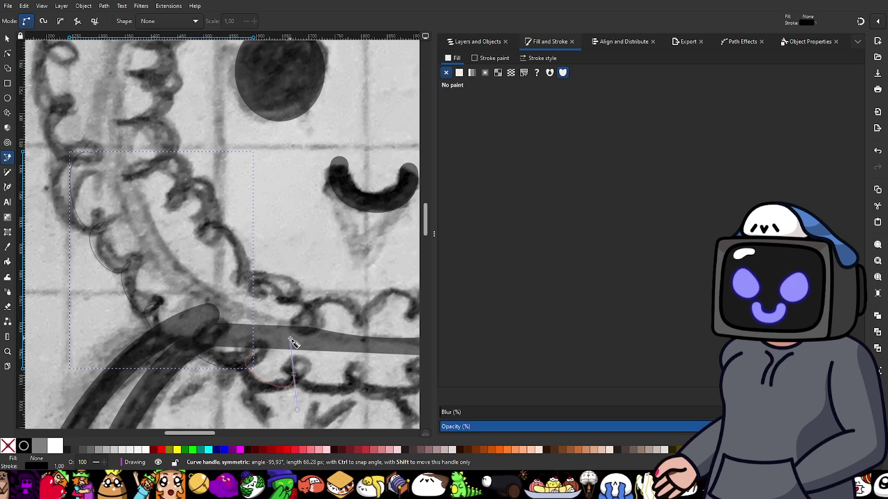
pyautogui.press('Return')
pyautogui.scroll(3, 308, 367)
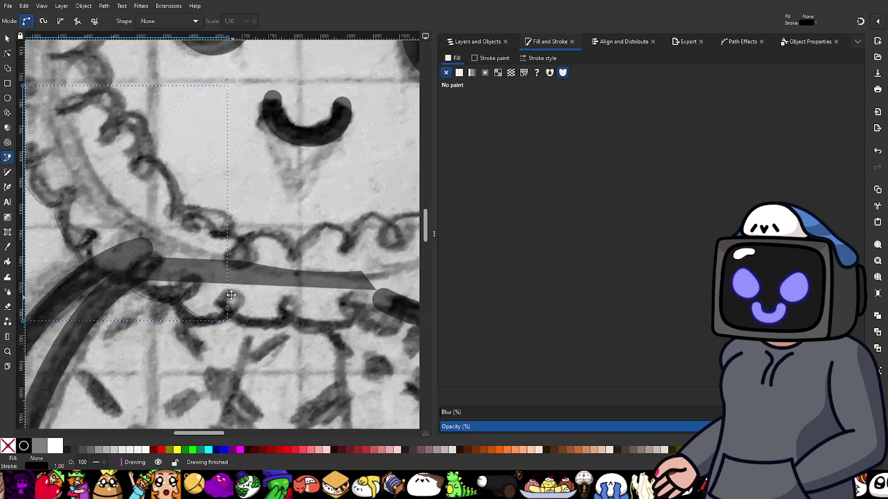
# - Continue the trim path along the collar curls and finish it under the thick collar stroke
pyautogui.moveTo(217, 313)
pyautogui.mouseDown()
pyautogui.moveTo(194, 321)
pyautogui.moveTo(190, 341)
pyautogui.mouseUp()
pyautogui.hscroll(4, 287, 327)
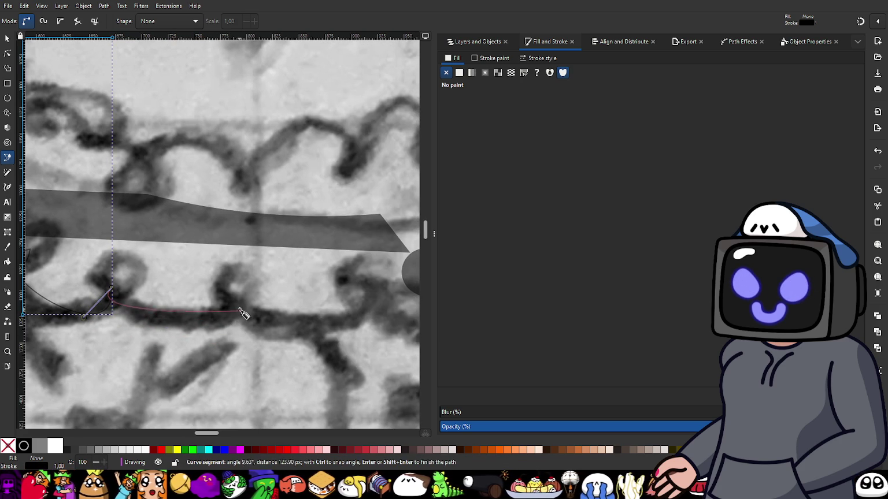
pyautogui.moveTo(237, 294); pyautogui.dragTo(217, 226)
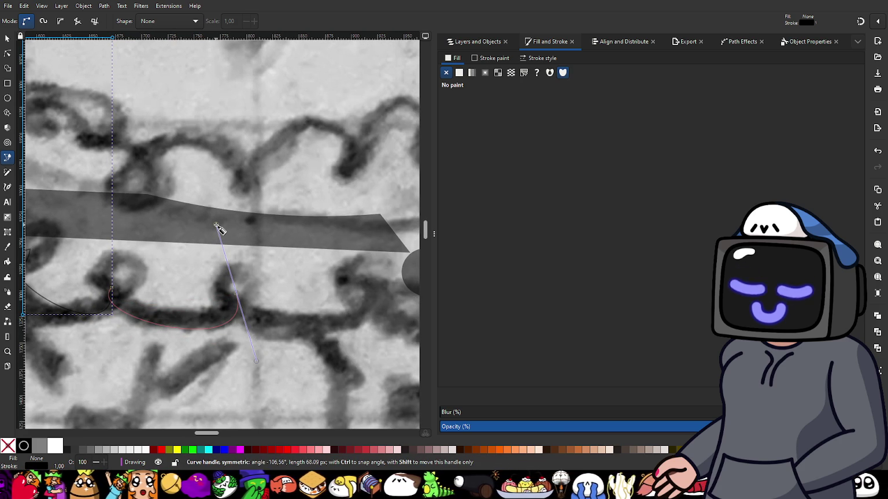
pyautogui.moveTo(219, 228); pyautogui.dragTo(218, 227)
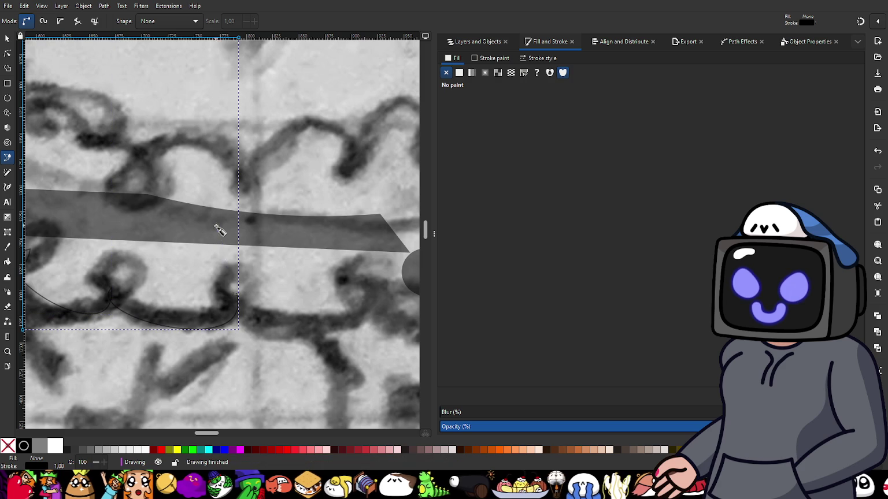
pyautogui.click(237, 296)
pyautogui.moveTo(217, 350); pyautogui.dragTo(214, 352)
pyautogui.moveTo(362, 363); pyautogui.dragTo(238, 349)
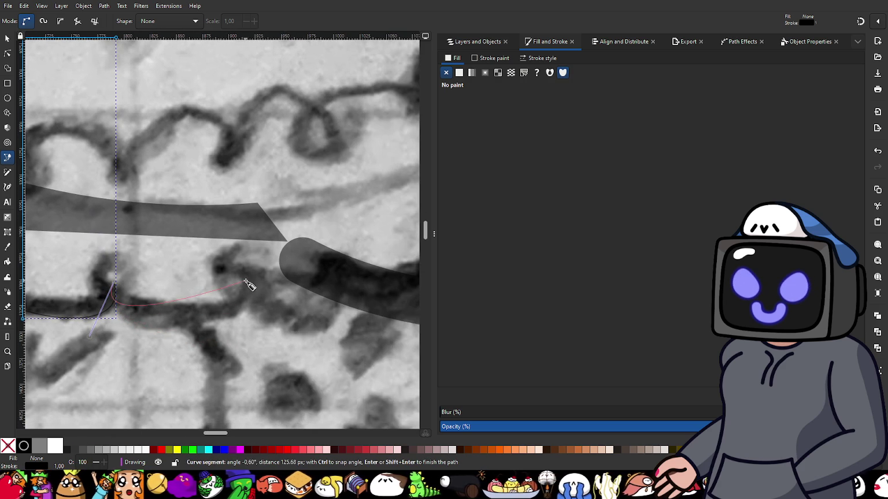
pyautogui.moveTo(244, 281); pyautogui.dragTo(221, 218)
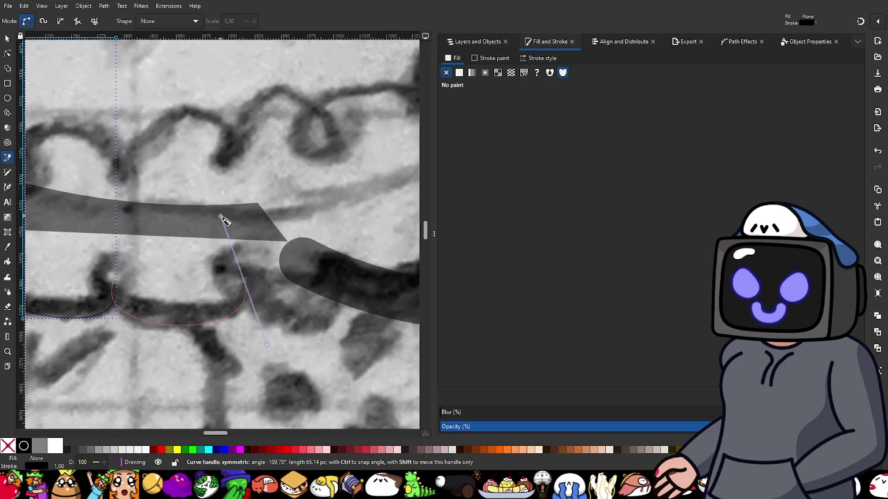
pyautogui.moveTo(244, 282); pyautogui.dragTo(226, 321)
pyautogui.hscroll(6, 271, 357)
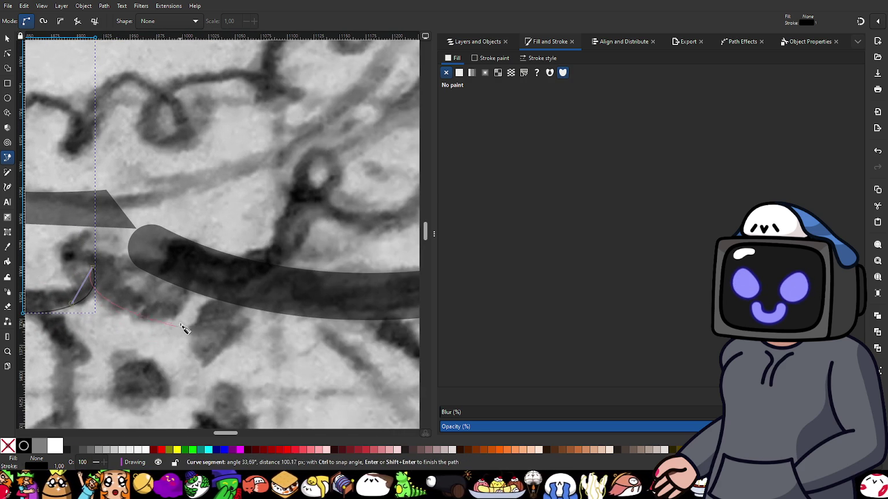
pyautogui.moveTo(197, 266); pyautogui.dragTo(178, 198)
pyautogui.press('Return')
# - Start a new stroke from the last trim point, curving along the first ruffle scallop
pyautogui.moveTo(197, 265); pyautogui.dragTo(180, 307)
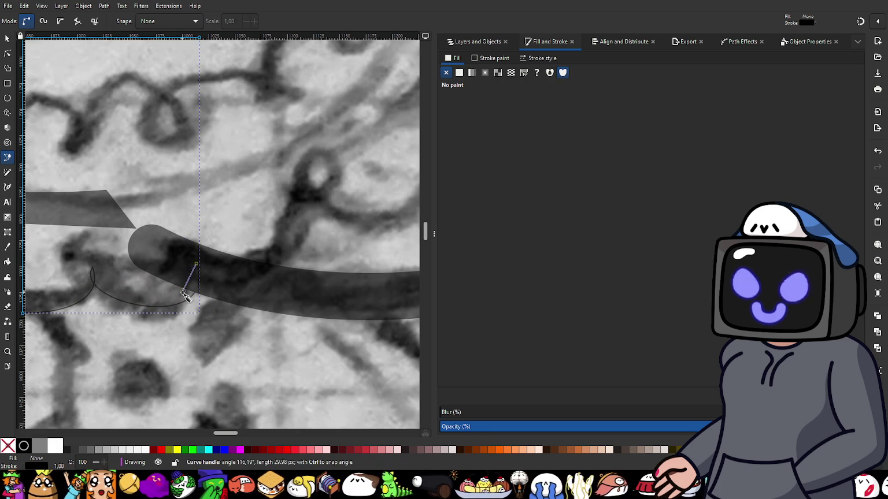
pyautogui.hscroll(4, 231, 301)
pyautogui.scroll(1, 196, 266)
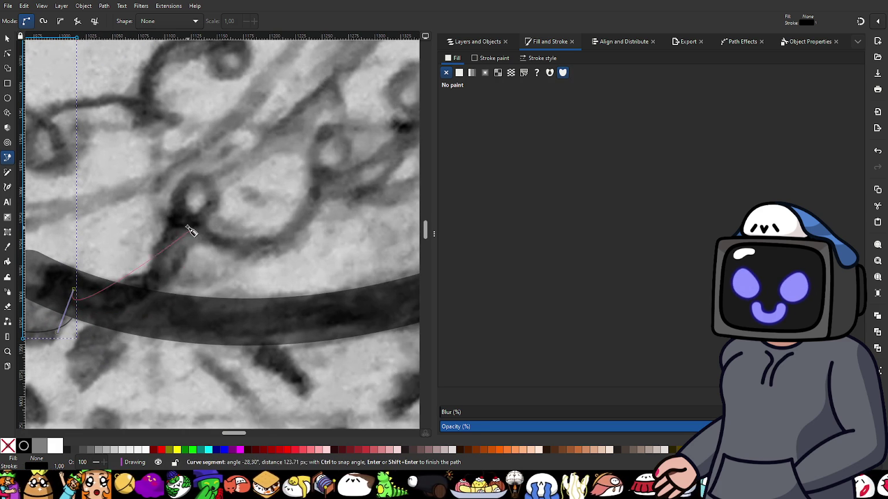
pyautogui.moveTo(186, 219); pyautogui.dragTo(132, 149)
pyautogui.press('Return')
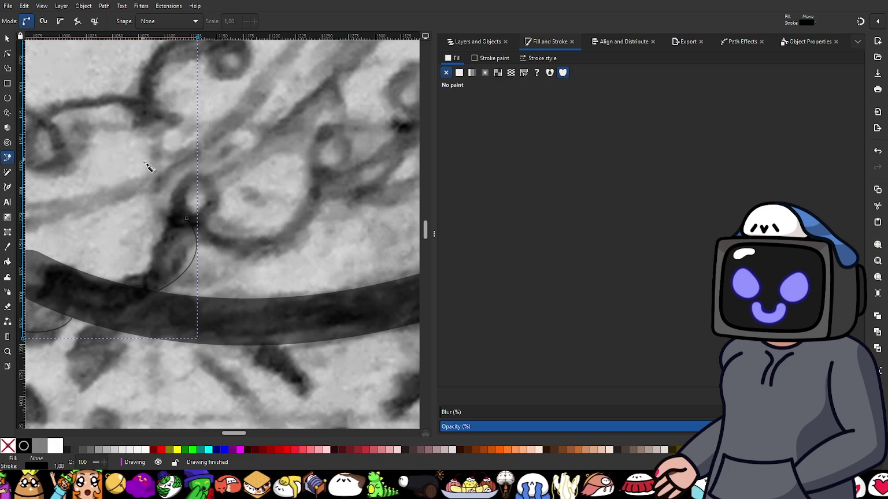
pyautogui.moveTo(186, 219); pyautogui.dragTo(184, 296)
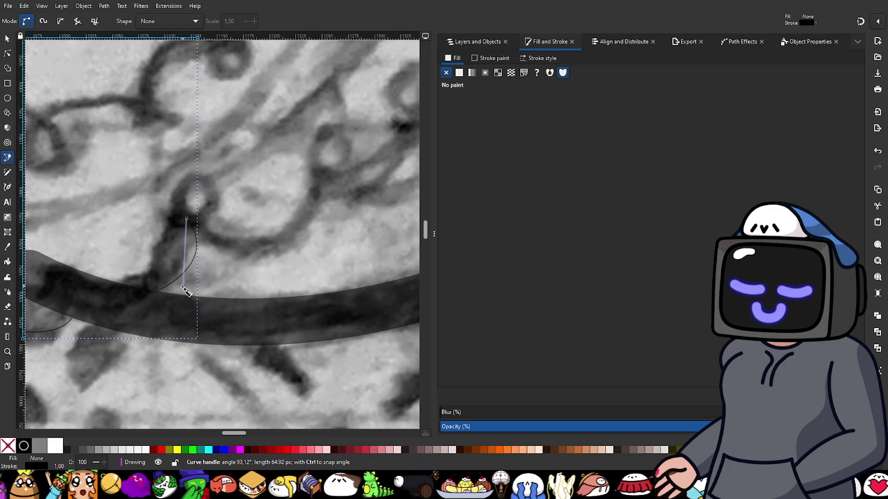
pyautogui.hscroll(6, 300, 295)
pyautogui.scroll(1, 300, 295)
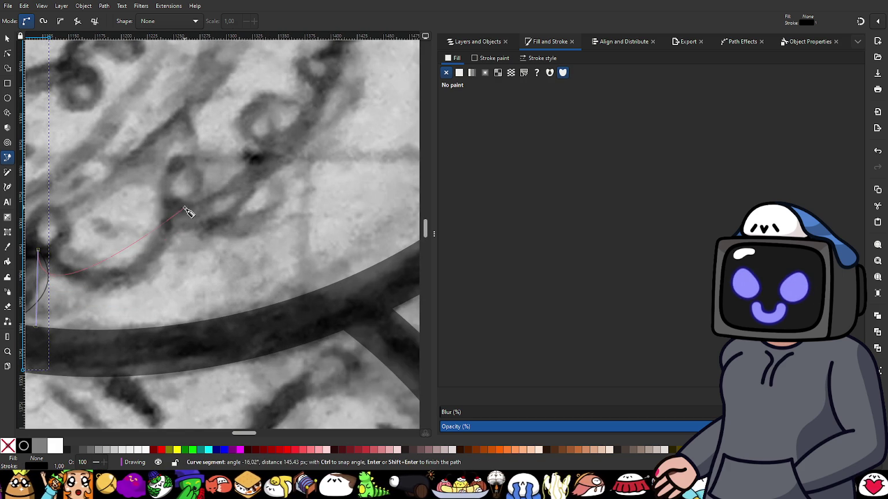
# - Add the next scallop curve and shape the nodes of the following scallop
pyautogui.moveTo(176, 203); pyautogui.dragTo(119, 143)
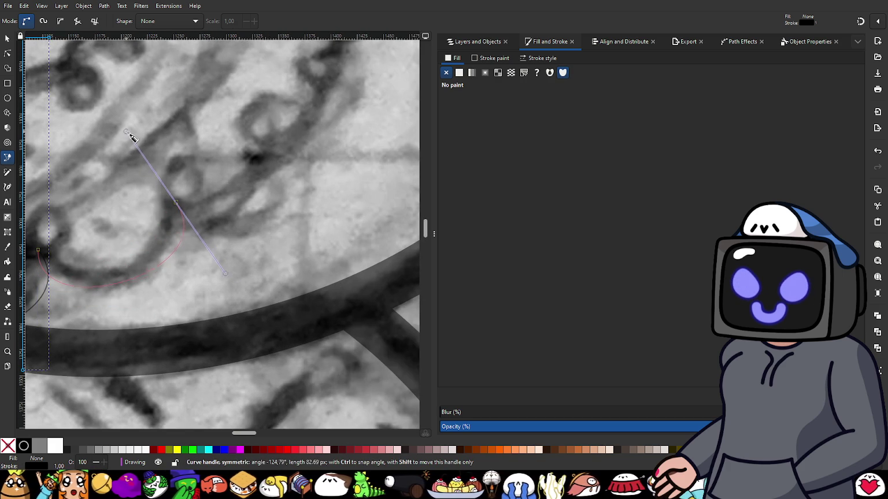
pyautogui.press('Return')
pyautogui.moveTo(176, 203); pyautogui.dragTo(184, 233)
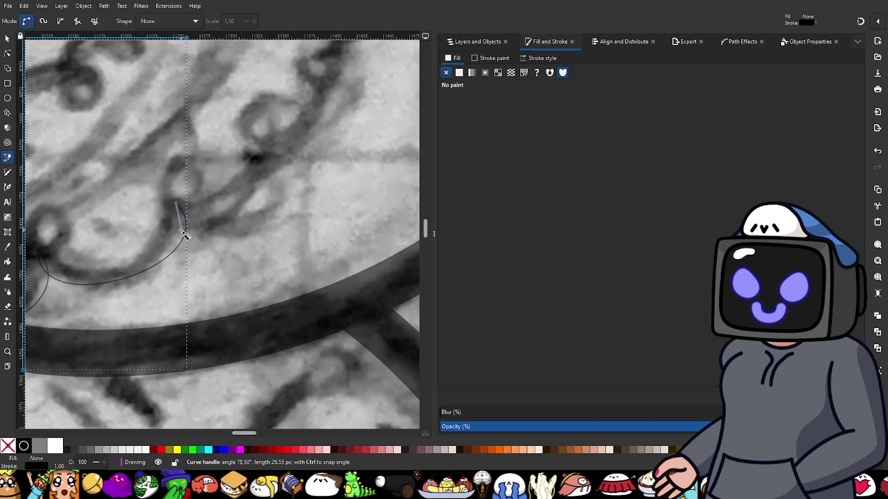
pyautogui.scroll(-1, 258, 239)
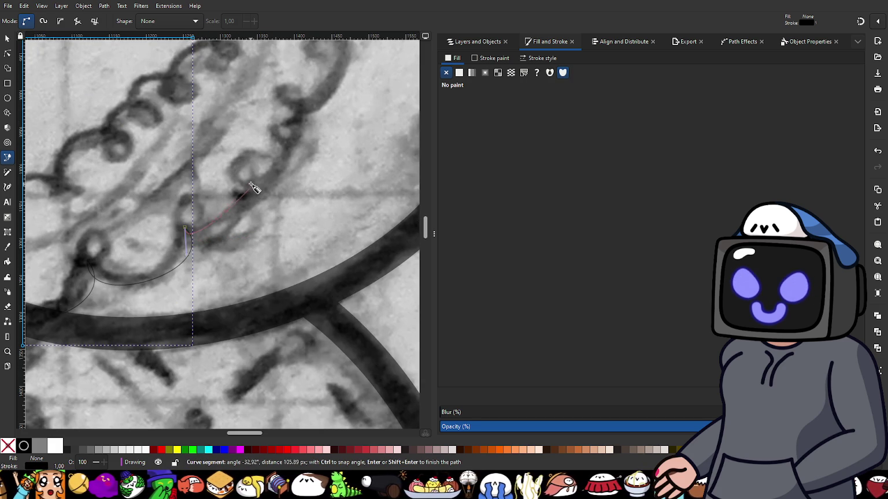
pyautogui.moveTo(249, 179); pyautogui.dragTo(209, 153)
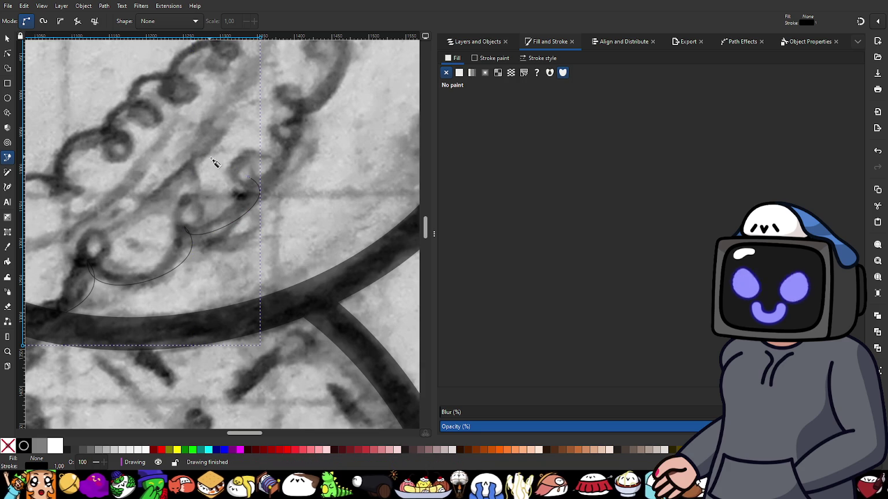
pyautogui.moveTo(250, 179); pyautogui.dragTo(258, 216)
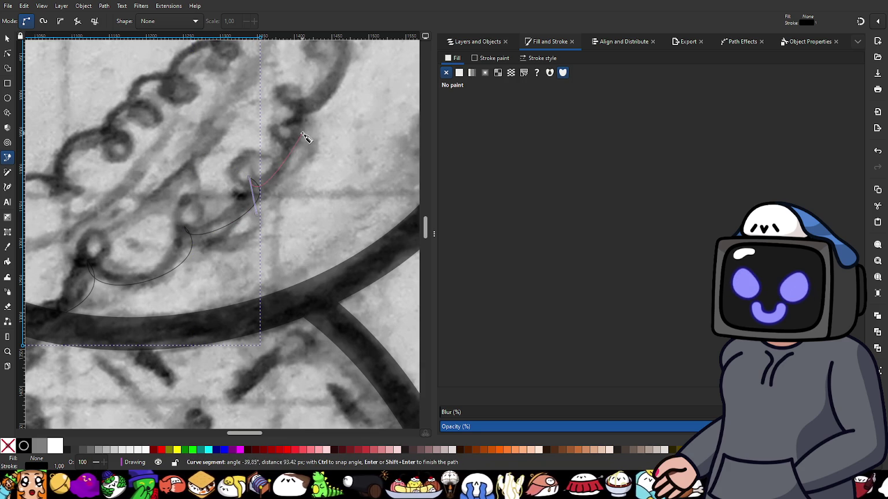
# - Curve the stroke along the next ruffle loop and scallop, then finish it
pyautogui.scroll(3, 264, 198)
pyautogui.hscroll(2, 264, 199)
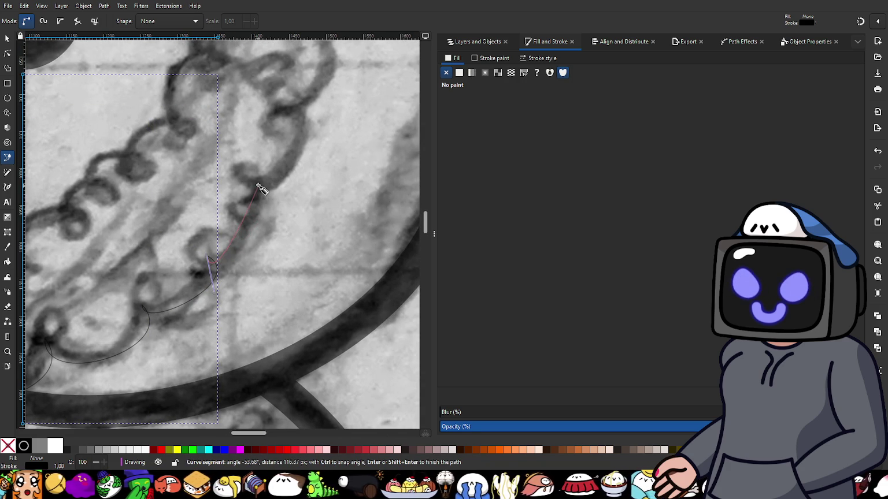
pyautogui.moveTo(253, 184); pyautogui.dragTo(218, 176)
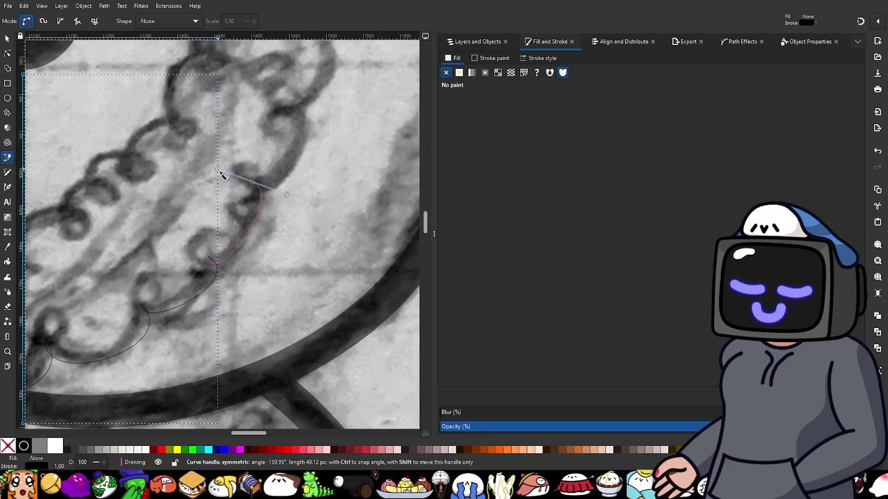
pyautogui.moveTo(212, 171); pyautogui.dragTo(280, 224)
pyautogui.scroll(3, 286, 224)
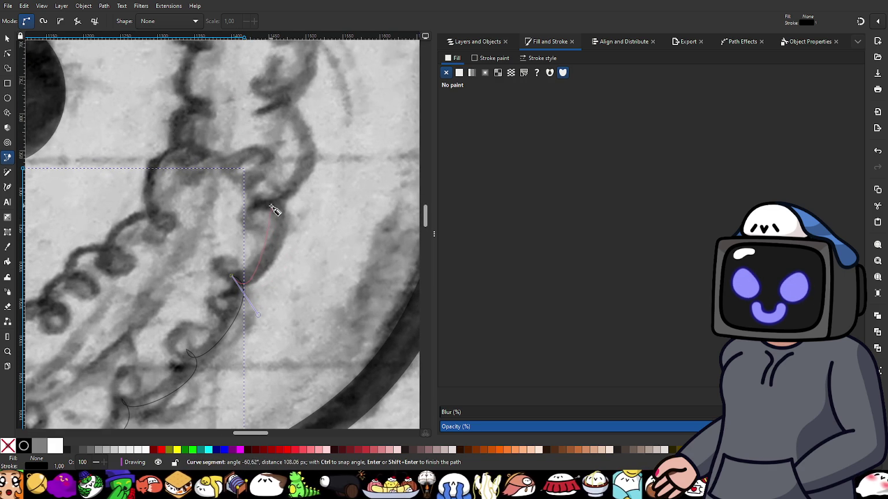
pyautogui.moveTo(268, 207); pyautogui.dragTo(232, 206)
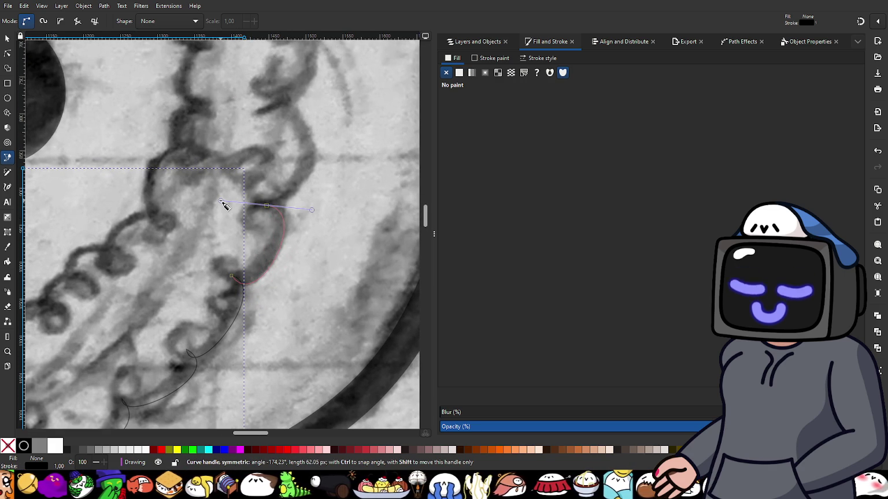
pyautogui.press('Return')
# - Resume the stroke and bend it over two more scallops along the ruffle's outer edge
pyautogui.moveTo(266, 207); pyautogui.dragTo(287, 235)
pyautogui.scroll(4, 319, 156)
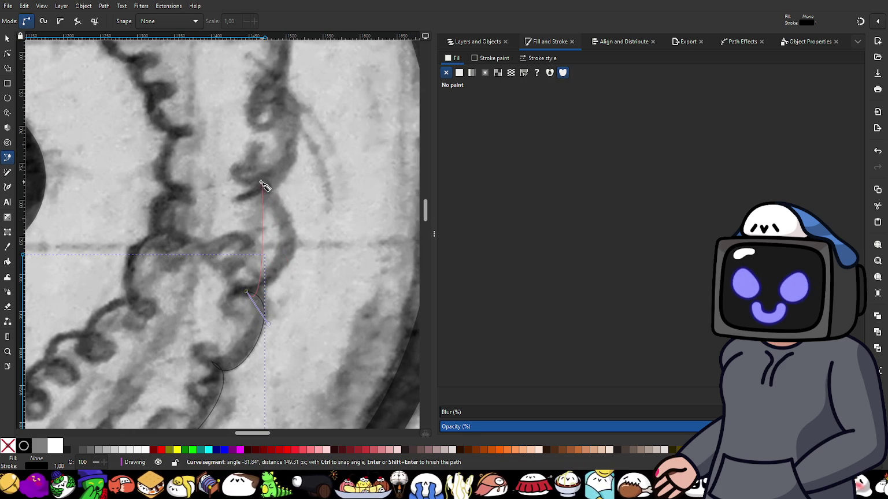
pyautogui.moveTo(259, 185)
pyautogui.mouseDown()
pyautogui.moveTo(192, 189)
pyautogui.moveTo(196, 199)
pyautogui.mouseUp()
pyautogui.press('Return')
pyautogui.moveTo(259, 186); pyautogui.dragTo(301, 202)
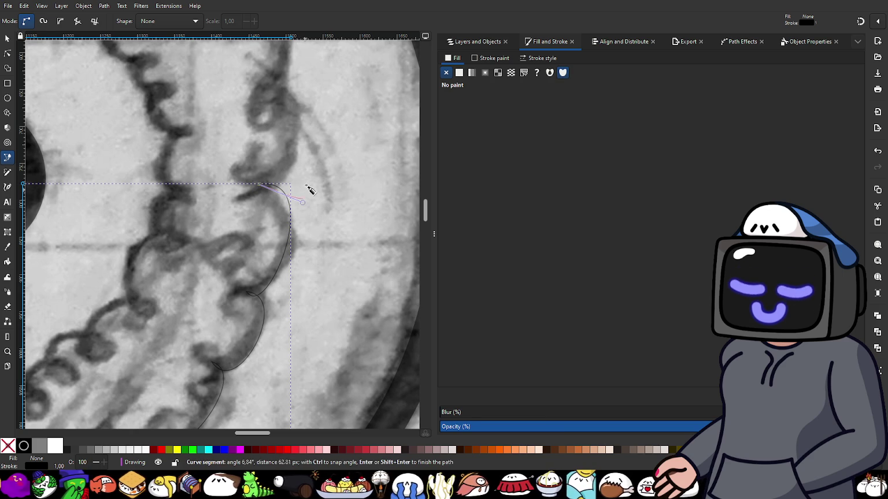
pyautogui.scroll(2, 310, 142)
pyautogui.scroll(4, 310, 143)
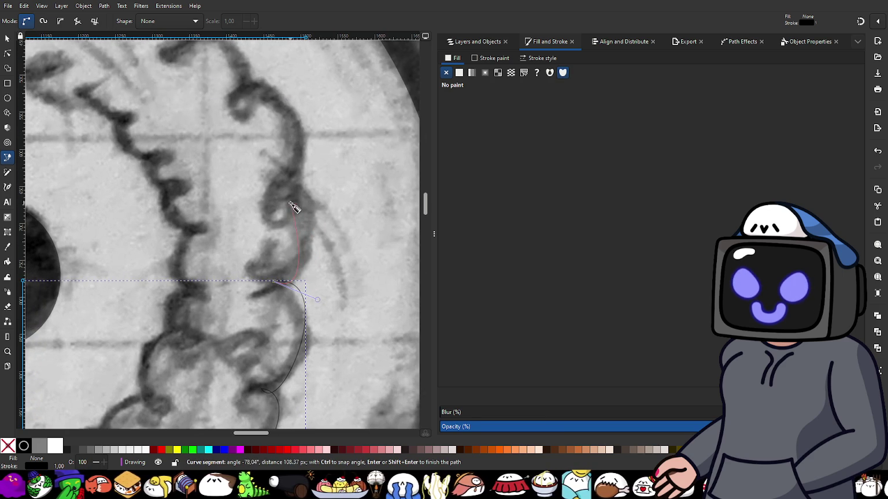
pyautogui.moveTo(285, 205); pyautogui.dragTo(246, 227)
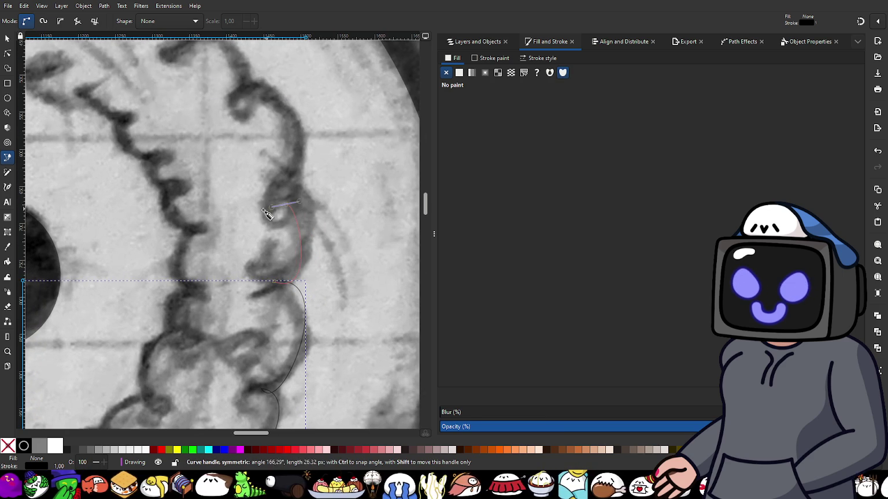
pyautogui.rightClick(242, 230)
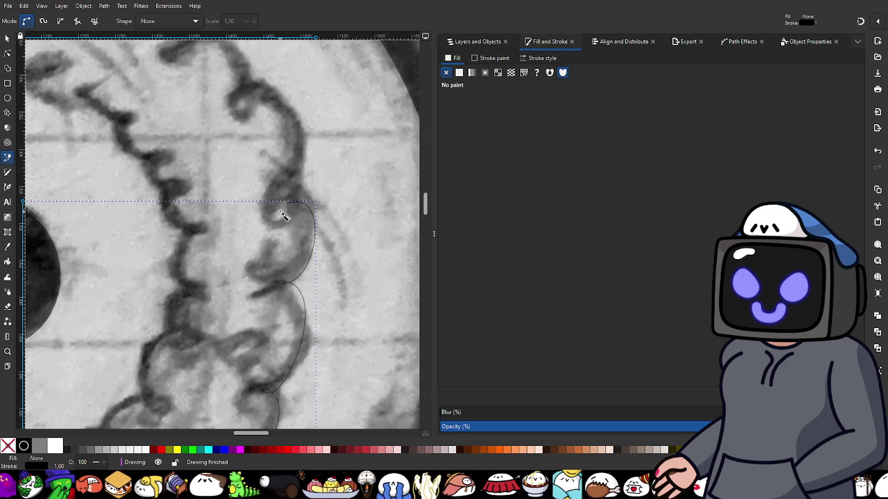
# - Resume from the top end and trace the scallop up to the next curl
pyautogui.click(287, 204)
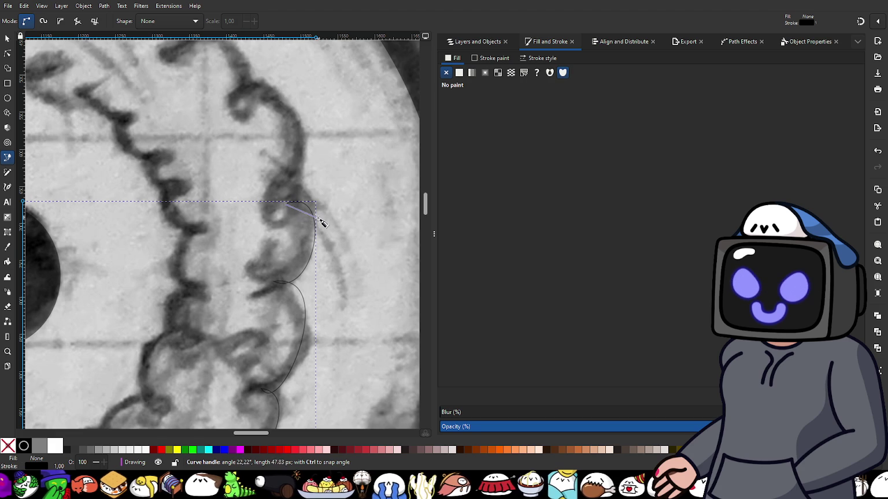
pyautogui.moveTo(302, 96); pyautogui.dragTo(341, 182)
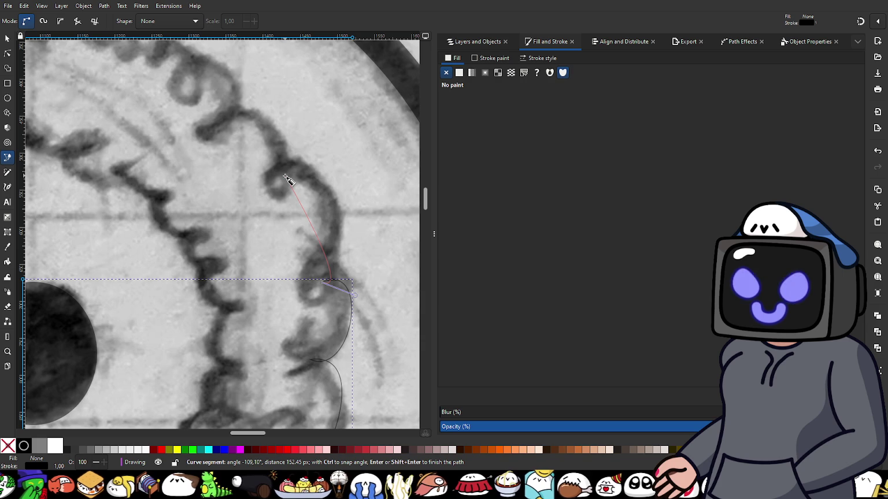
pyautogui.moveTo(284, 177)
pyautogui.mouseDown()
pyautogui.moveTo(257, 225)
pyautogui.moveTo(235, 237)
pyautogui.mouseUp()
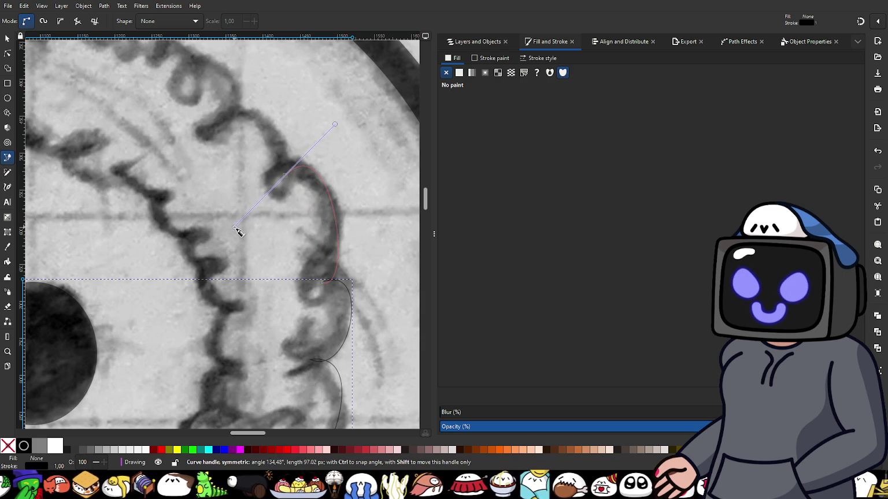
pyautogui.press('Return')
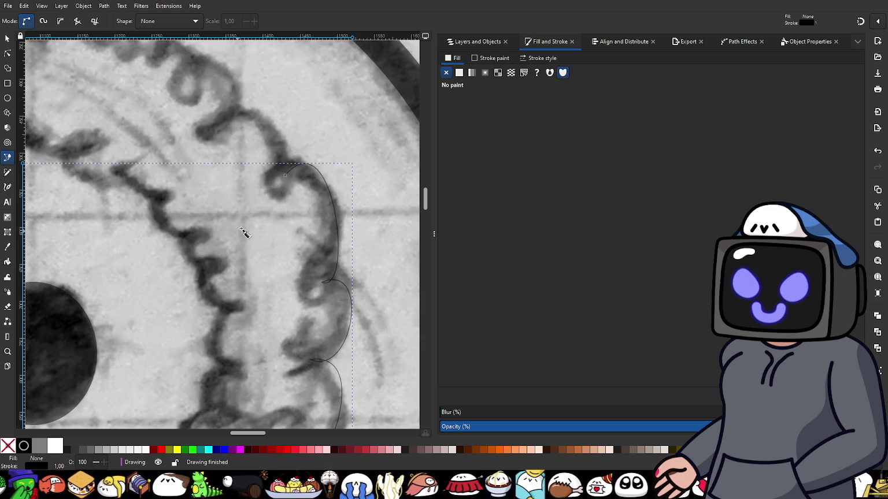
# - Continue from the upper end, curving around the next ruffle curl to the last scallop
pyautogui.click(284, 175)
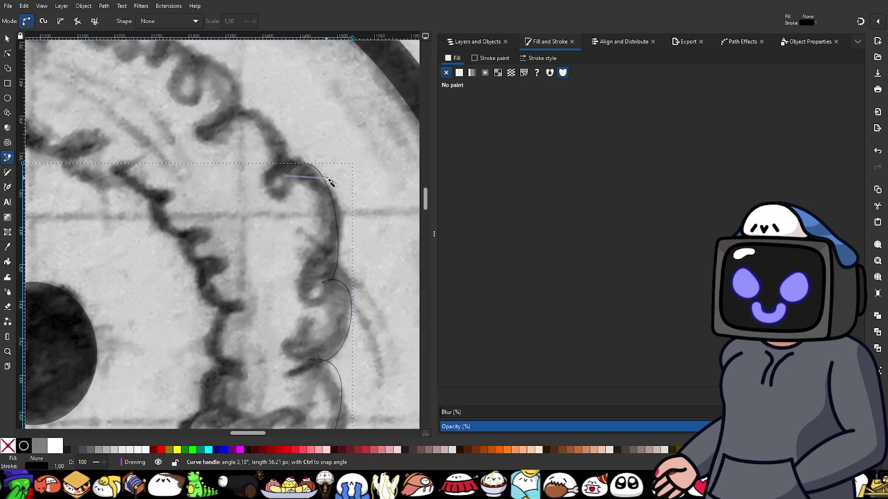
pyautogui.scroll(2, 287, 165)
pyautogui.scroll(2, 347, 224)
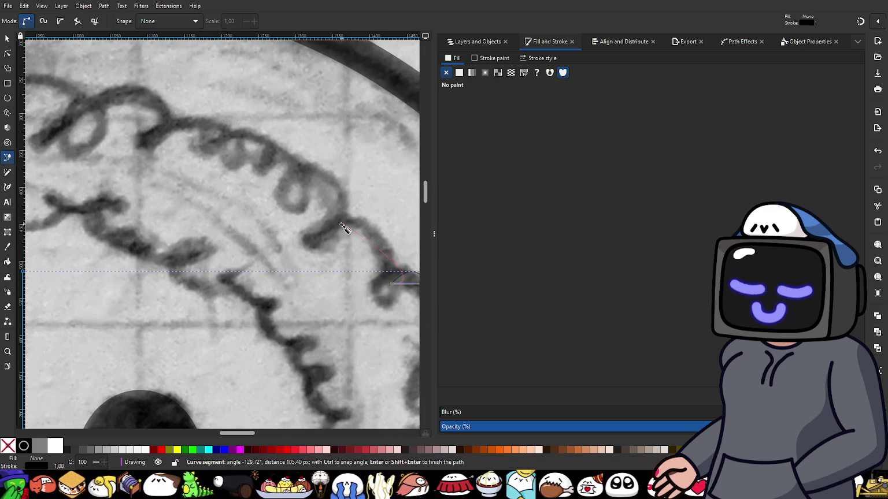
pyautogui.moveTo(329, 227); pyautogui.dragTo(304, 295)
pyautogui.moveTo(328, 228)
pyautogui.mouseDown()
pyautogui.moveTo(381, 225)
pyautogui.moveTo(382, 214)
pyautogui.mouseUp()
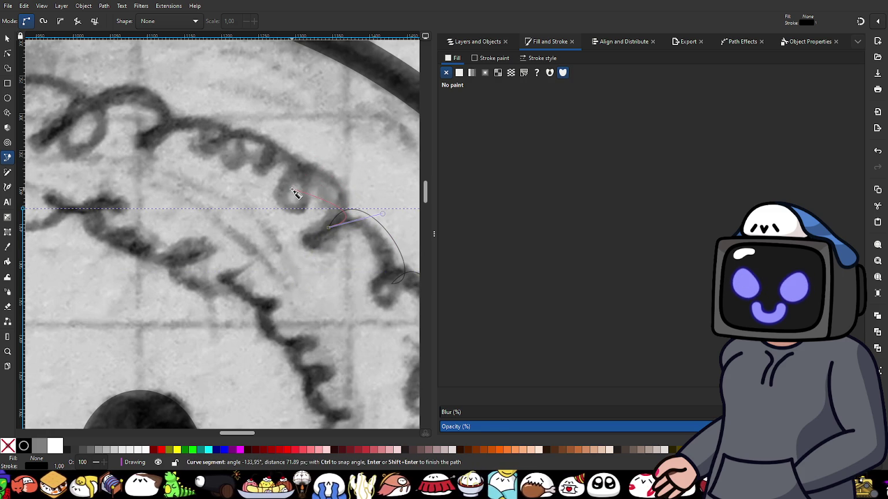
pyautogui.moveTo(292, 195); pyautogui.dragTo(293, 213)
pyautogui.press('Return')
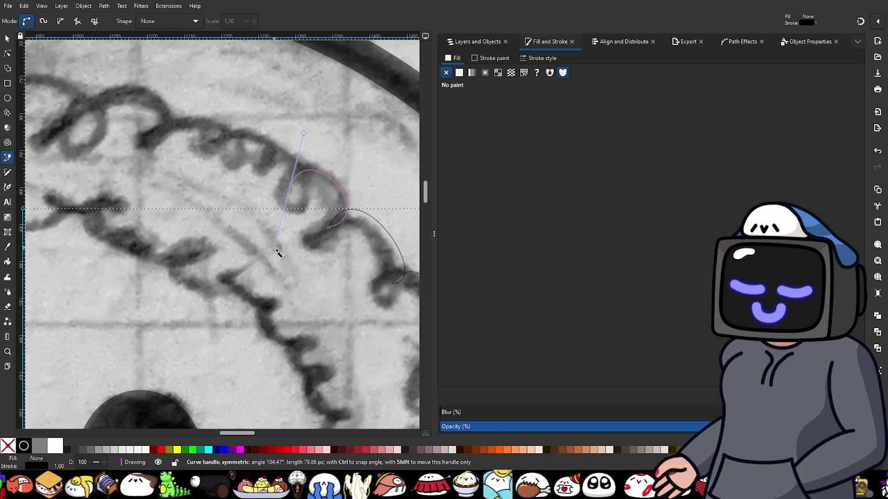
# - Trace the upper ruffle loops leftward with three more scallop nodes
pyautogui.click(290, 192)
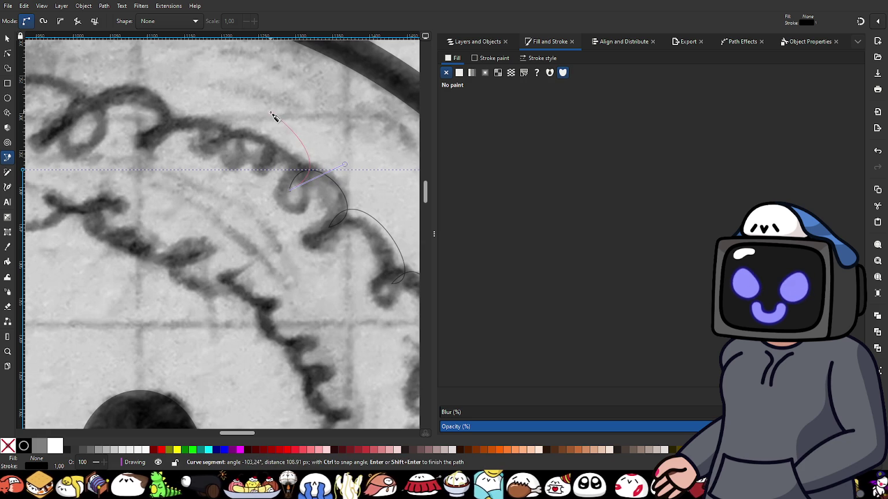
pyautogui.scroll(4, 375, 203)
pyautogui.hscroll(-4, 376, 203)
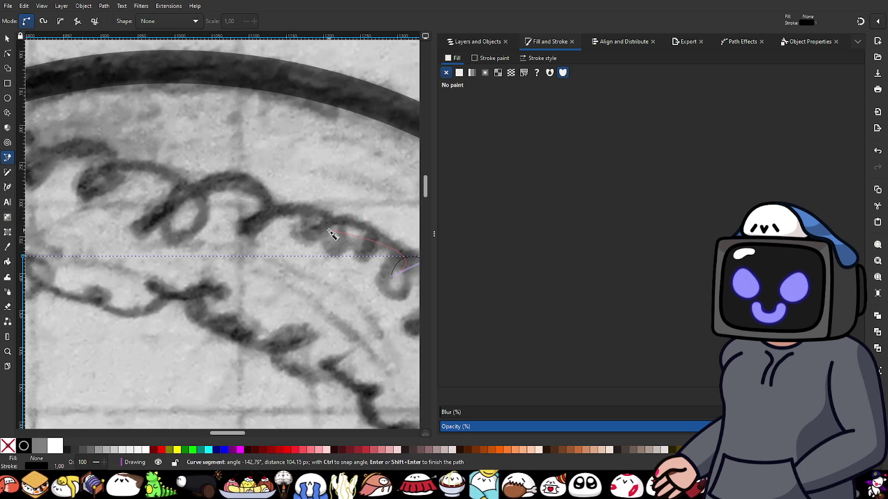
pyautogui.moveTo(329, 229); pyautogui.dragTo(332, 287)
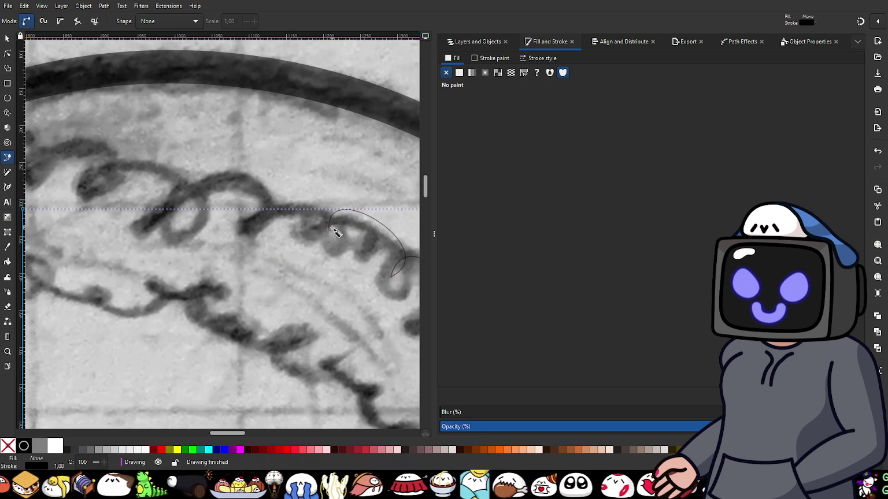
pyautogui.moveTo(330, 231); pyautogui.dragTo(353, 224)
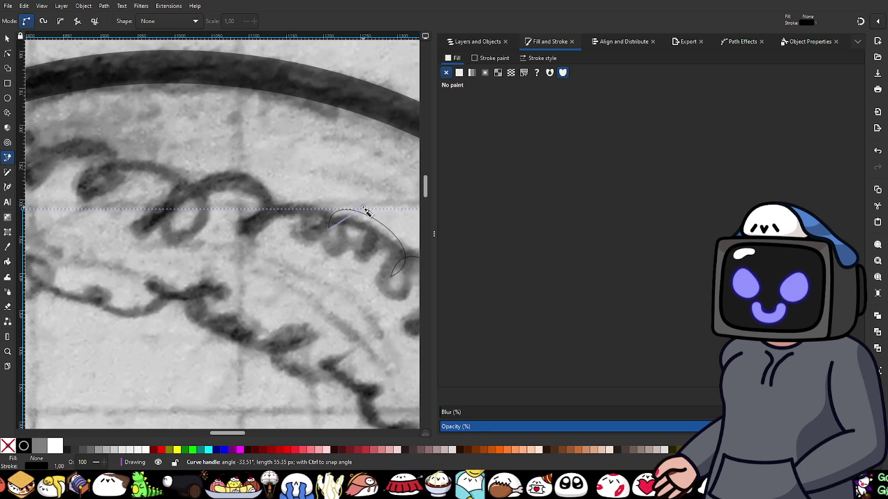
pyautogui.moveTo(262, 219)
pyautogui.mouseDown()
pyautogui.moveTo(260, 270)
pyautogui.moveTo(265, 263)
pyautogui.mouseUp()
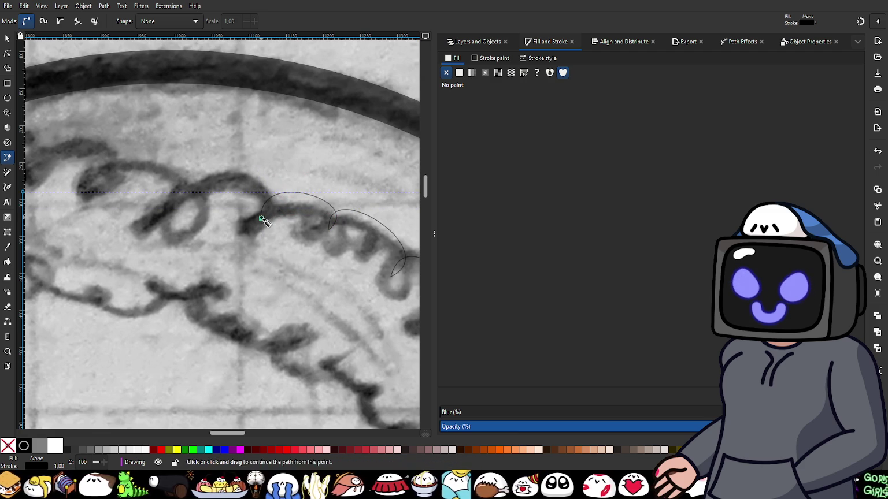
pyautogui.moveTo(261, 219); pyautogui.dragTo(288, 205)
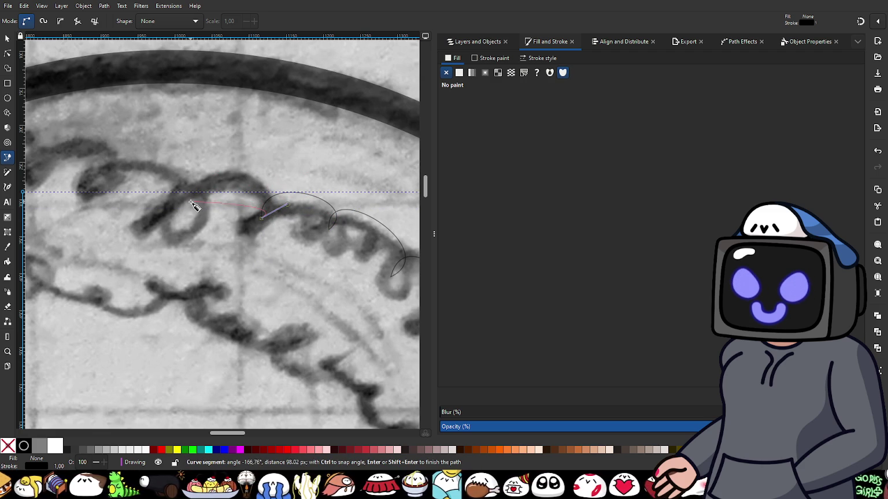
pyautogui.moveTo(187, 210); pyautogui.dragTo(185, 284)
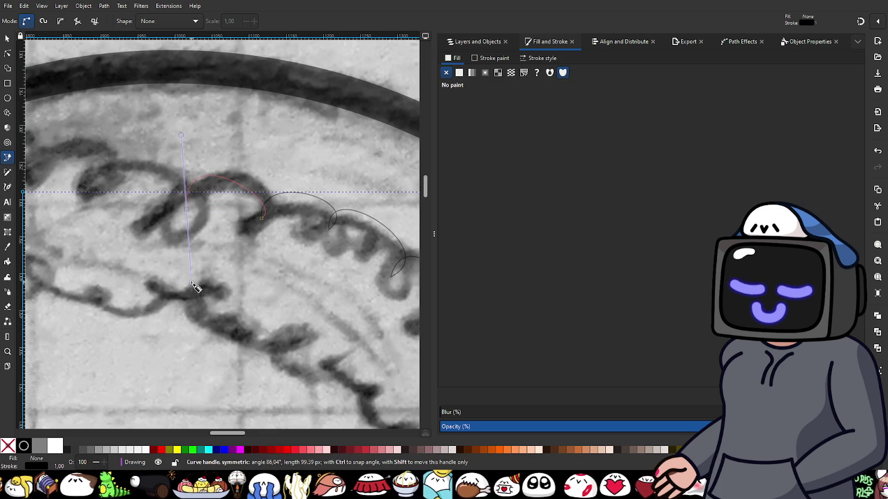
pyautogui.press('Return')
# - Extend the frill path further left, placing curved nodes on each following scallop
pyautogui.moveTo(175, 218)
pyautogui.mouseDown()
pyautogui.moveTo(259, 290)
pyautogui.moveTo(300, 263)
pyautogui.moveTo(300, 241)
pyautogui.mouseUp()
pyautogui.moveTo(182, 252)
pyautogui.mouseDown()
pyautogui.moveTo(183, 298)
pyautogui.moveTo(183, 251)
pyautogui.moveTo(228, 224)
pyautogui.mouseUp()
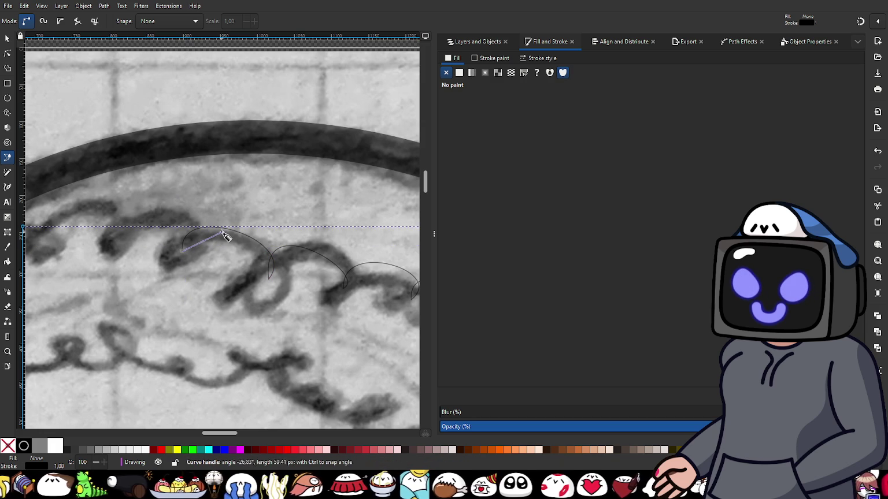
pyautogui.moveTo(116, 240); pyautogui.dragTo(118, 292)
pyautogui.press('Return')
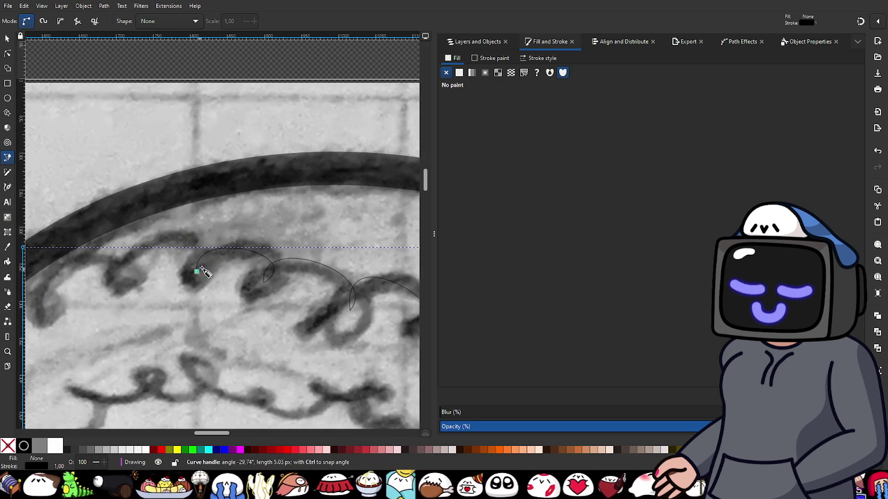
pyautogui.moveTo(197, 271); pyautogui.dragTo(232, 248)
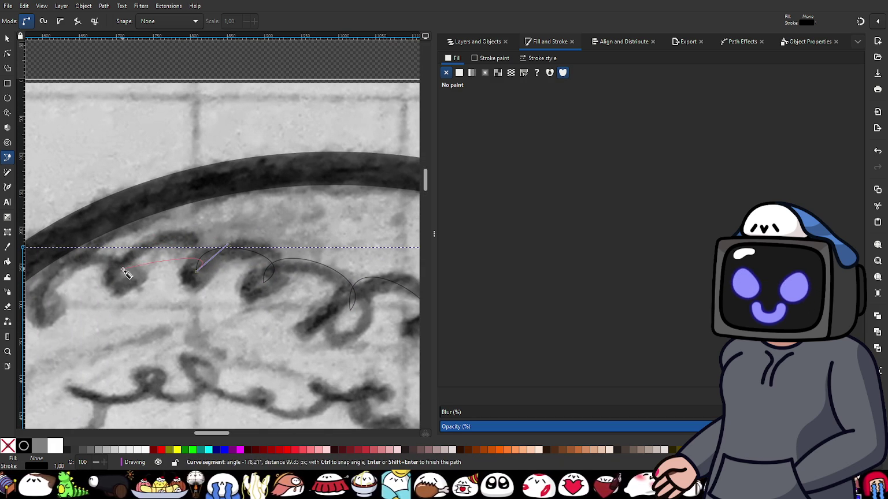
pyautogui.moveTo(125, 273); pyautogui.dragTo(138, 293)
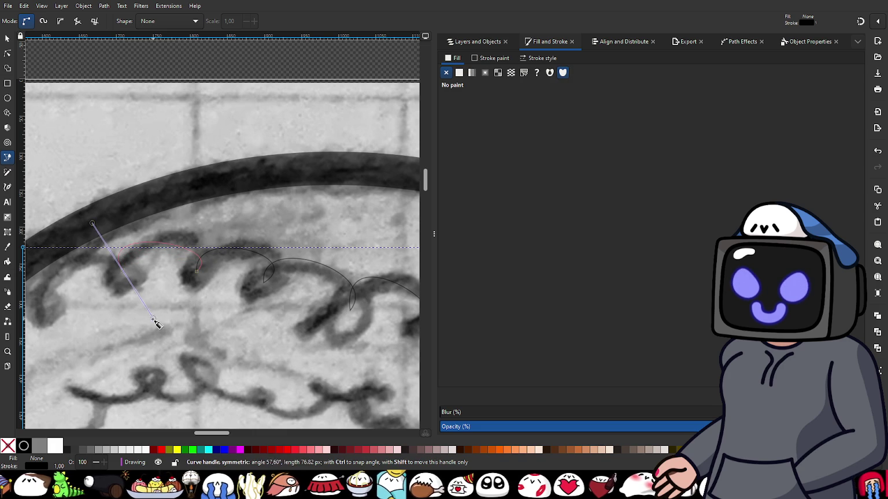
pyautogui.moveTo(156, 328); pyautogui.dragTo(155, 329)
pyautogui.hscroll(-3, 228, 303)
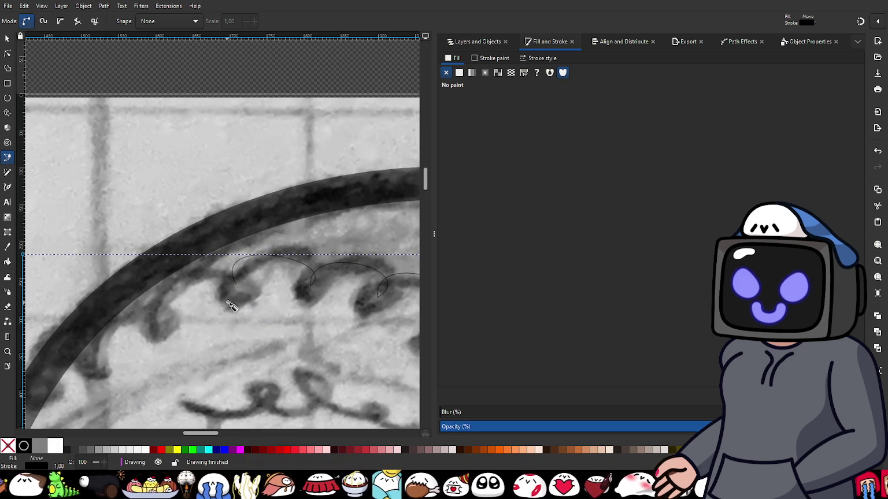
pyautogui.moveTo(248, 241); pyautogui.dragTo(247, 236)
pyautogui.moveTo(151, 321); pyautogui.dragTo(192, 375)
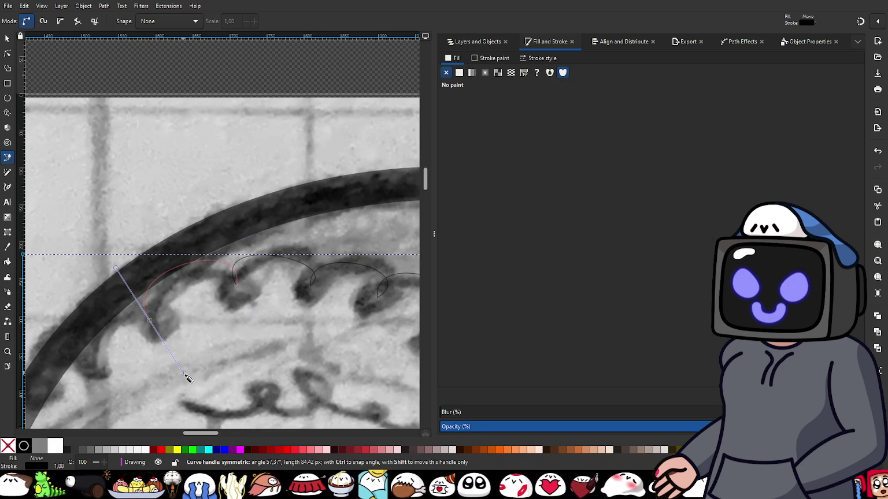
# - Finish the current frill path and trace the next scallop down the hood's left side
pyautogui.moveTo(187, 376); pyautogui.dragTo(149, 352)
pyautogui.press('Return')
pyautogui.hscroll(-3, 231, 340)
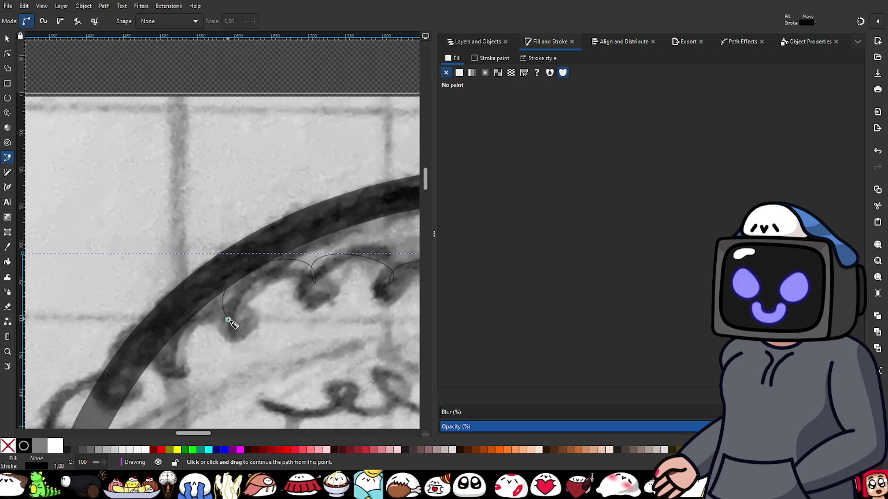
pyautogui.moveTo(236, 285); pyautogui.dragTo(235, 284)
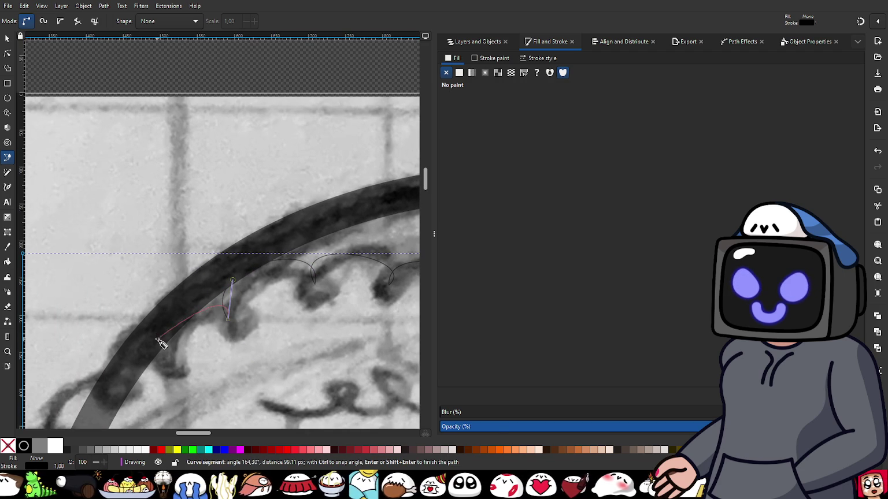
pyautogui.scroll(-2, 162, 341)
pyautogui.moveTo(158, 311); pyautogui.dragTo(204, 349)
pyautogui.press('Return')
# - Trace two more scallop curves continuing from the frill's end node
pyautogui.hscroll(-5, 164, 328)
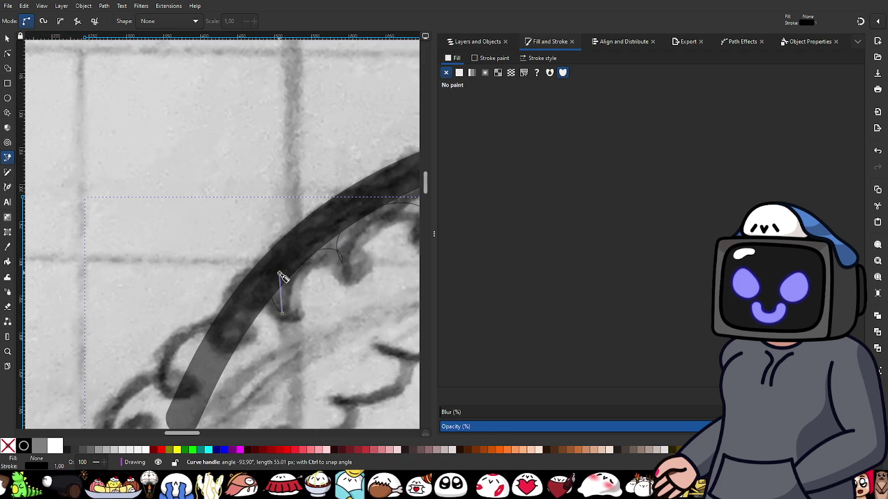
pyautogui.moveTo(225, 334); pyautogui.dragTo(269, 370)
pyautogui.press('Return')
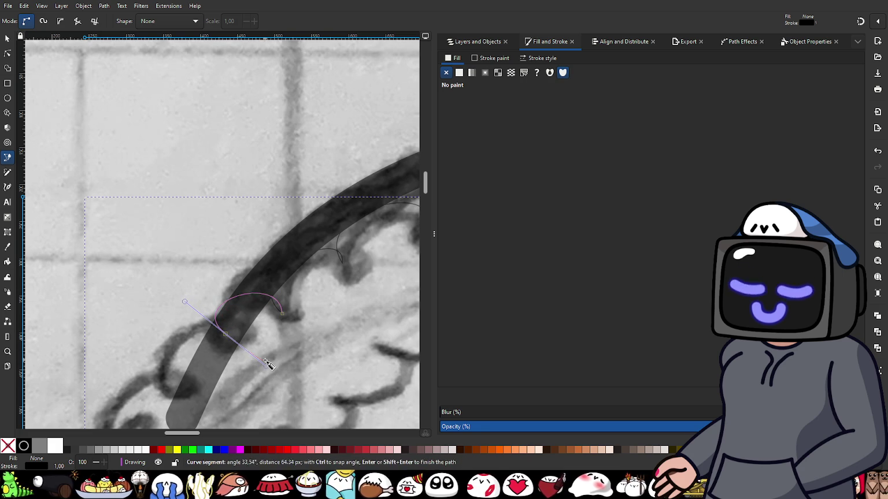
pyautogui.moveTo(218, 292); pyautogui.dragTo(222, 289)
pyautogui.scroll(-3, 171, 370)
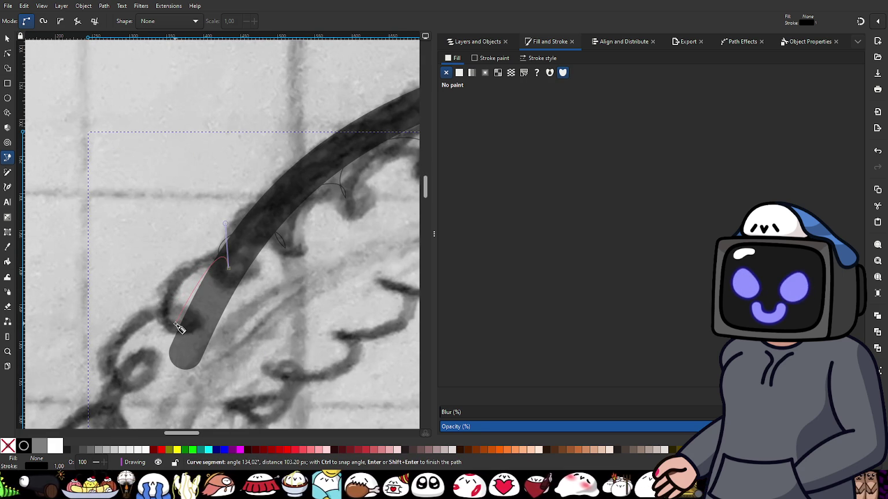
pyautogui.moveTo(175, 325); pyautogui.dragTo(236, 348)
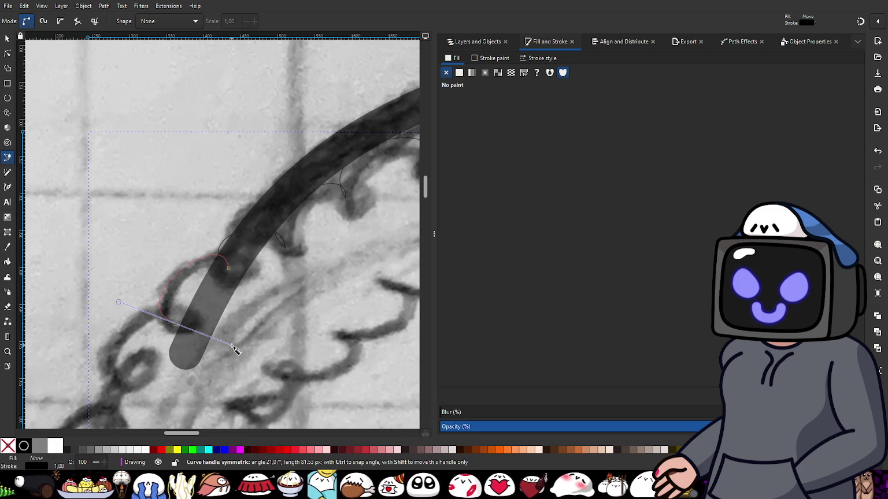
pyautogui.press('Return')
# - Extend the frill with curved nodes on the next loops further down the left edge
pyautogui.moveTo(174, 323); pyautogui.dragTo(169, 296)
pyautogui.scroll(-3, 114, 332)
pyautogui.hscroll(-2, 114, 333)
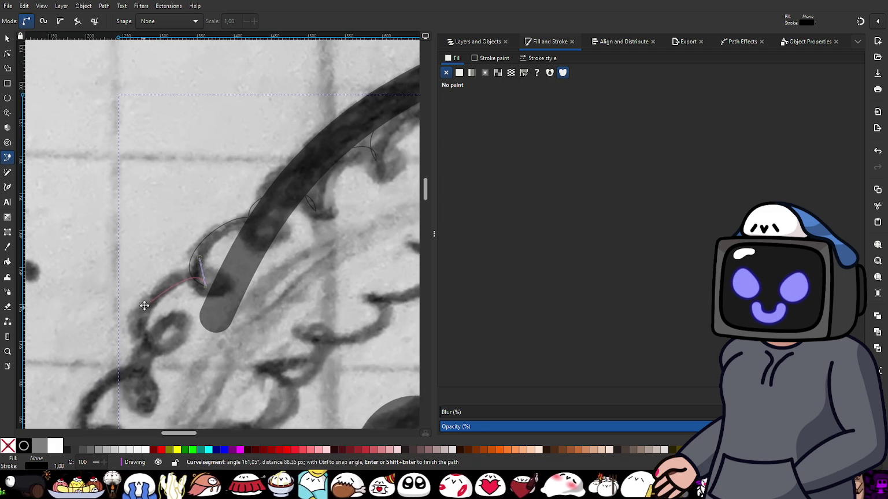
pyautogui.moveTo(155, 327)
pyautogui.mouseDown()
pyautogui.moveTo(207, 343)
pyautogui.moveTo(216, 359)
pyautogui.mouseUp()
pyautogui.click(155, 327)
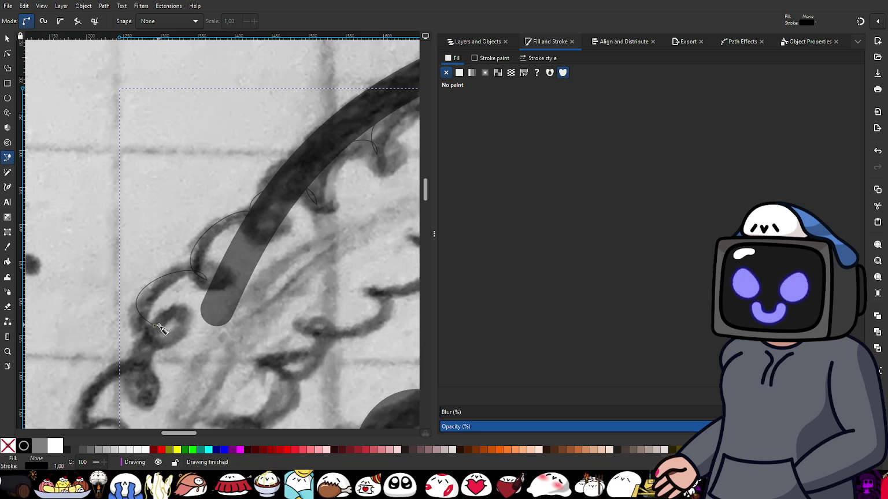
pyautogui.moveTo(139, 301); pyautogui.dragTo(139, 301)
pyautogui.moveTo(134, 385)
pyautogui.mouseDown()
pyautogui.moveTo(194, 406)
pyautogui.moveTo(252, 298)
pyautogui.moveTo(197, 266)
pyautogui.mouseUp()
pyautogui.press('Return')
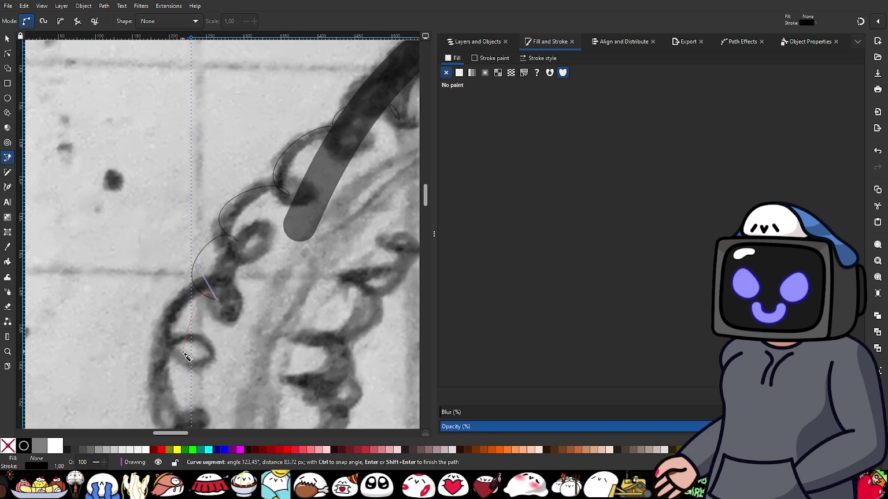
# - Trace the remaining lower scallops until the frill meets the lower curl curve
pyautogui.moveTo(186, 351); pyautogui.dragTo(243, 361)
pyautogui.press('Return')
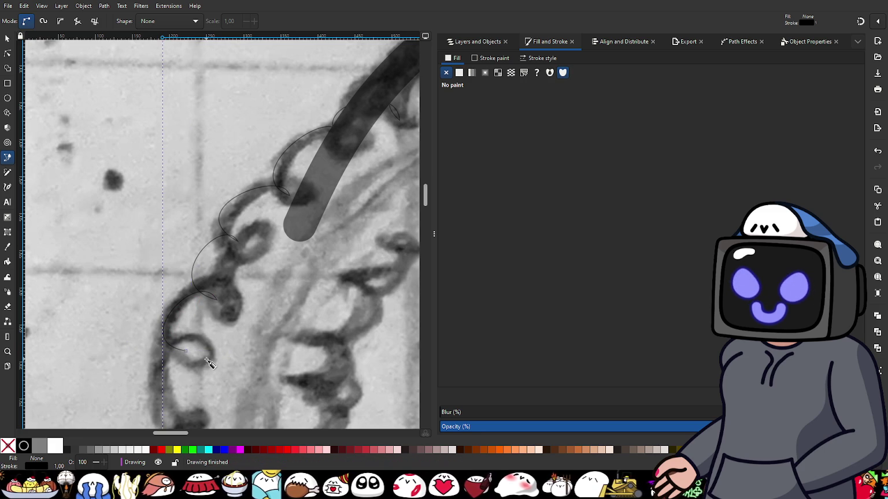
pyautogui.scroll(-1, 208, 366)
pyautogui.moveTo(219, 327); pyautogui.dragTo(196, 294)
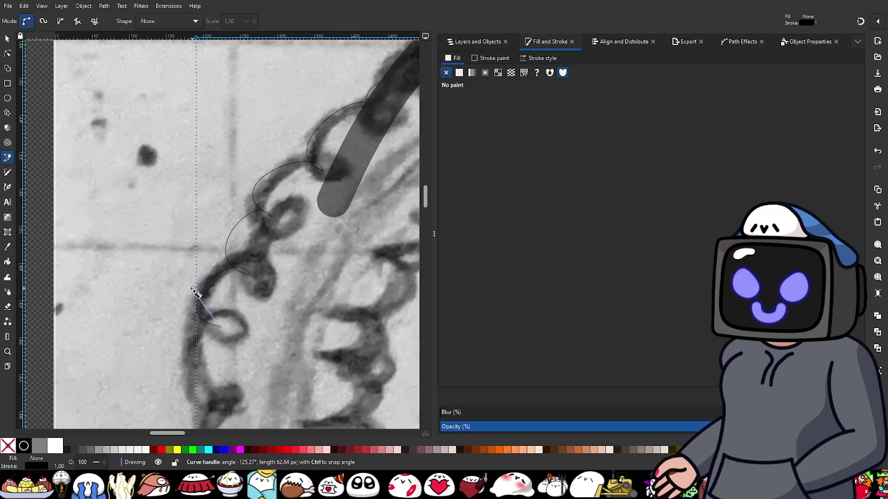
pyautogui.scroll(-2, 199, 397)
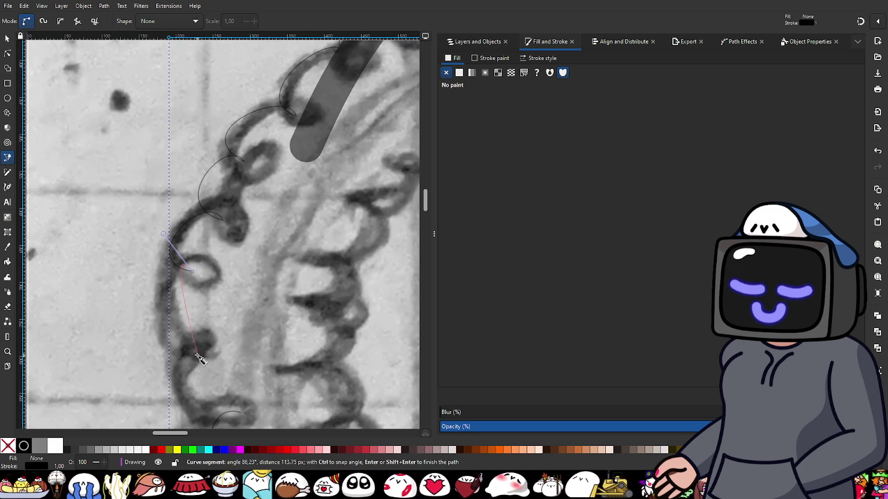
pyautogui.moveTo(192, 352); pyautogui.dragTo(209, 345)
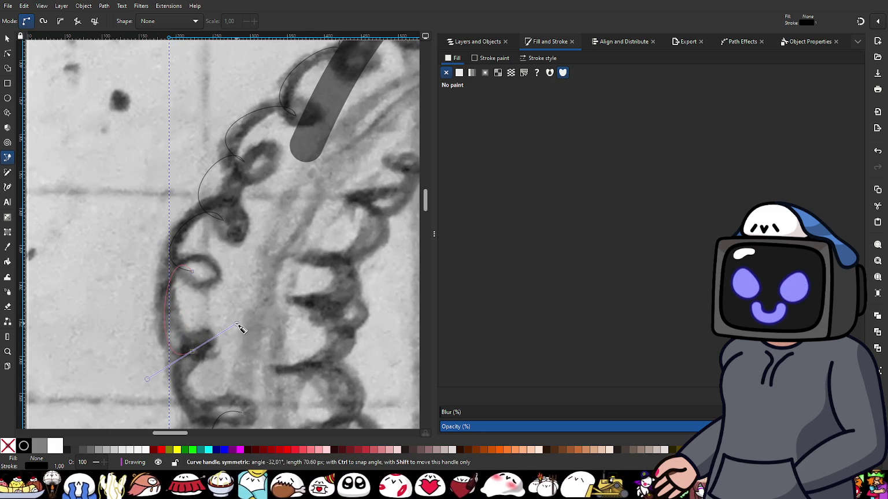
pyautogui.press('Return')
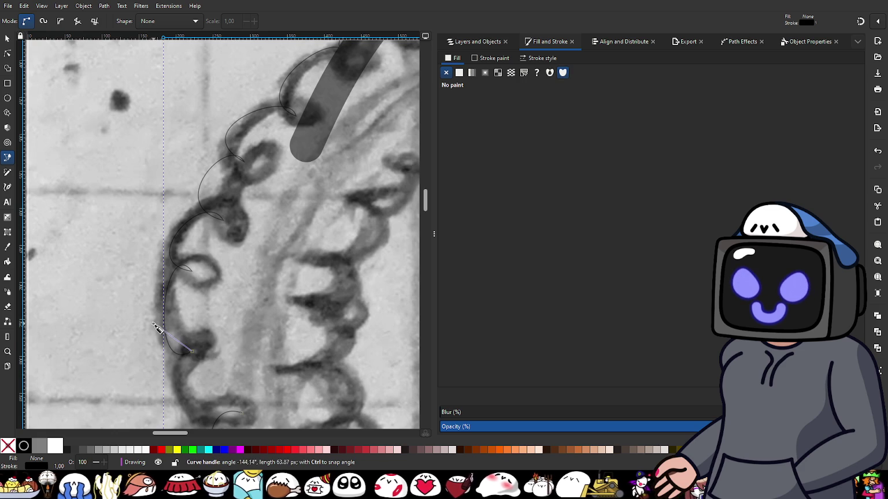
pyautogui.moveTo(143, 328); pyautogui.dragTo(141, 324)
pyautogui.scroll(-3, 134, 312)
pyautogui.hscroll(2, 134, 312)
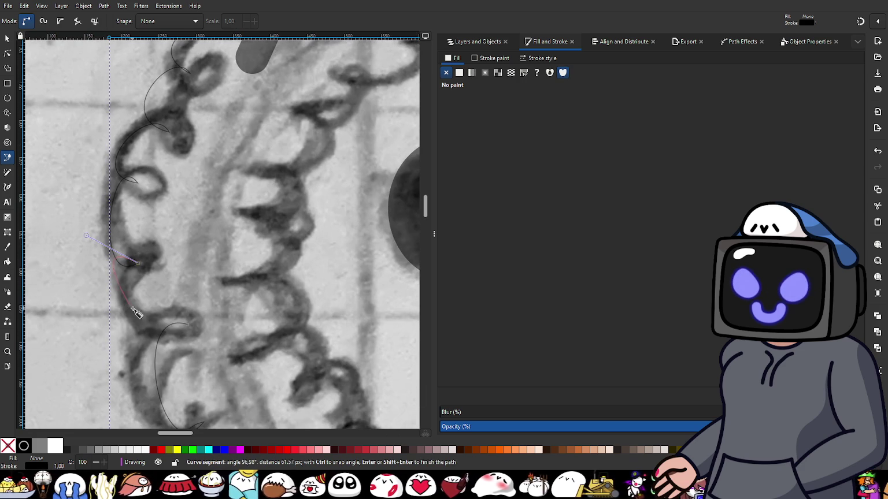
pyautogui.moveTo(186, 327); pyautogui.dragTo(204, 318)
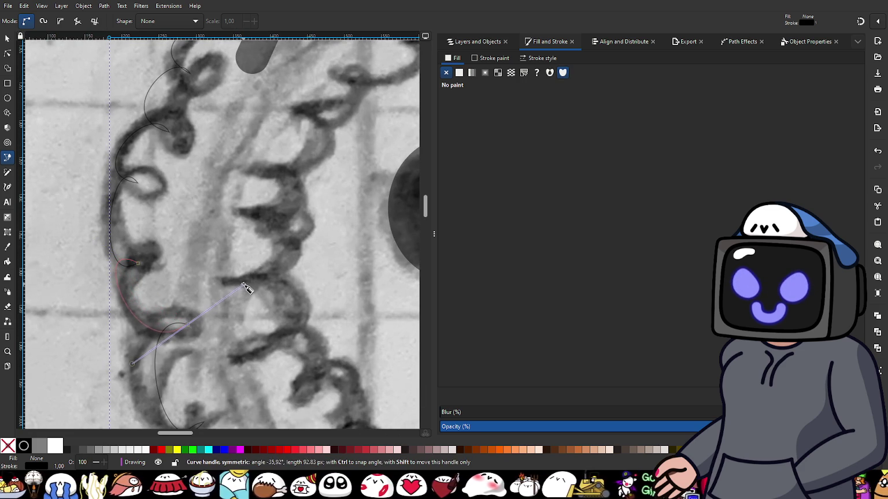
pyautogui.moveTo(242, 287); pyautogui.dragTo(247, 282)
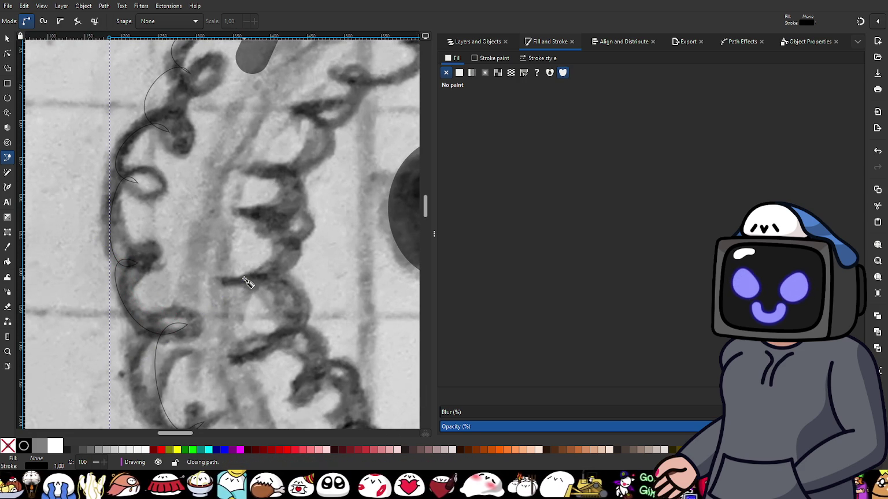
# - Give the left-edge scallop frill a 20 px stroke width
pyautogui.click(541, 58)
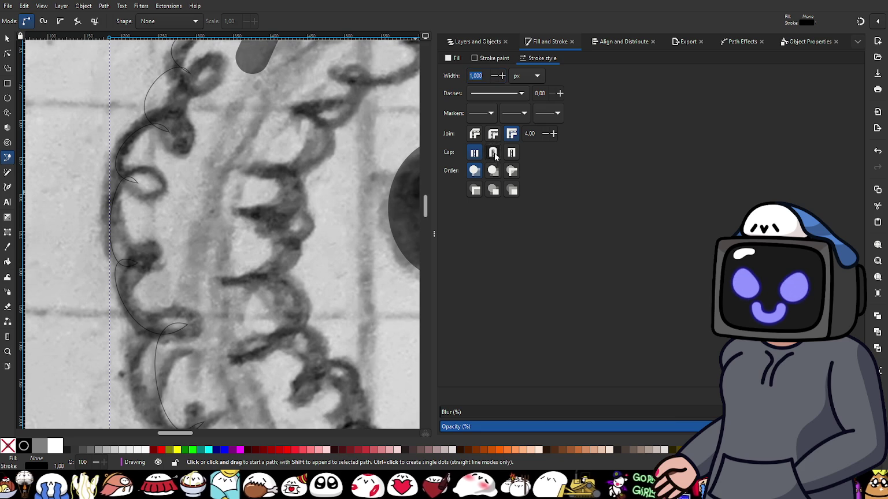
pyautogui.click(491, 116)
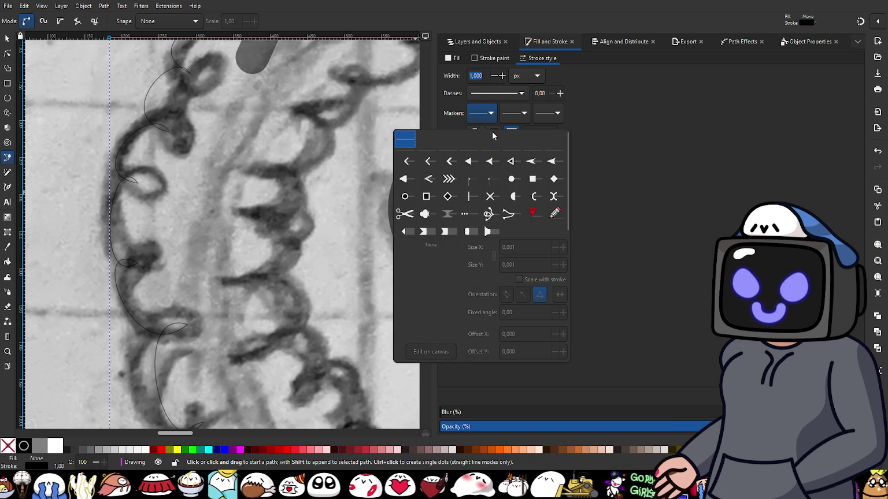
pyautogui.click(573, 140)
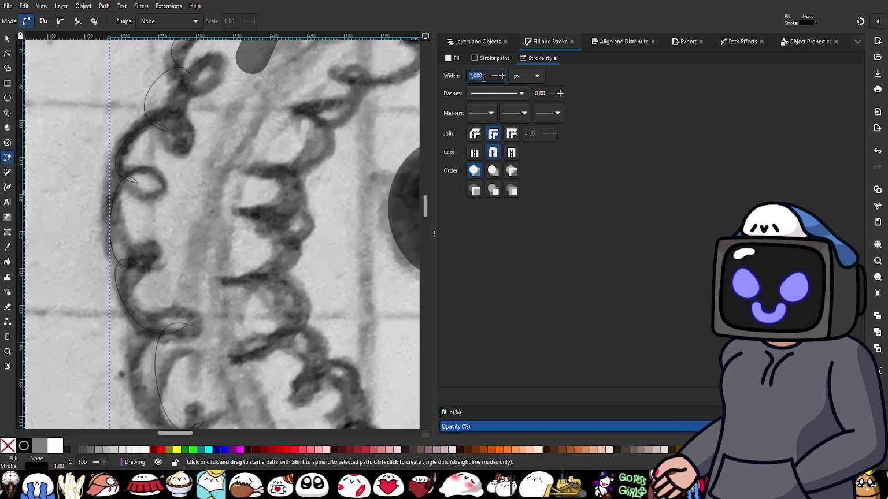
pyautogui.write('20')
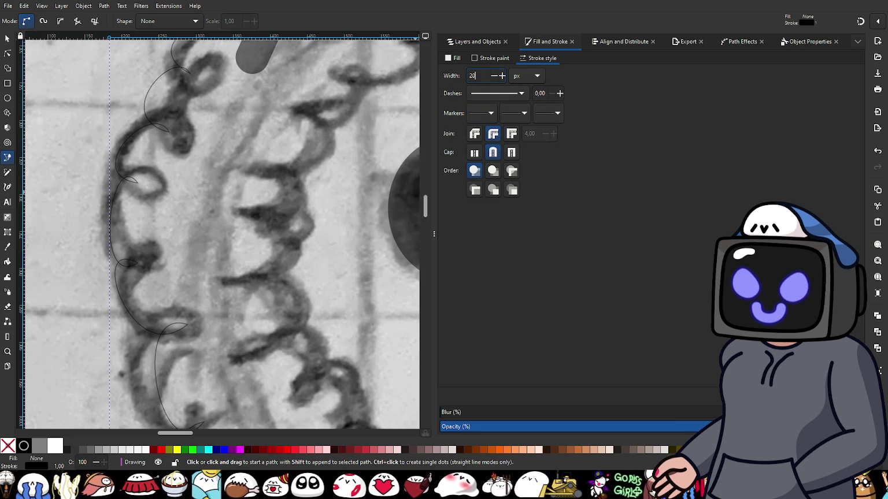
pyautogui.press('Return')
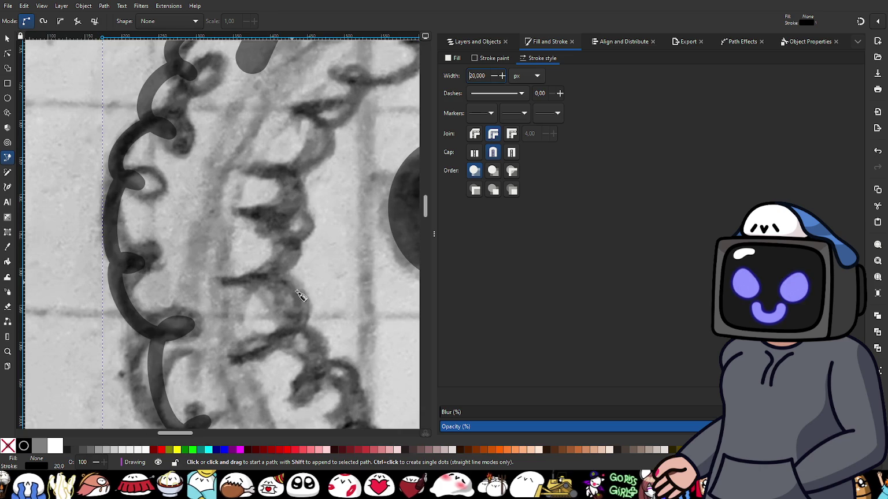
# - Select the face ruffle path, zoom in on its loops, and show its nodes with the Node tool
pyautogui.keyDown('ctrl'); pyautogui.scroll(-3, 234, 347); pyautogui.keyUp('ctrl')
pyautogui.scroll(-2, 234, 347)
pyautogui.keyDown('ctrl'); pyautogui.scroll(3, 234, 347); pyautogui.keyUp('ctrl')
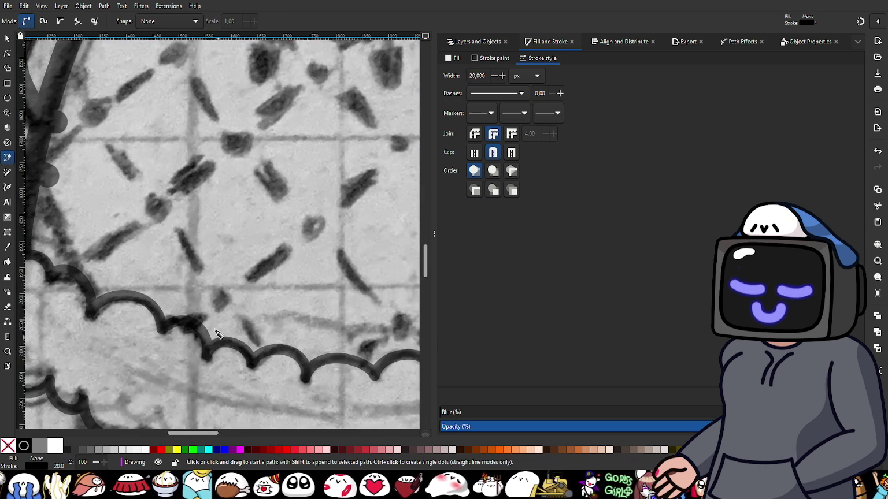
pyautogui.scroll(3, 234, 347)
pyautogui.keyDown('ctrl'); pyautogui.scroll(-3, 226, 346); pyautogui.keyUp('ctrl')
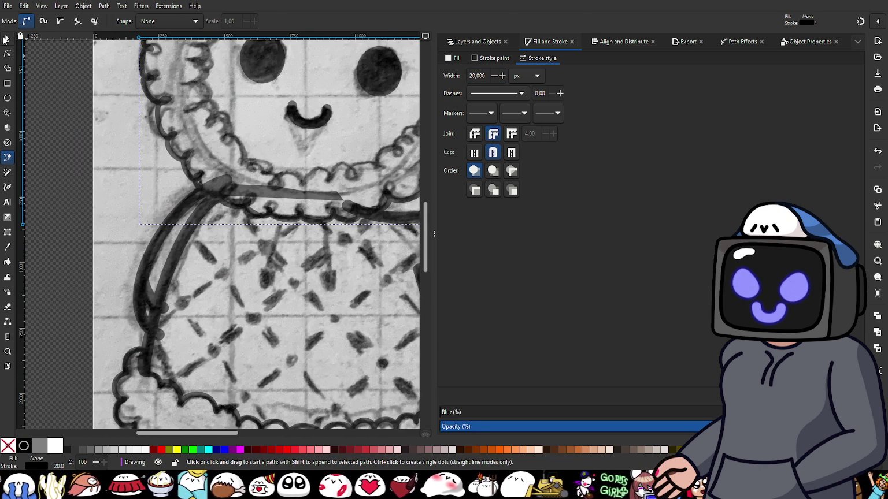
pyautogui.click(6, 38)
pyautogui.click(164, 384)
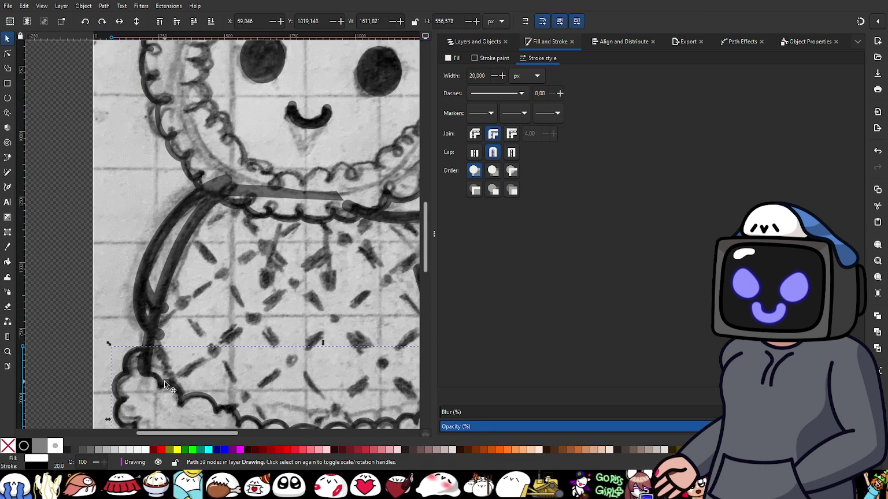
pyautogui.click(165, 140)
pyautogui.keyDown('ctrl'); pyautogui.scroll(-2, 165, 140); pyautogui.keyUp('ctrl')
pyautogui.keyDown('ctrl'); pyautogui.scroll(2, 188, 280); pyautogui.keyUp('ctrl')
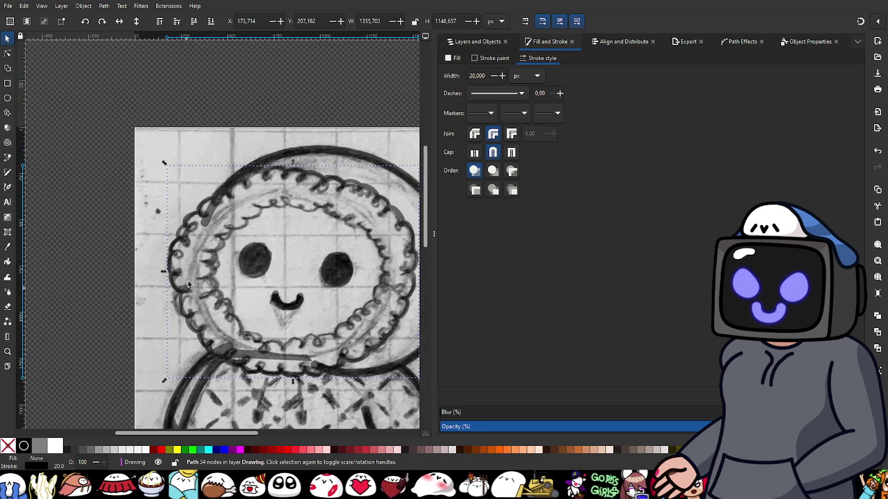
pyautogui.keyDown('ctrl'); pyautogui.scroll(2, 207, 231); pyautogui.keyUp('ctrl')
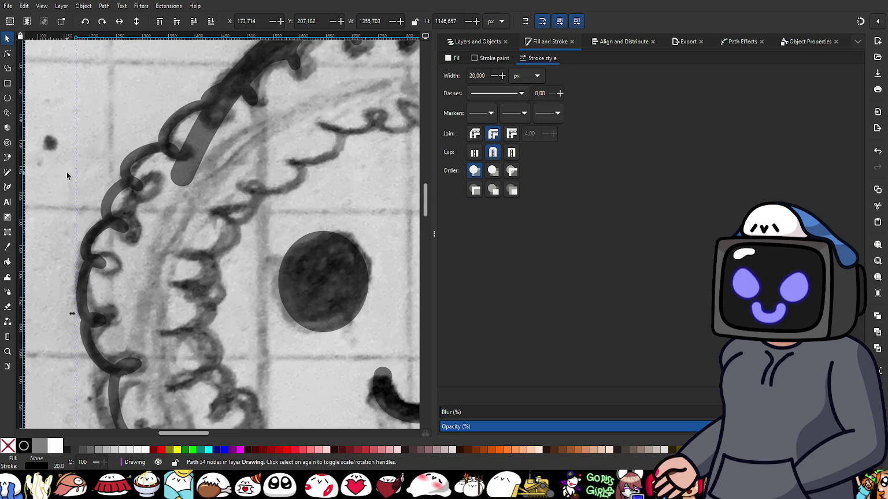
pyautogui.click(8, 53)
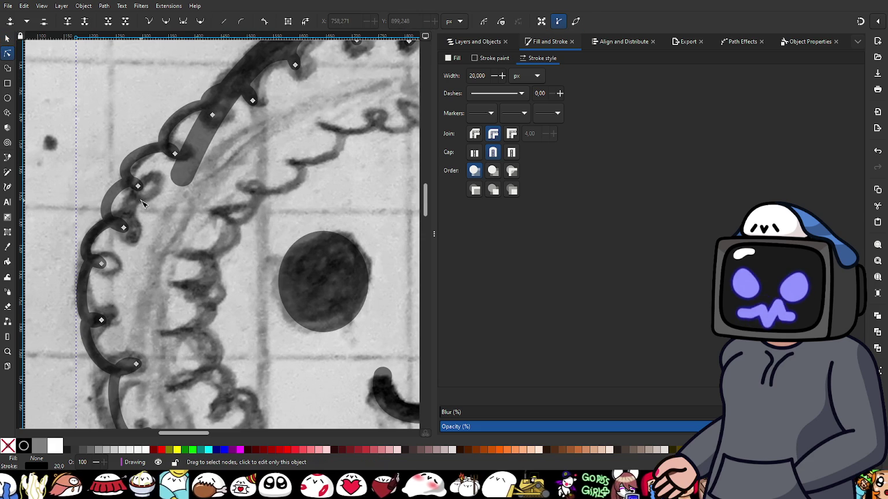
# - Pick a node on the first ruffle loop and bend its curves to match the sketch
pyautogui.keyDown('ctrl'); pyautogui.scroll(2, 133, 191); pyautogui.keyUp('ctrl')
pyautogui.keyDown('ctrl'); pyautogui.scroll(1, 134, 188); pyautogui.keyUp('ctrl')
pyautogui.keyDown('ctrl'); pyautogui.scroll(2, 173, 200); pyautogui.keyUp('ctrl')
pyautogui.keyDown('ctrl'); pyautogui.scroll(2, 186, 205); pyautogui.keyUp('ctrl')
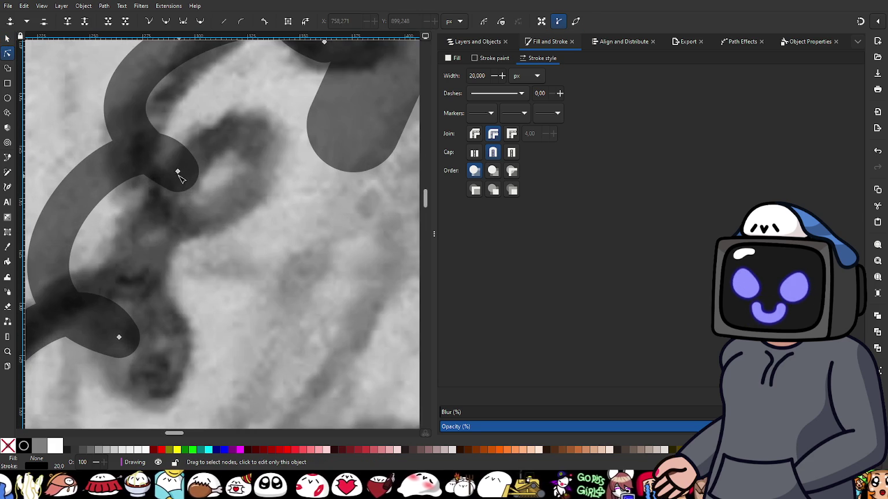
pyautogui.click(181, 175)
pyautogui.keyDown('ctrl'); pyautogui.scroll(1, 230, 207); pyautogui.keyUp('ctrl')
pyautogui.keyDown('ctrl'); pyautogui.scroll(2, 303, 256); pyautogui.keyUp('ctrl')
pyautogui.moveTo(340, 198); pyautogui.dragTo(245, 280)
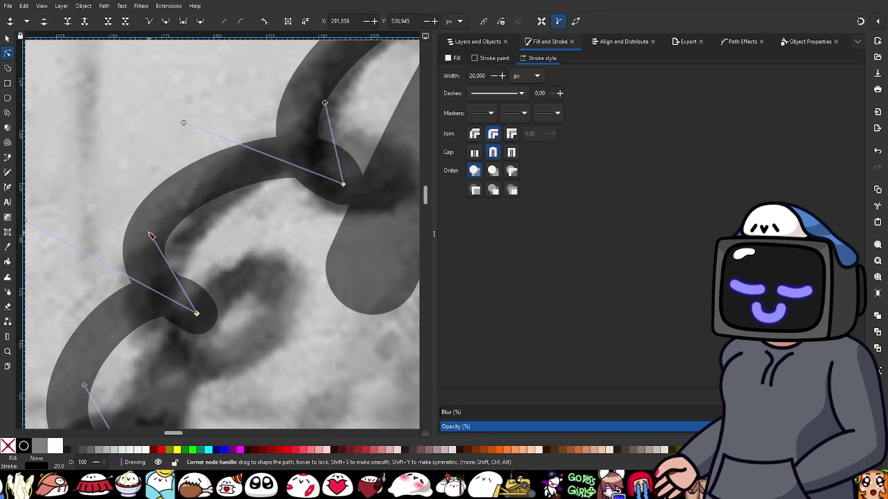
pyautogui.moveTo(150, 236); pyautogui.dragTo(119, 218)
pyautogui.hscroll(-2, 155, 263)
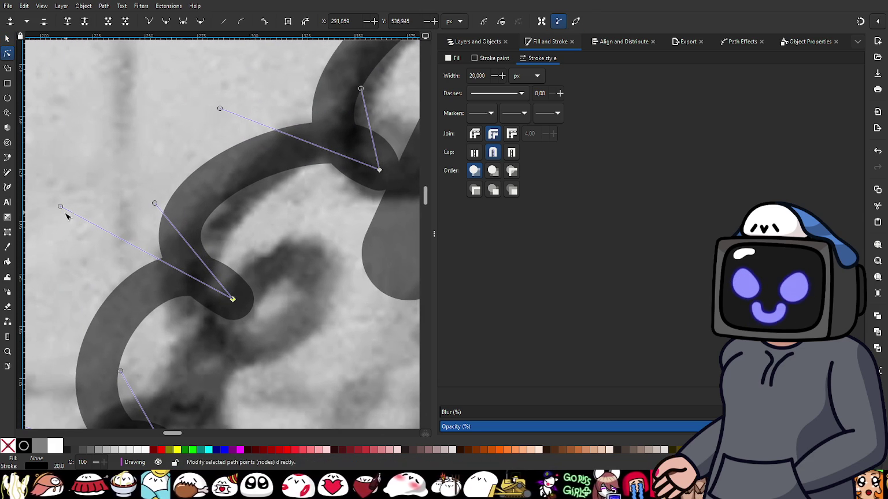
pyautogui.moveTo(59, 204); pyautogui.dragTo(94, 257)
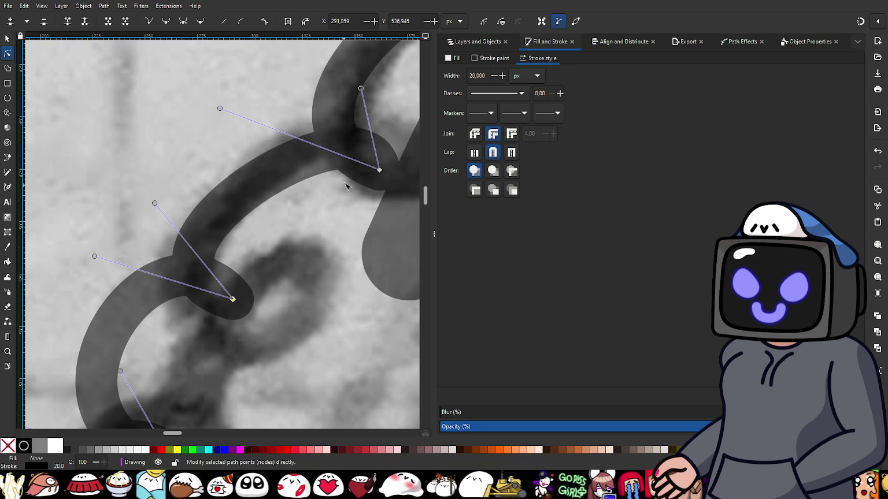
pyautogui.moveTo(361, 89)
pyautogui.mouseDown()
pyautogui.moveTo(317, 33)
pyautogui.moveTo(318, 66)
pyautogui.moveTo(313, 57)
pyautogui.mouseUp()
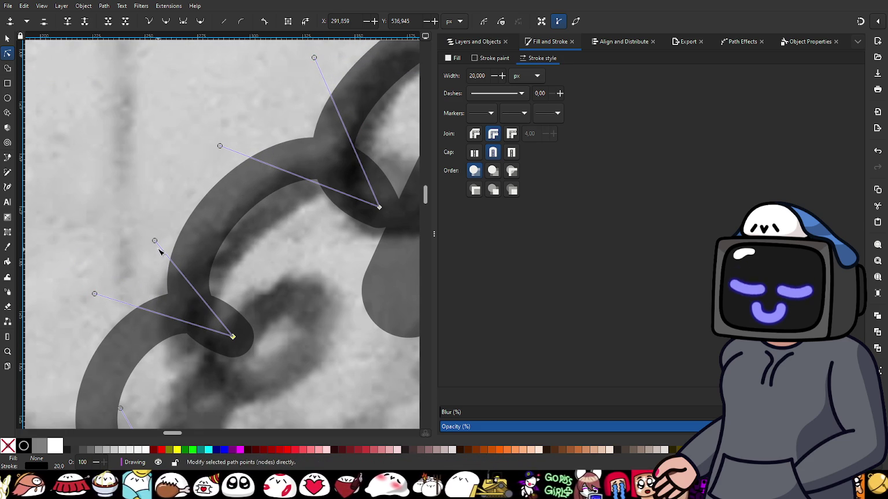
pyautogui.moveTo(154, 241); pyautogui.dragTo(143, 224)
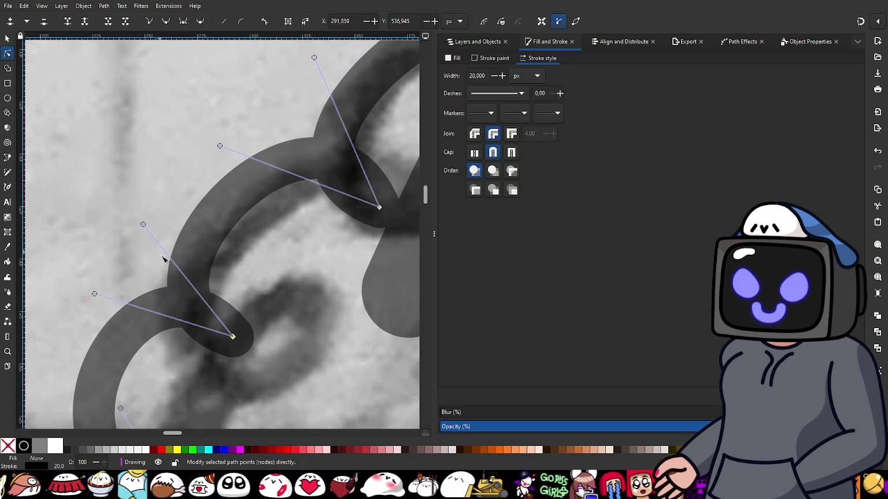
# - Reshape the upper and lower curves of the ruffle loop
pyautogui.scroll(-5, 162, 240)
pyautogui.hscroll(-2, 162, 240)
pyautogui.scroll(-1, 179, 248)
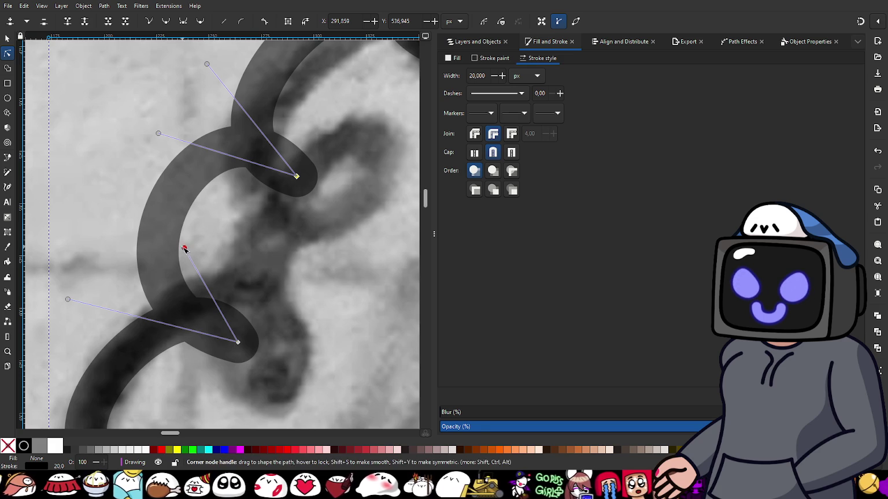
pyautogui.moveTo(185, 249); pyautogui.dragTo(157, 224)
pyautogui.moveTo(68, 299); pyautogui.dragTo(78, 330)
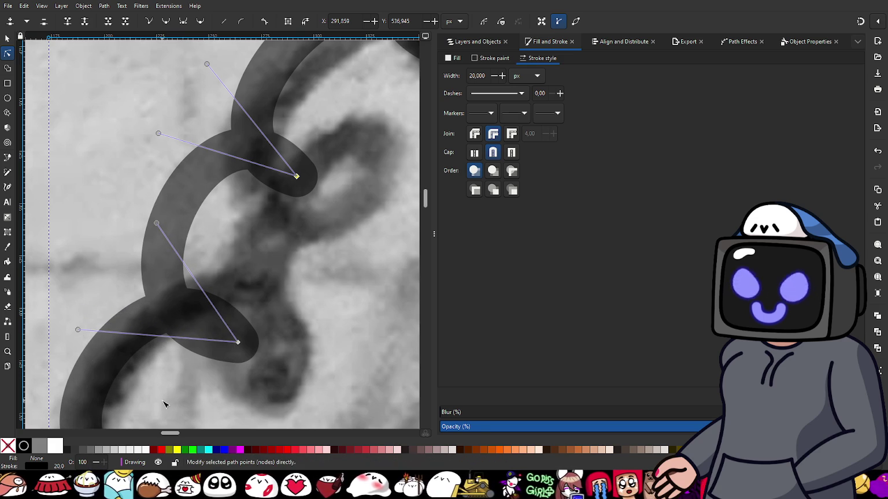
# - Select the next ruffle node and pull its upper, lower and top curves onto the sketch line
pyautogui.scroll(-5, 164, 405)
pyautogui.hscroll(-3, 163, 404)
pyautogui.keyDown('ctrl'); pyautogui.scroll(-2, 267, 229); pyautogui.keyUp('ctrl')
pyautogui.click(255, 278)
pyautogui.moveTo(214, 225); pyautogui.dragTo(208, 221)
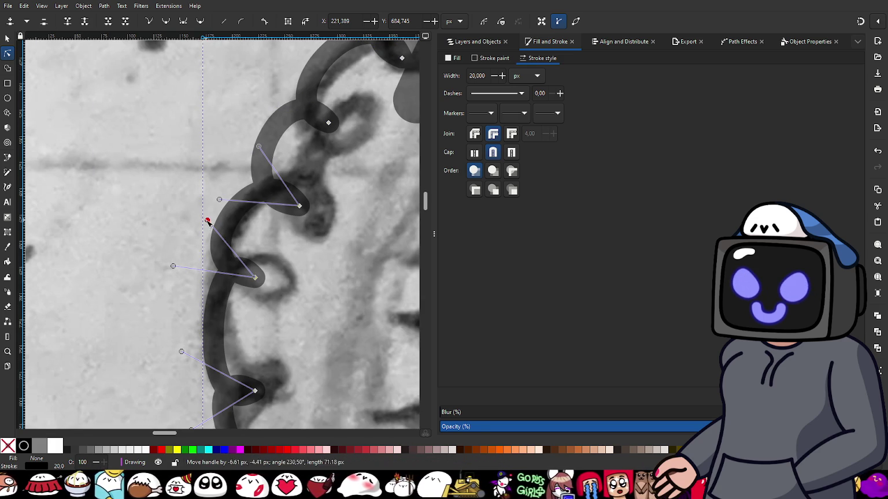
pyautogui.moveTo(173, 267); pyautogui.dragTo(185, 277)
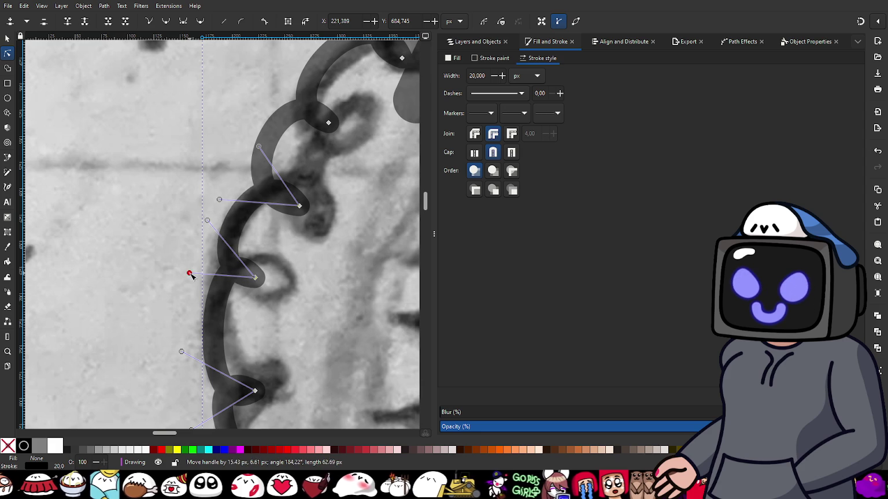
pyautogui.scroll(-5, 261, 276)
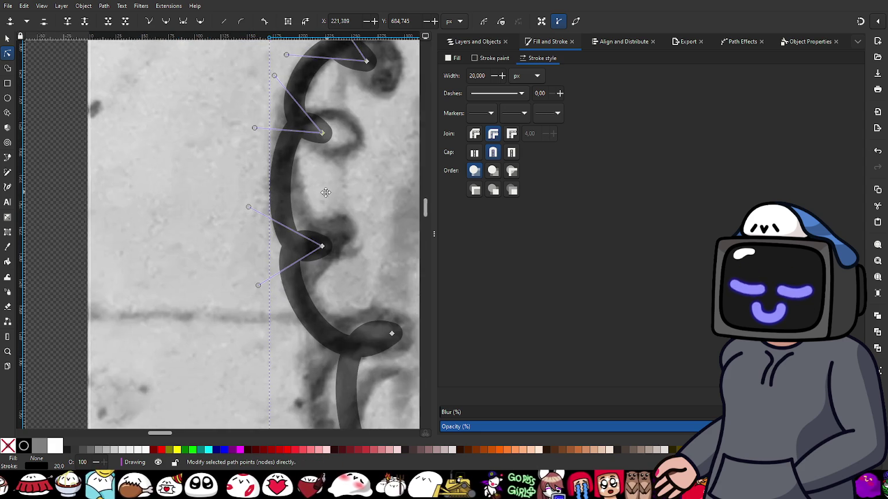
pyautogui.moveTo(240, 204); pyautogui.dragTo(232, 207)
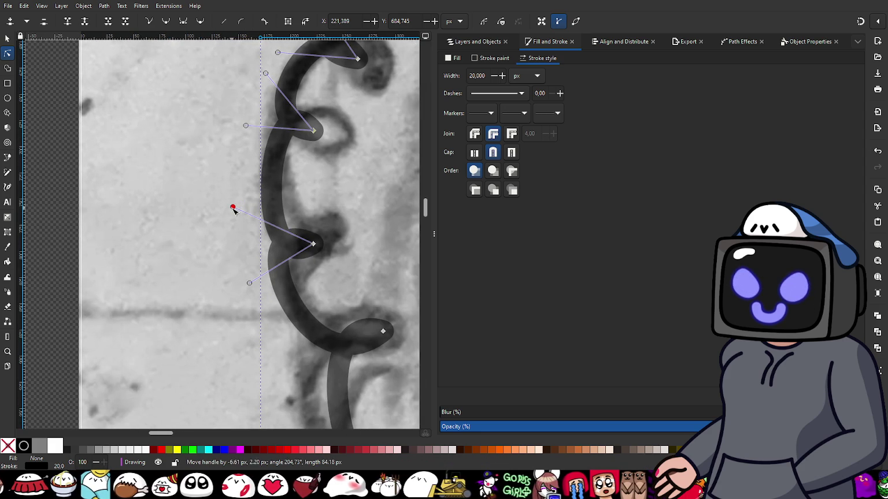
pyautogui.moveTo(249, 283); pyautogui.dragTo(239, 285)
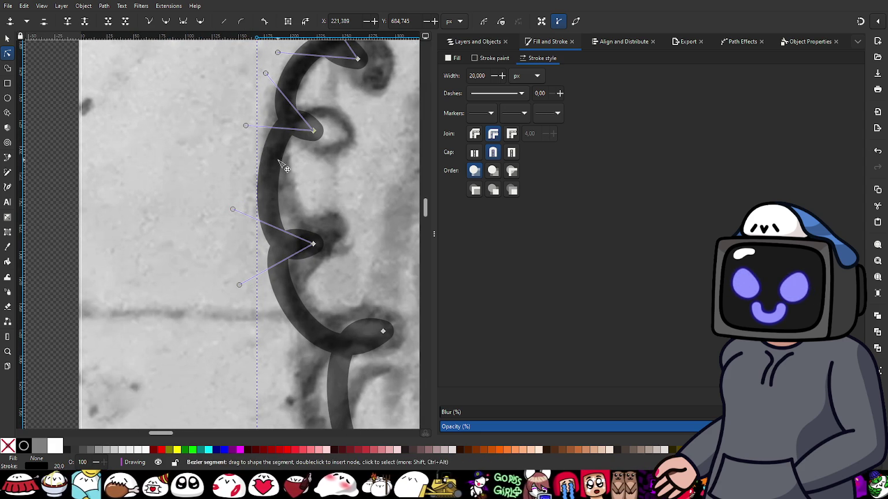
pyautogui.moveTo(265, 74); pyautogui.dragTo(254, 71)
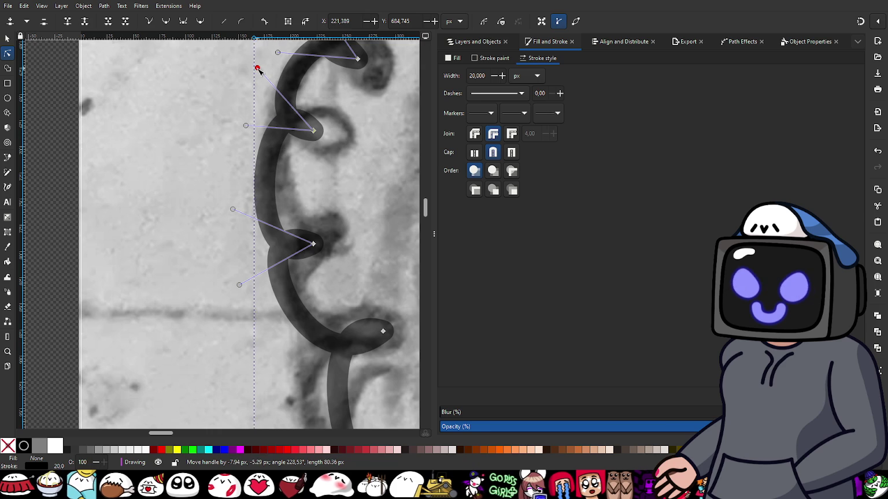
# - Reshape the segment between two loops and fit the lower loop to the sketch
pyautogui.scroll(-4, 377, 272)
pyautogui.hscroll(3, 325, 249)
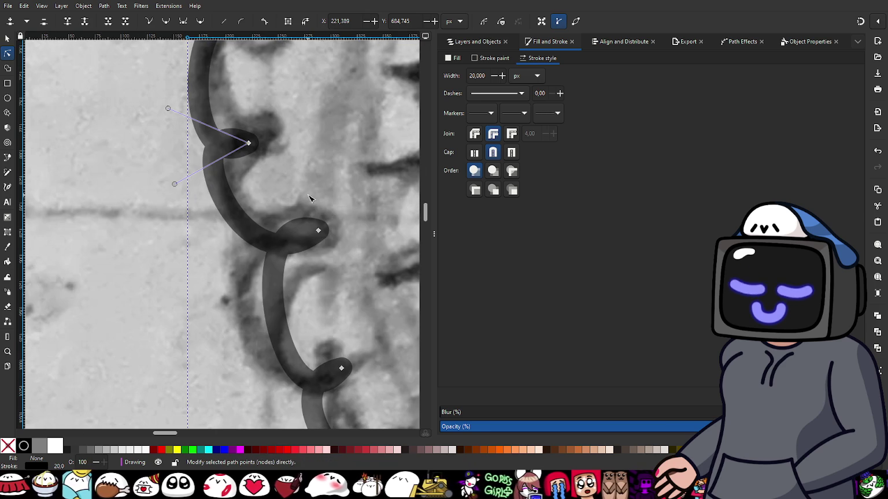
pyautogui.click(283, 240)
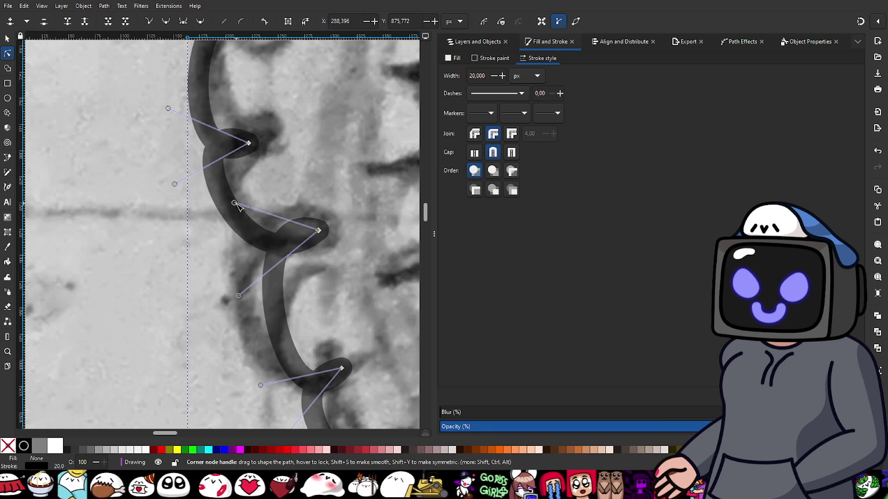
pyautogui.moveTo(234, 203); pyautogui.dragTo(225, 215)
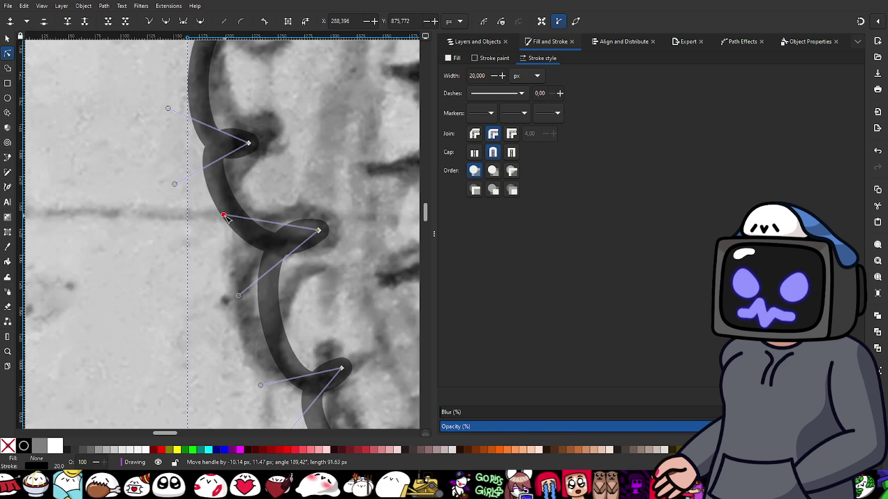
pyautogui.moveTo(238, 296)
pyautogui.mouseDown()
pyautogui.moveTo(225, 291)
pyautogui.moveTo(232, 306)
pyautogui.mouseUp()
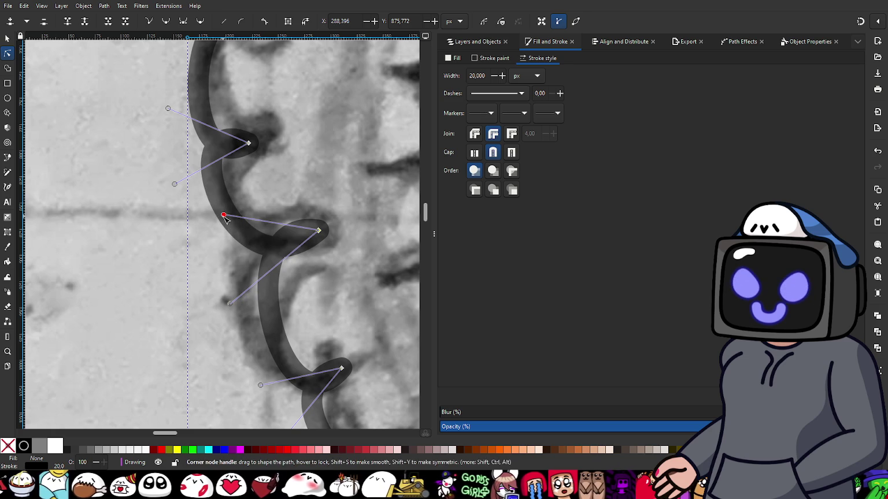
pyautogui.moveTo(224, 215); pyautogui.dragTo(211, 217)
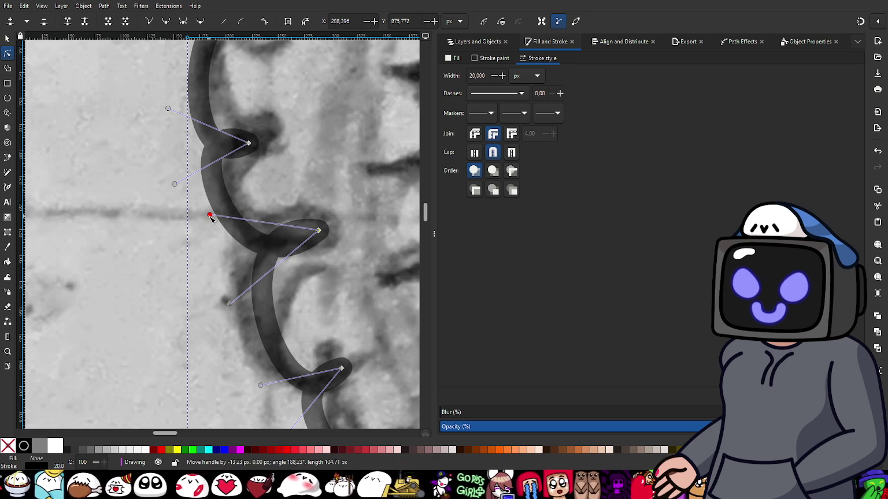
pyautogui.moveTo(347, 317); pyautogui.dragTo(307, 210)
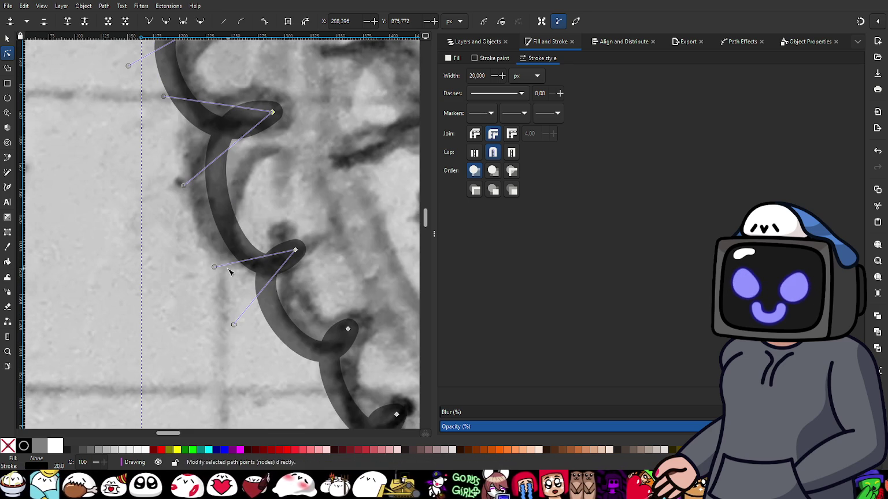
pyautogui.moveTo(214, 267); pyautogui.dragTo(208, 274)
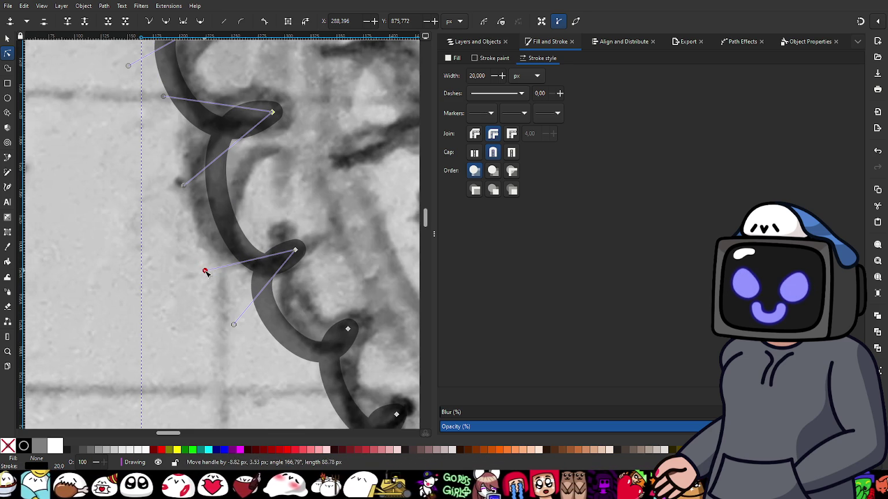
pyautogui.moveTo(233, 324); pyautogui.dragTo(221, 325)
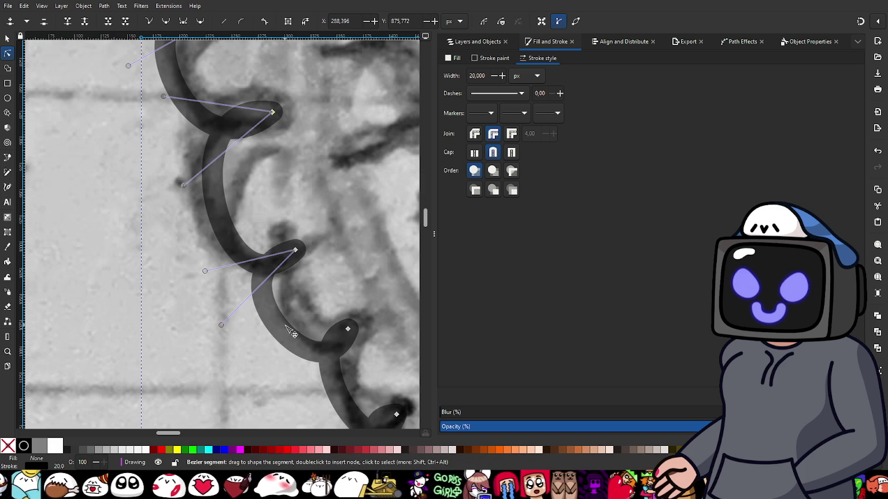
# - Adjust the small loop and the curve where the ruffle meets the collar
pyautogui.scroll(-4, 317, 326)
pyautogui.hscroll(4, 312, 312)
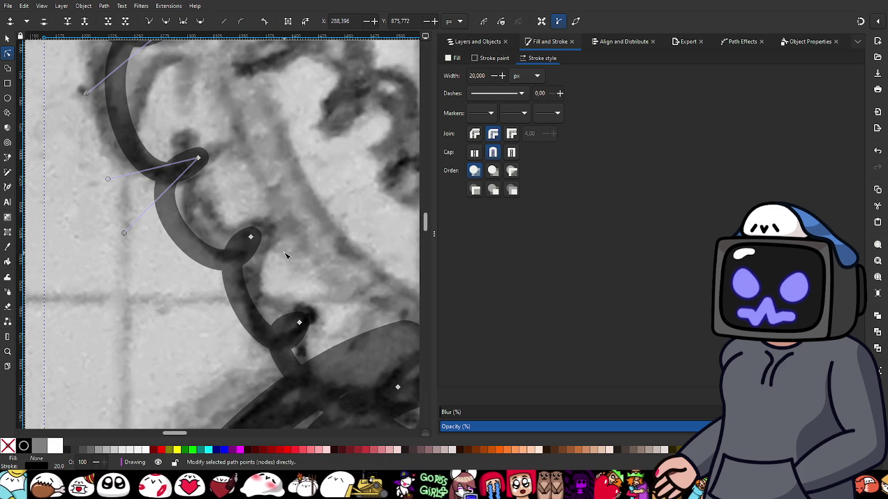
pyautogui.click(250, 237)
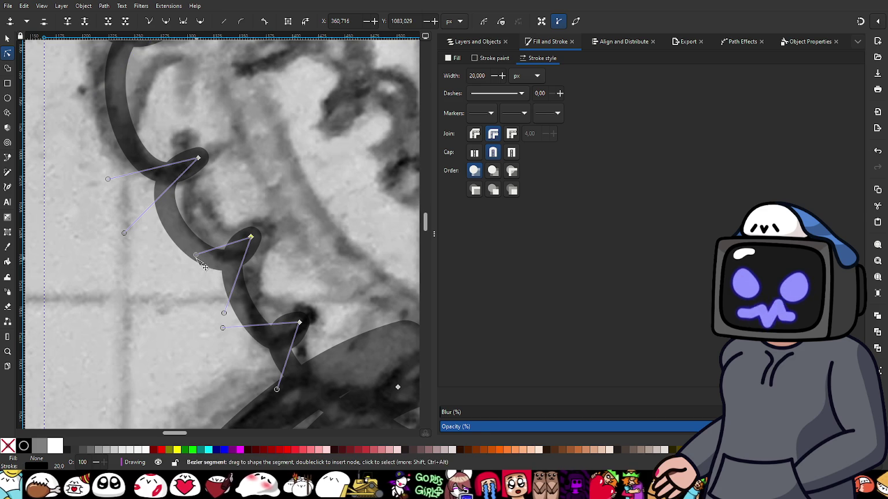
pyautogui.moveTo(197, 256); pyautogui.dragTo(174, 257)
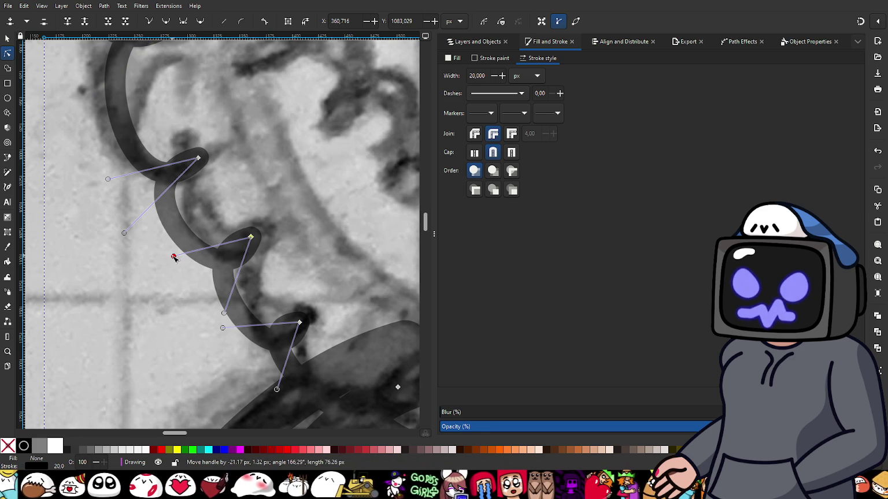
pyautogui.scroll(-3, 250, 301)
pyautogui.hscroll(1, 250, 301)
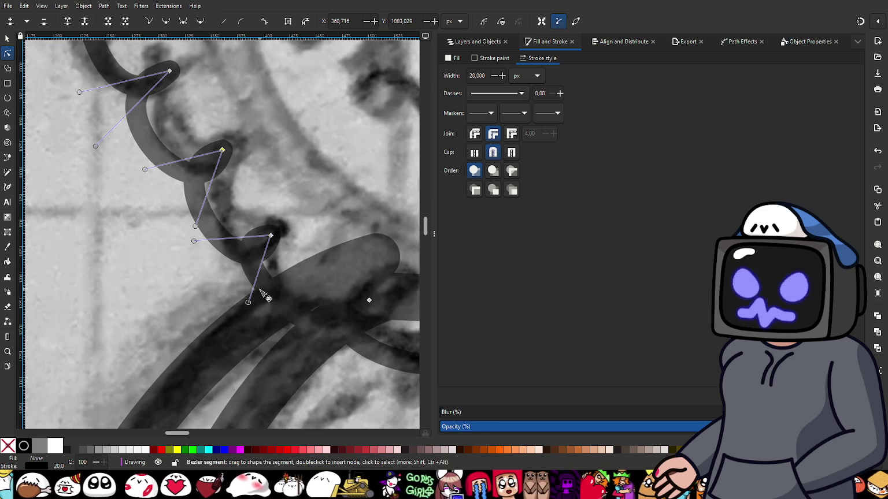
pyautogui.moveTo(249, 306); pyautogui.dragTo(240, 311)
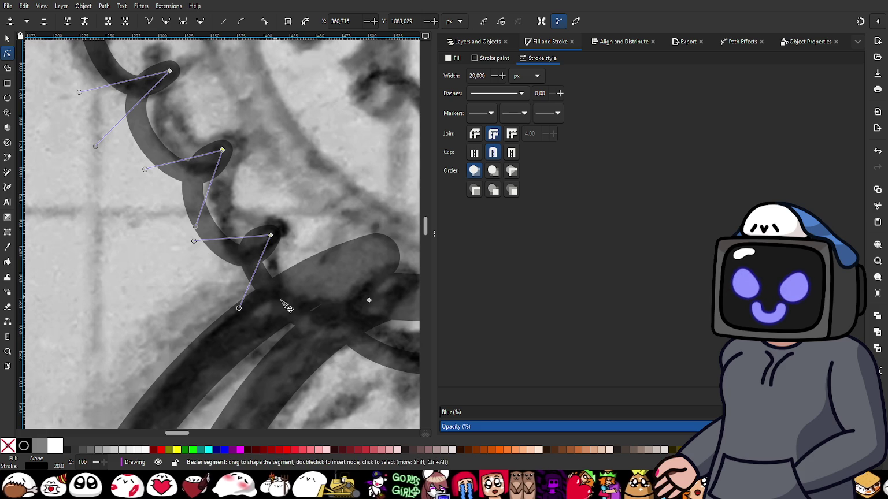
pyautogui.scroll(-2, 226, 262)
pyautogui.hscroll(3, 226, 262)
pyautogui.click(297, 247)
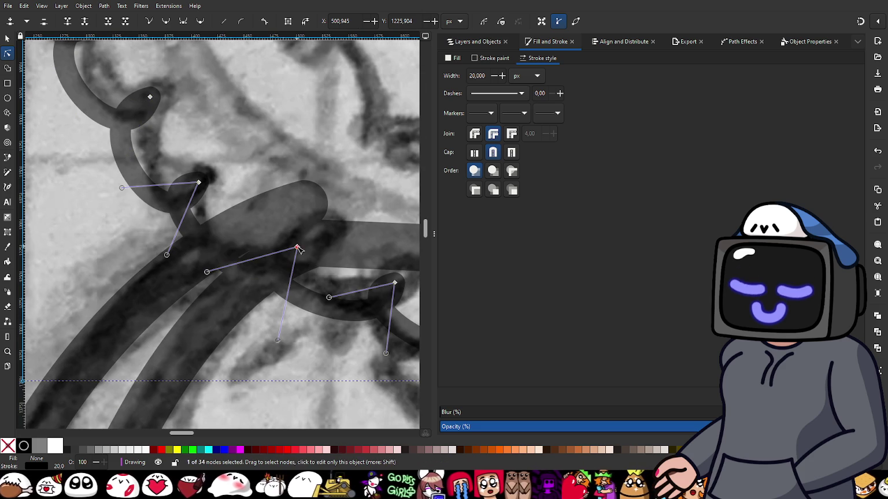
# - Bend the upper and lower parts of a scallop curve on the hood trim to follow the sketch
pyautogui.scroll(-1, 277, 262)
pyautogui.hscroll(1, 277, 262)
pyautogui.scroll(-1, 277, 261)
pyautogui.hscroll(1, 277, 262)
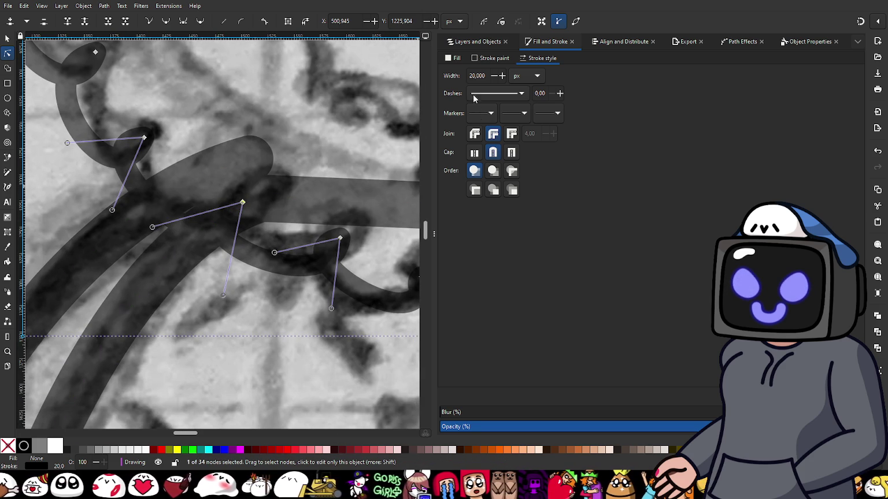
pyautogui.click(455, 58)
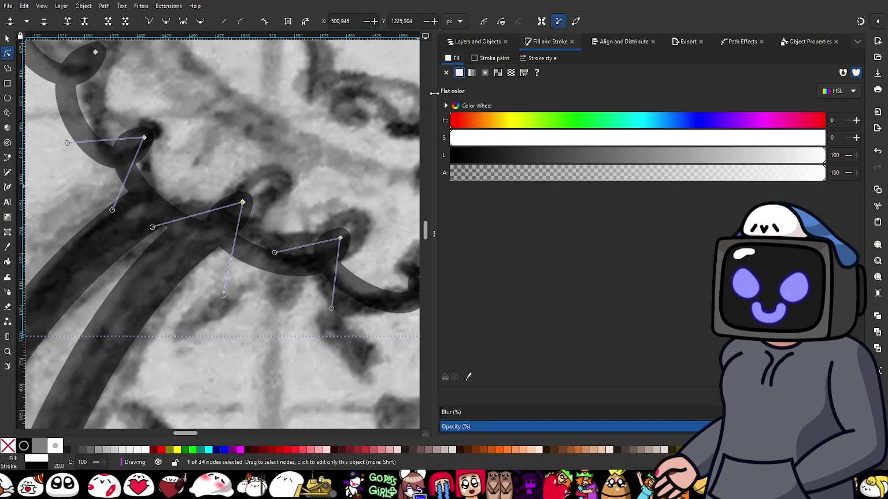
pyautogui.keyDown('ctrl'); pyautogui.scroll(1, 227, 246); pyautogui.keyUp('ctrl')
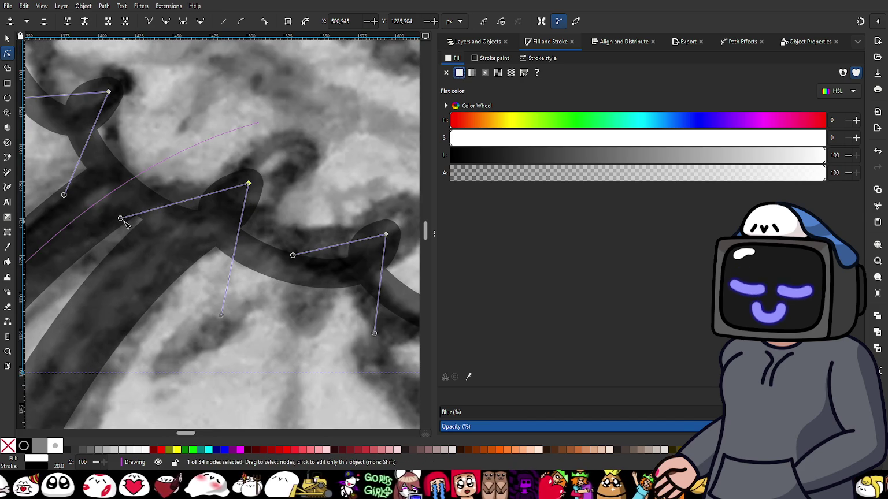
pyautogui.moveTo(122, 220); pyautogui.dragTo(127, 246)
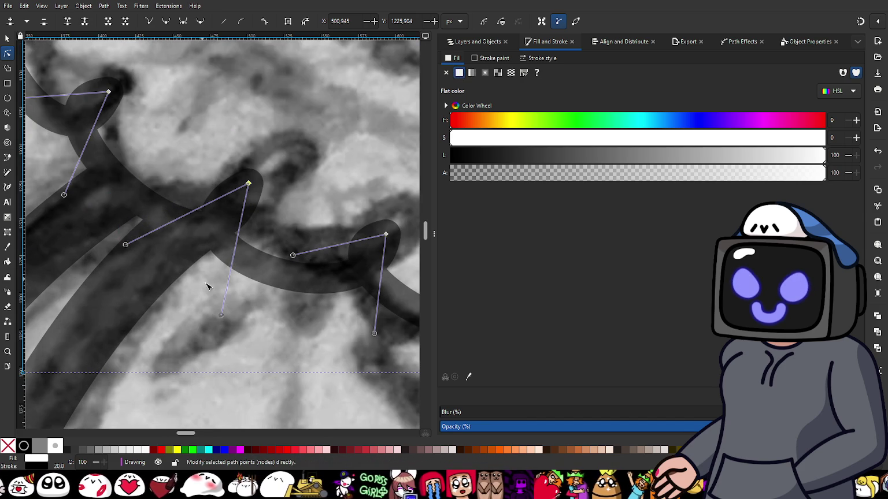
pyautogui.moveTo(222, 316); pyautogui.dragTo(207, 322)
# - Reshape and fine-tune the trim's upper-left loop
pyautogui.hscroll(-3, 107, 212)
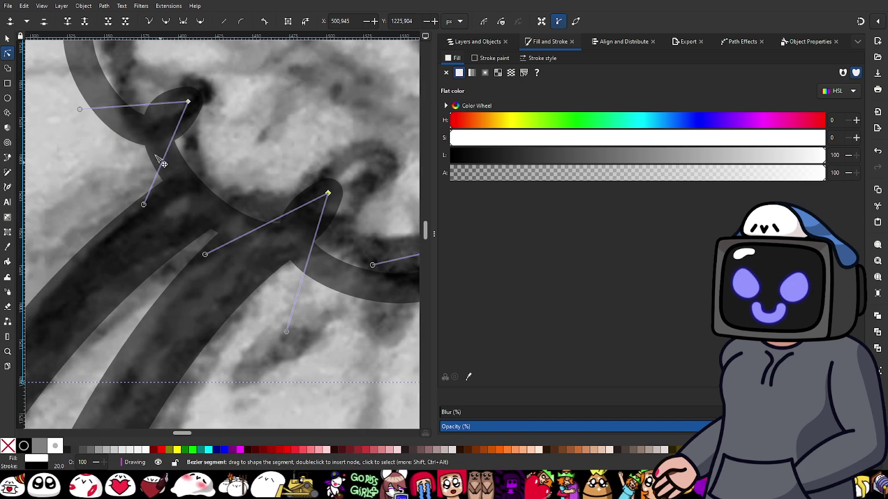
pyautogui.moveTo(79, 110); pyautogui.dragTo(77, 131)
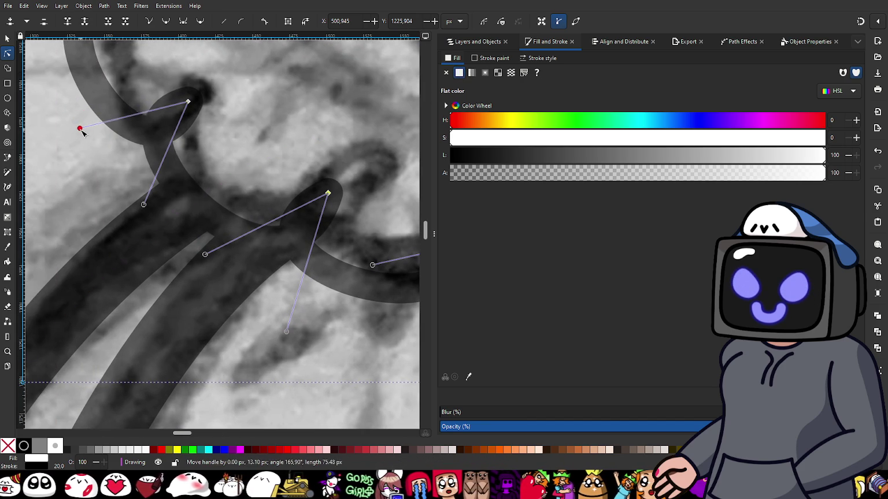
pyautogui.hscroll(2, 293, 299)
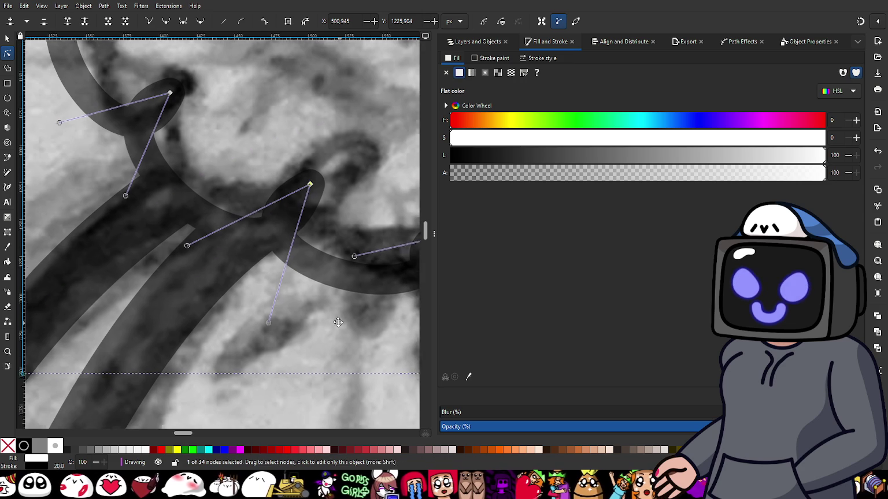
pyautogui.scroll(-1, 278, 295)
pyautogui.moveTo(38, 109); pyautogui.dragTo(32, 117)
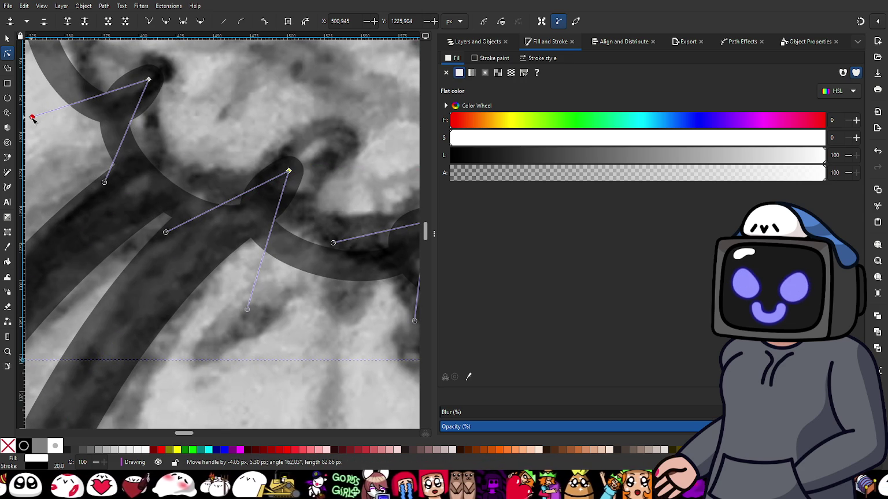
pyautogui.hscroll(3, 287, 264)
pyautogui.scroll(-1, 287, 264)
pyautogui.hscroll(1, 277, 257)
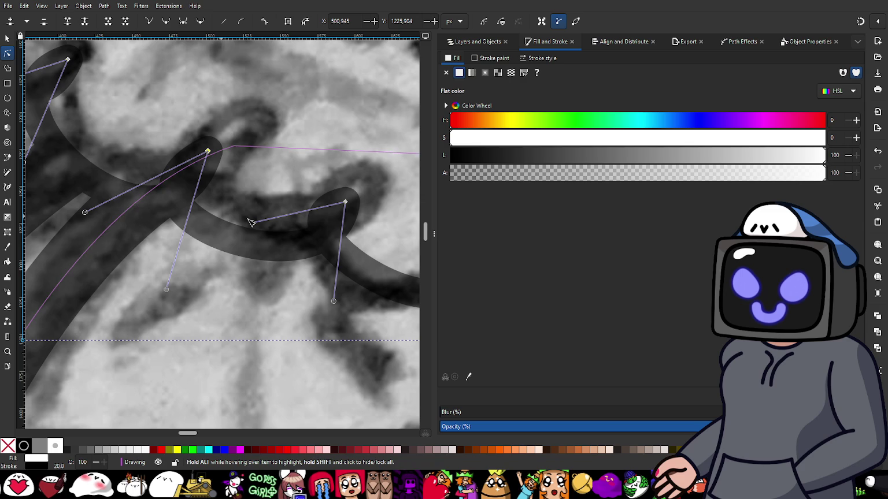
# - Deepen the scallop curves on the lower trim toward the sketched line
pyautogui.moveTo(334, 302); pyautogui.dragTo(338, 324)
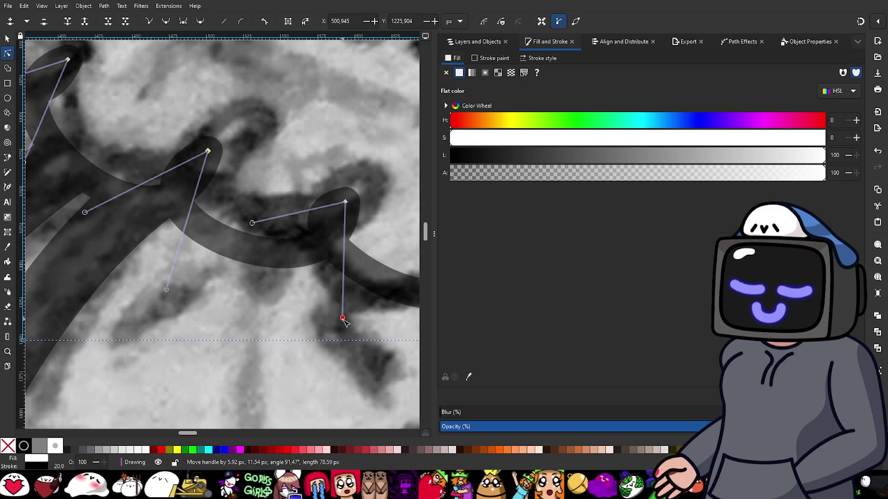
pyautogui.moveTo(252, 224); pyautogui.dragTo(263, 275)
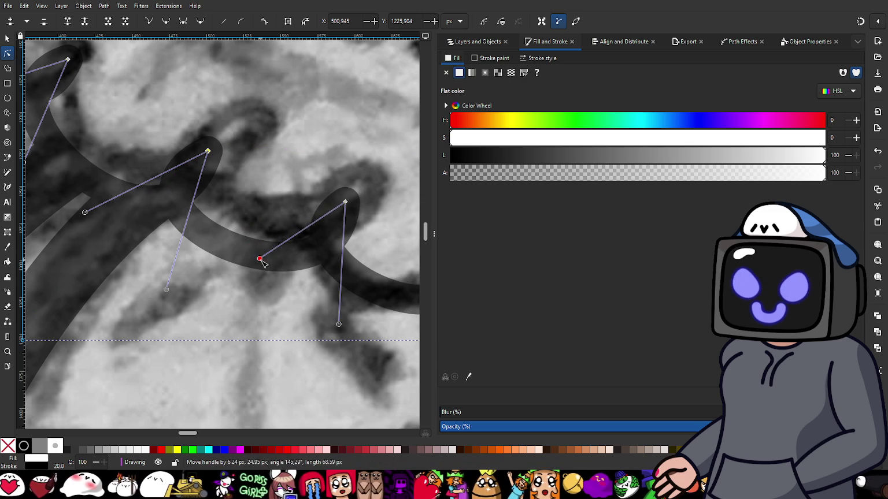
pyautogui.moveTo(341, 327); pyautogui.dragTo(341, 337)
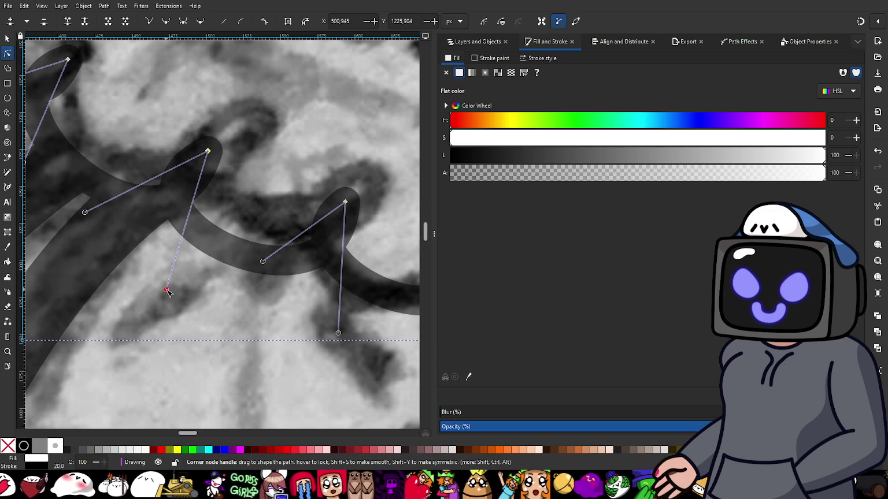
pyautogui.moveTo(85, 214); pyautogui.dragTo(97, 225)
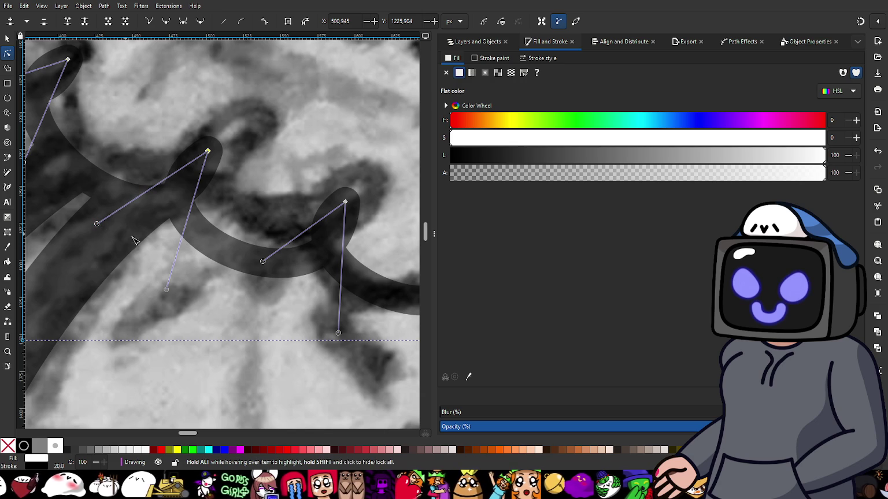
pyautogui.scroll(-3, 301, 291)
pyautogui.hscroll(6, 307, 231)
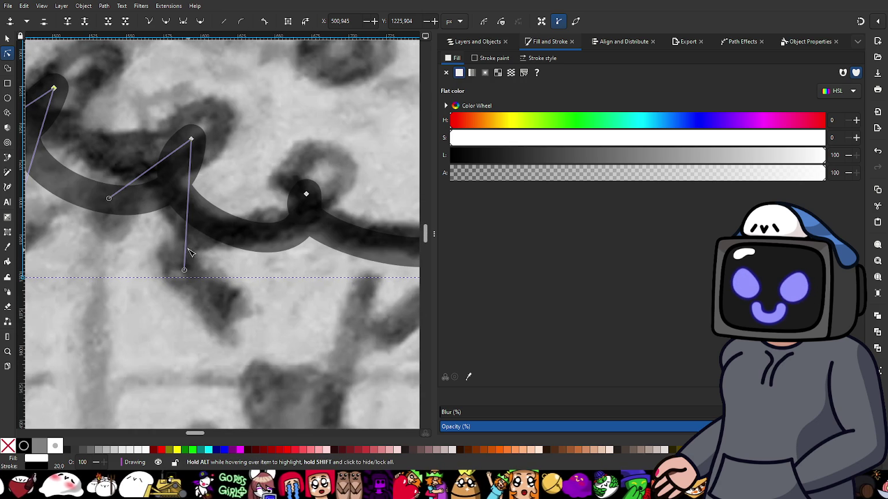
# - Select a scallop peak and reshape the curves on either side of it
pyautogui.click(306, 194)
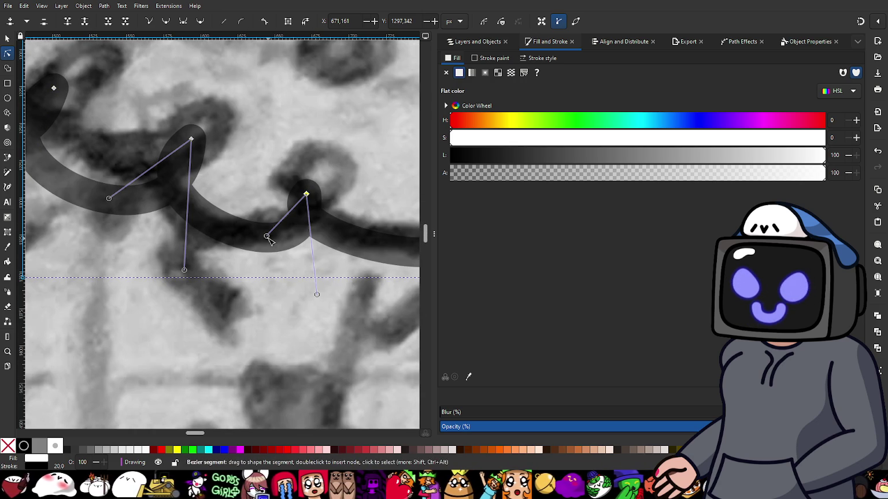
pyautogui.moveTo(266, 236)
pyautogui.mouseDown()
pyautogui.moveTo(251, 252)
pyautogui.moveTo(261, 266)
pyautogui.mouseUp()
pyautogui.moveTo(317, 296); pyautogui.dragTo(302, 293)
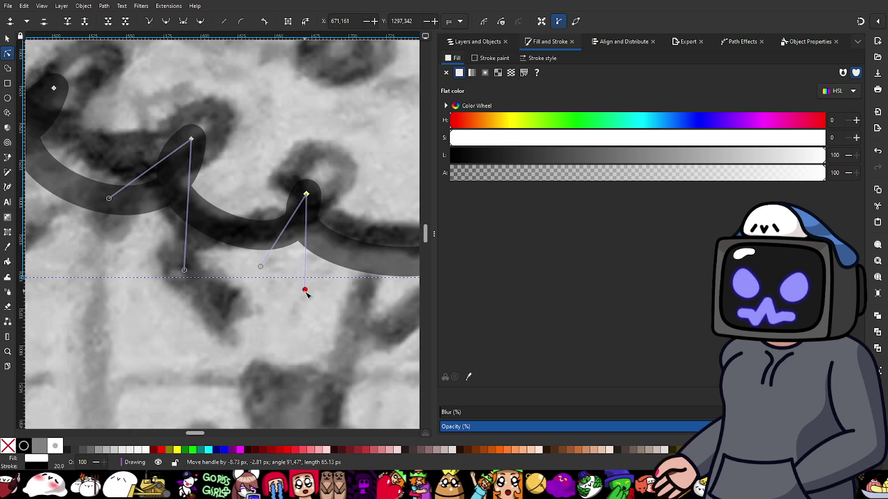
pyautogui.moveTo(109, 199); pyautogui.dragTo(110, 209)
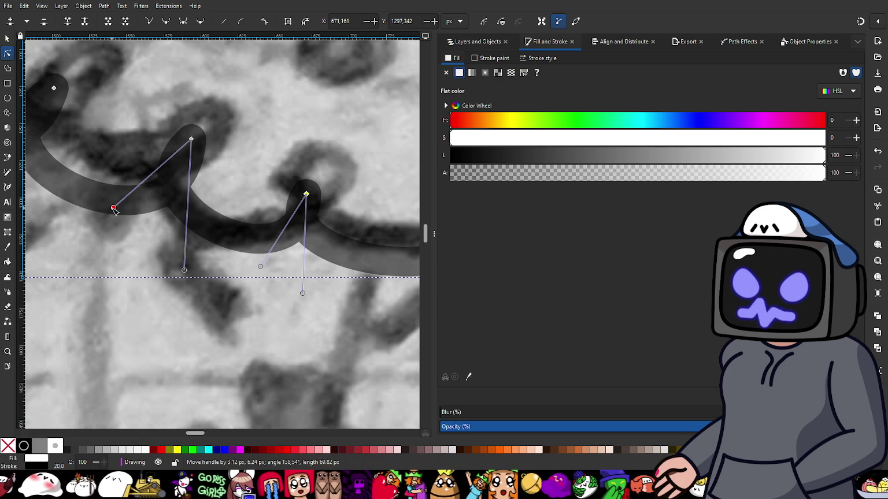
pyautogui.hscroll(2, 237, 258)
pyautogui.hscroll(4, 260, 257)
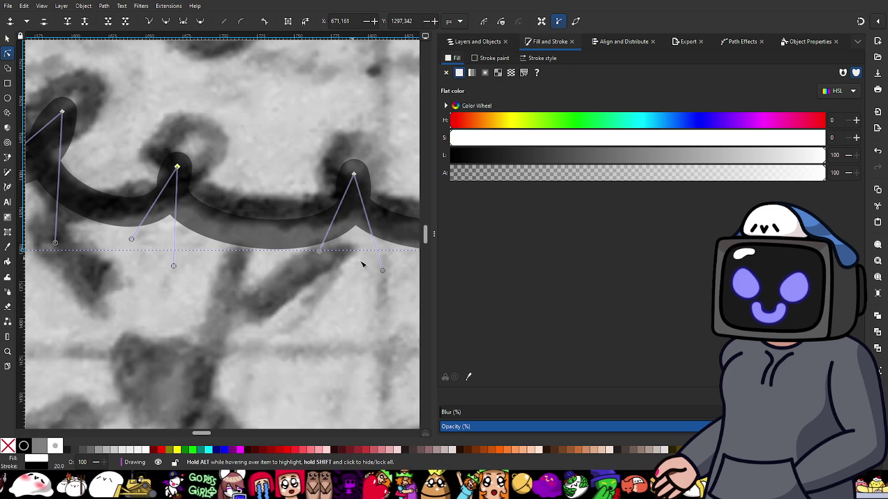
# - Fit the right scallop's lower edge to the sketch and select the next scallop peak
pyautogui.moveTo(382, 271); pyautogui.dragTo(378, 281)
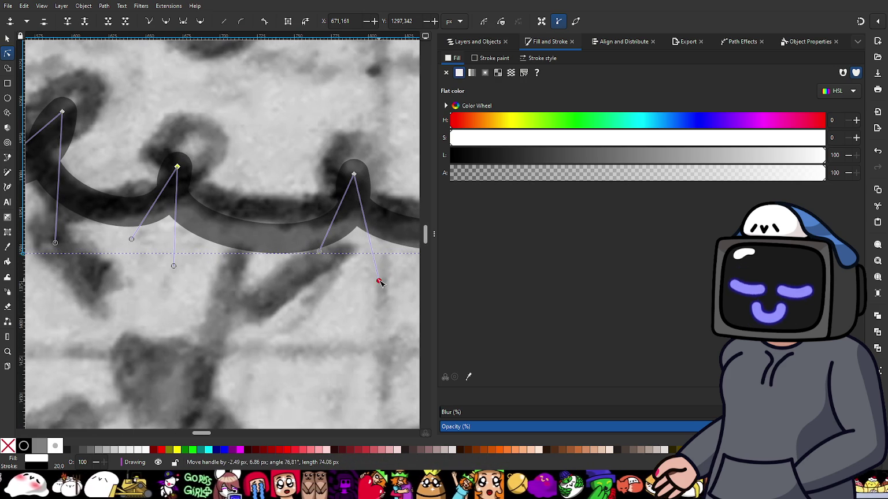
pyautogui.hscroll(2, 344, 269)
pyautogui.hscroll(1, 222, 261)
pyautogui.hscroll(2, 173, 261)
pyautogui.moveTo(139, 254); pyautogui.dragTo(142, 269)
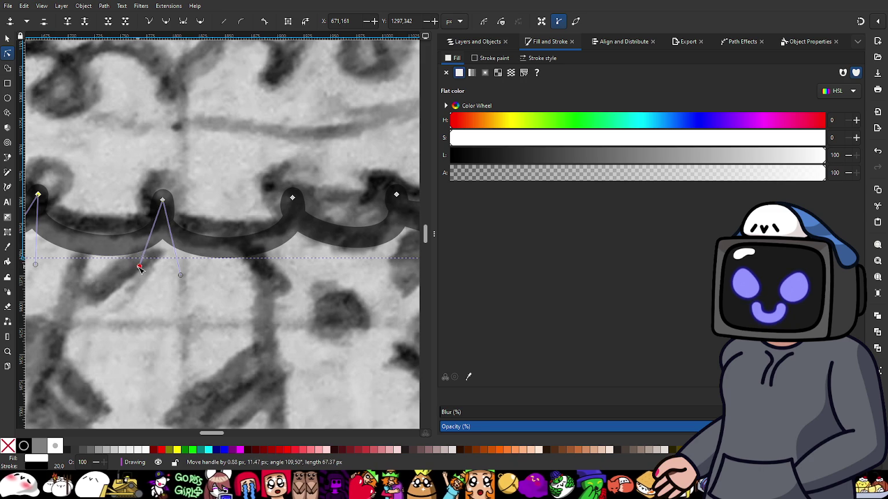
pyautogui.hscroll(4, 301, 281)
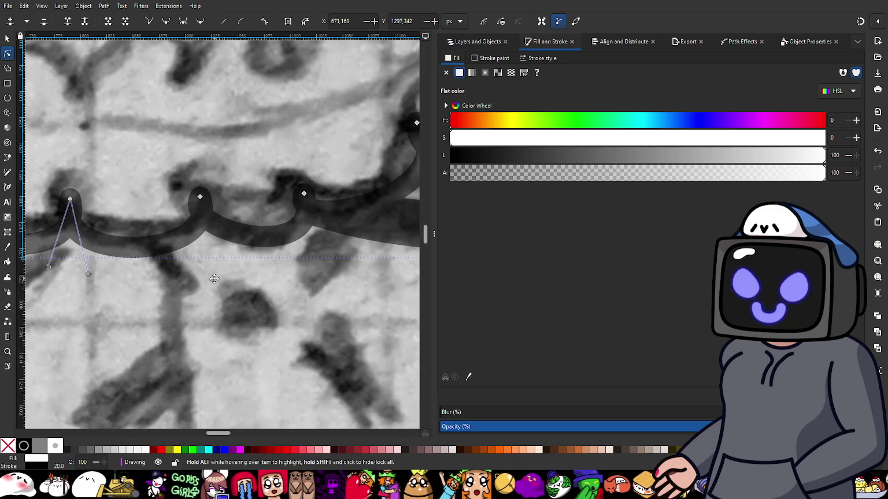
pyautogui.click(199, 198)
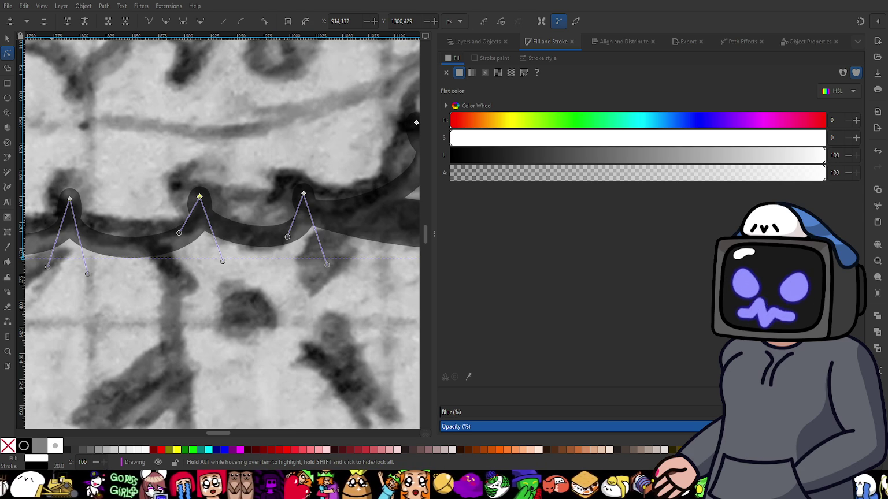
pyautogui.keyDown('ctrl'); pyautogui.scroll(-3, 263, 281); pyautogui.keyUp('ctrl')
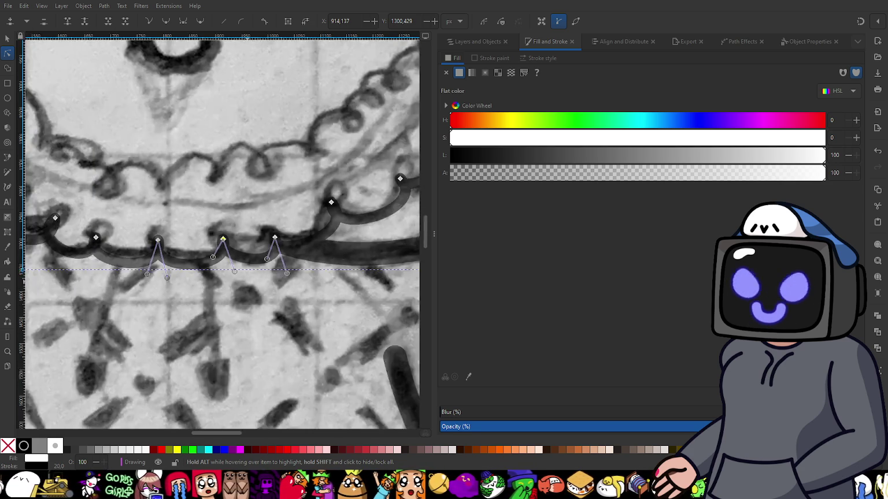
pyautogui.keyDown('ctrl'); pyautogui.scroll(-3, 263, 281); pyautogui.keyUp('ctrl')
pyautogui.keyDown('ctrl'); pyautogui.scroll(-1, 254, 296); pyautogui.keyUp('ctrl')
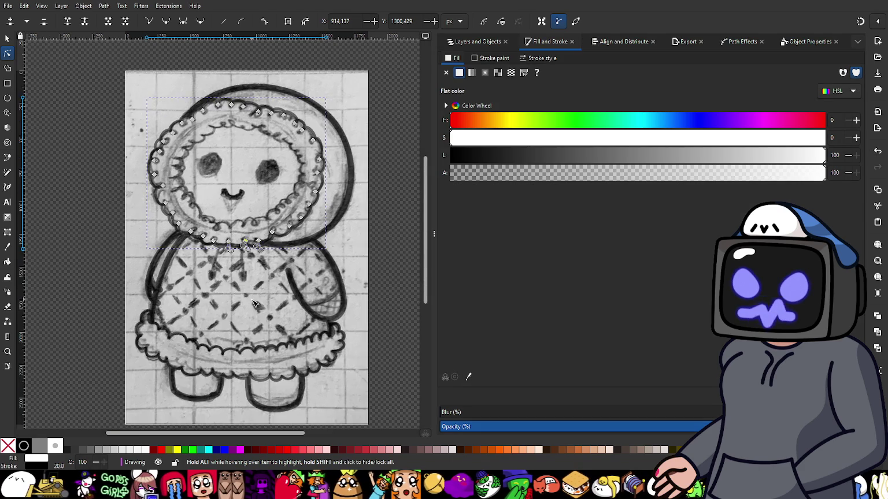
pyautogui.keyDown('ctrl'); pyautogui.scroll(2, 255, 300); pyautogui.keyUp('ctrl')
pyautogui.scroll(3, 257, 292)
pyautogui.keyDown('ctrl'); pyautogui.scroll(-1, 266, 304); pyautogui.keyUp('ctrl')
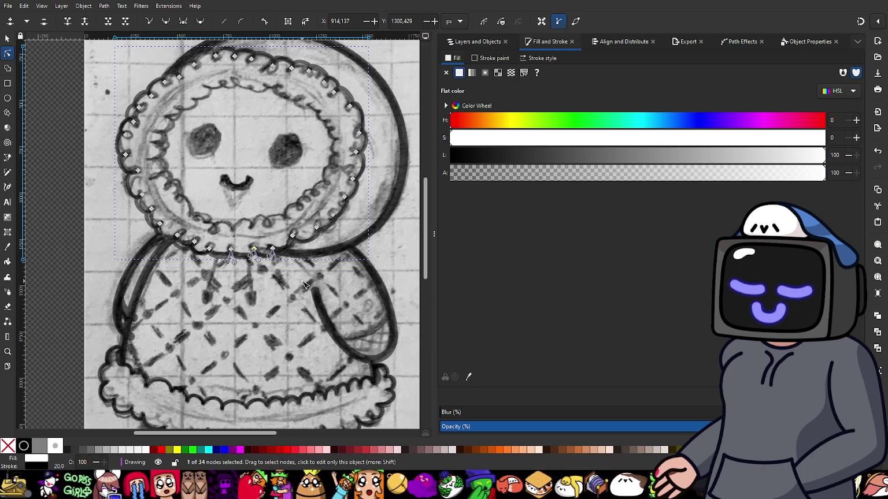
pyautogui.scroll(-1, 305, 284)
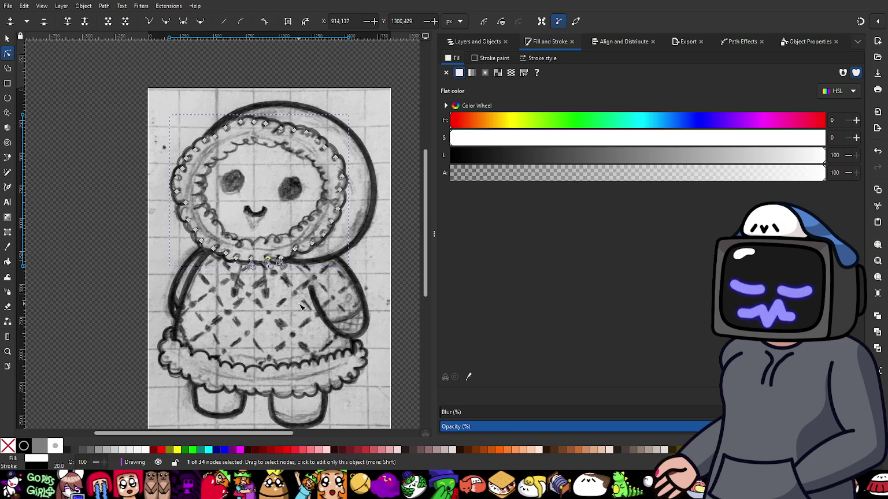
pyautogui.keyDown('ctrl'); pyautogui.scroll(2, 284, 272); pyautogui.keyUp('ctrl')
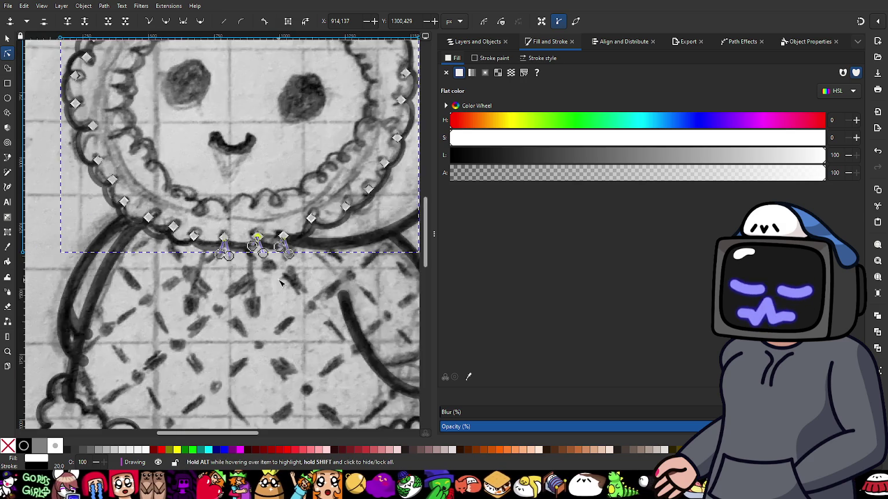
# - Reshape the curves before, through and after the middle frill scallop to fit the sketch
pyautogui.keyDown('ctrl'); pyautogui.scroll(2, 281, 283); pyautogui.keyUp('ctrl')
pyautogui.keyDown('ctrl'); pyautogui.scroll(1, 266, 278); pyautogui.keyUp('ctrl')
pyautogui.keyDown('ctrl'); pyautogui.scroll(1, 228, 228); pyautogui.keyUp('ctrl')
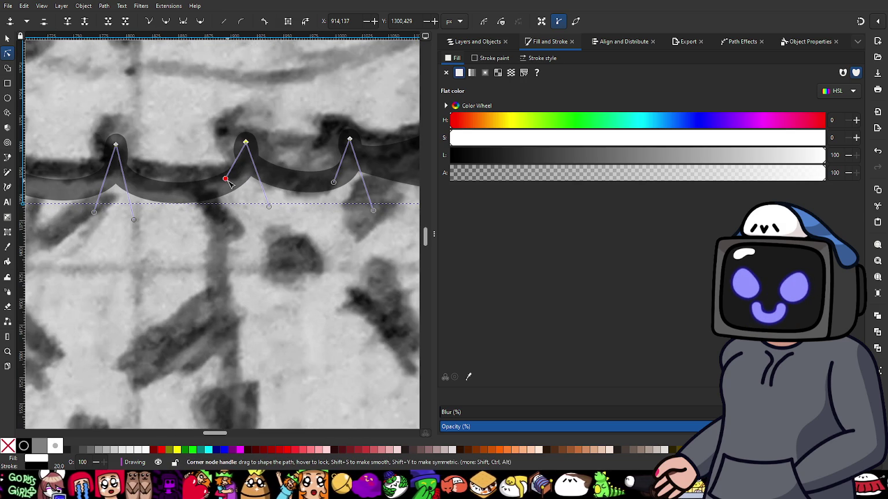
pyautogui.moveTo(226, 179); pyautogui.dragTo(226, 187)
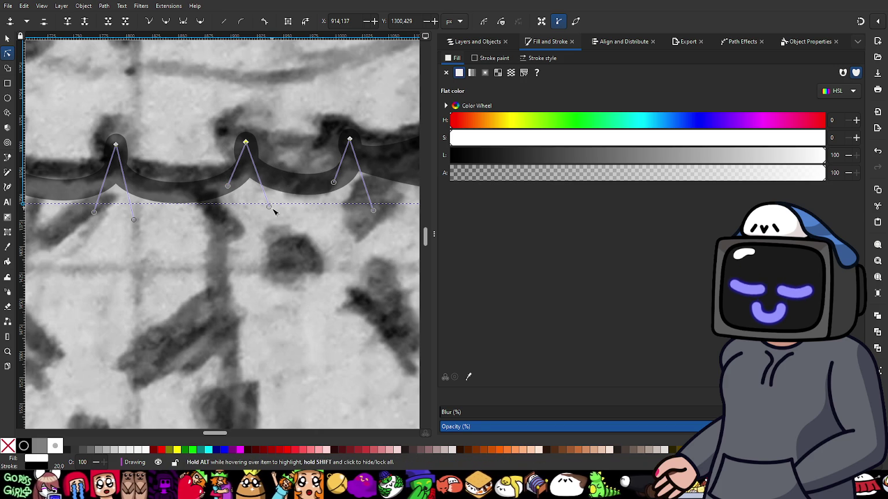
pyautogui.moveTo(269, 207); pyautogui.dragTo(260, 212)
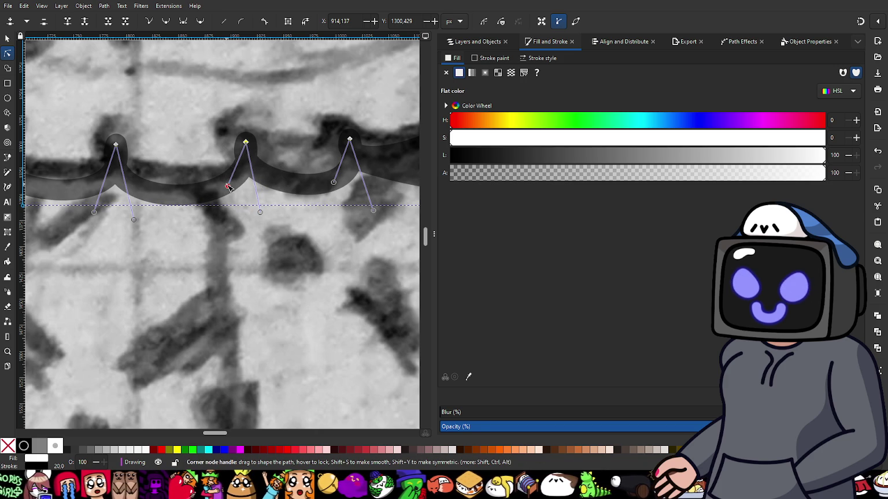
pyautogui.moveTo(228, 187); pyautogui.dragTo(229, 205)
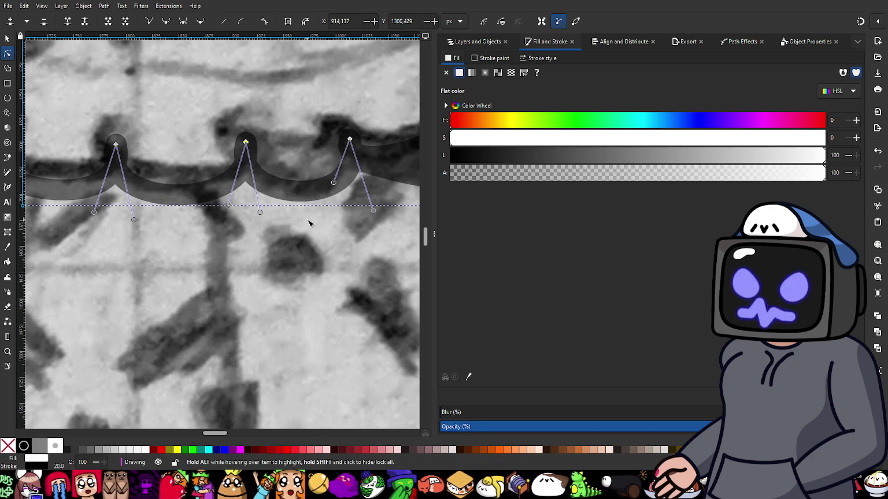
# - Deepen the neighbouring scallop's curve and pull it down to match the sketch
pyautogui.moveTo(322, 218); pyautogui.dragTo(275, 238)
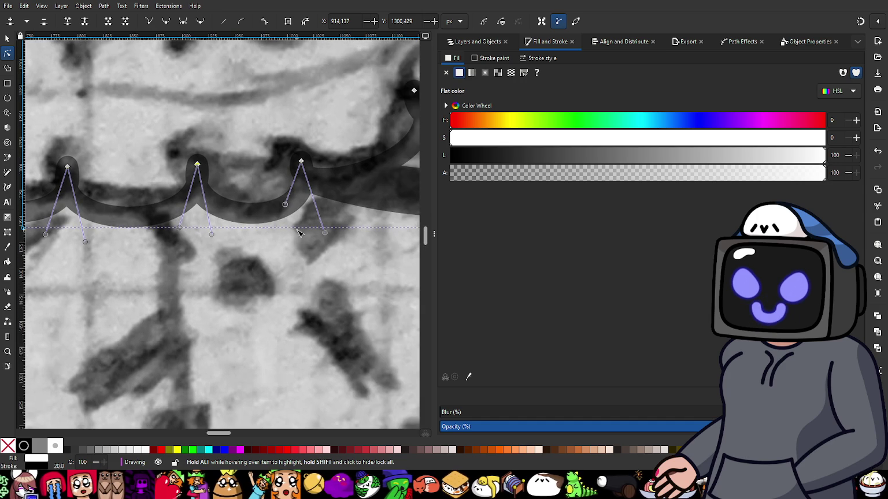
pyautogui.keyDown('ctrl'); pyautogui.scroll(1, 298, 232); pyautogui.keyUp('ctrl')
pyautogui.keyDown('ctrl'); pyautogui.scroll(1, 297, 232); pyautogui.keyUp('ctrl')
pyautogui.moveTo(217, 205); pyautogui.dragTo(223, 242)
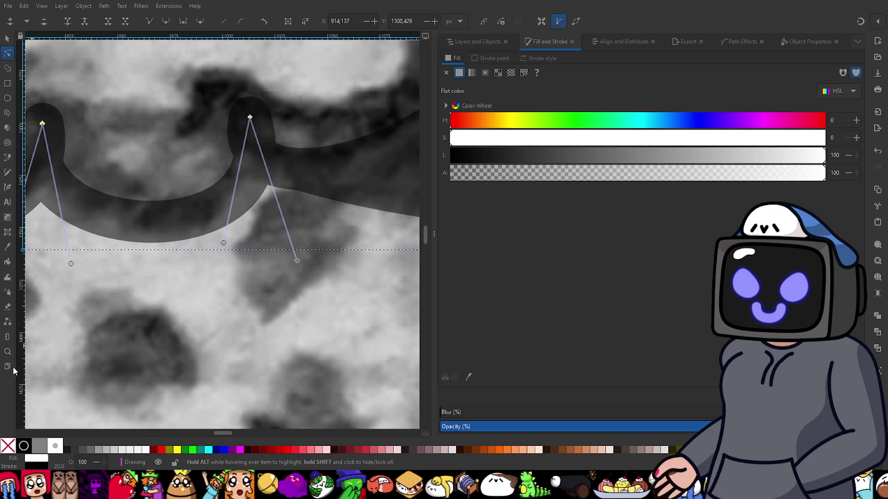
pyautogui.scroll(-3, 250, 331)
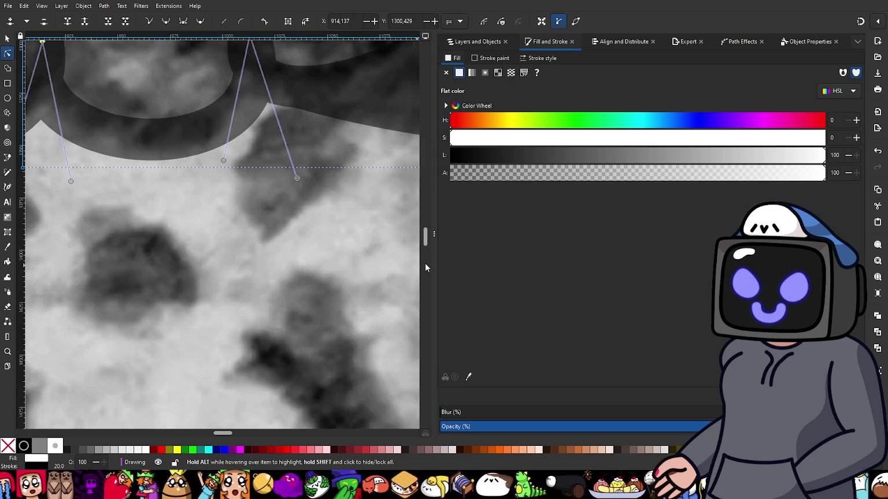
pyautogui.keyDown('ctrl'); pyautogui.scroll(-2, 348, 250); pyautogui.keyUp('ctrl')
pyautogui.keyDown('ctrl'); pyautogui.scroll(-1, 222, 300); pyautogui.keyUp('ctrl')
pyautogui.keyDown('ctrl'); pyautogui.scroll(1, 217, 250); pyautogui.keyUp('ctrl')
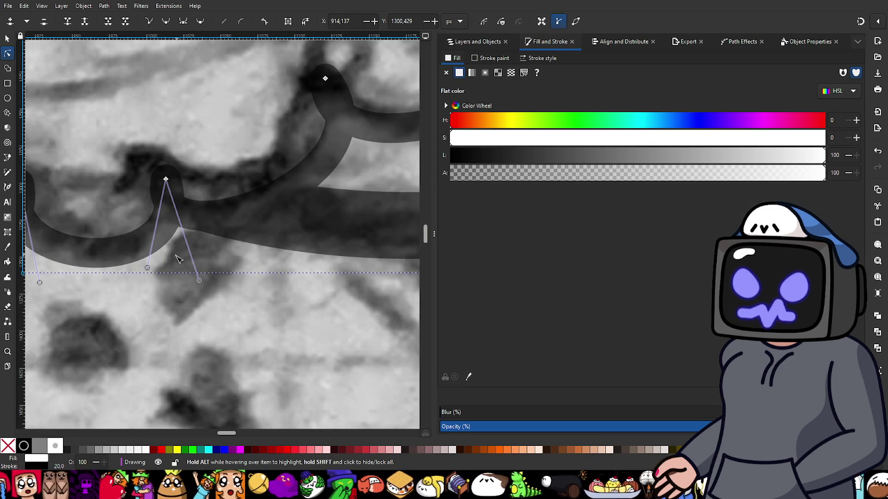
pyautogui.moveTo(148, 272); pyautogui.dragTo(154, 284)
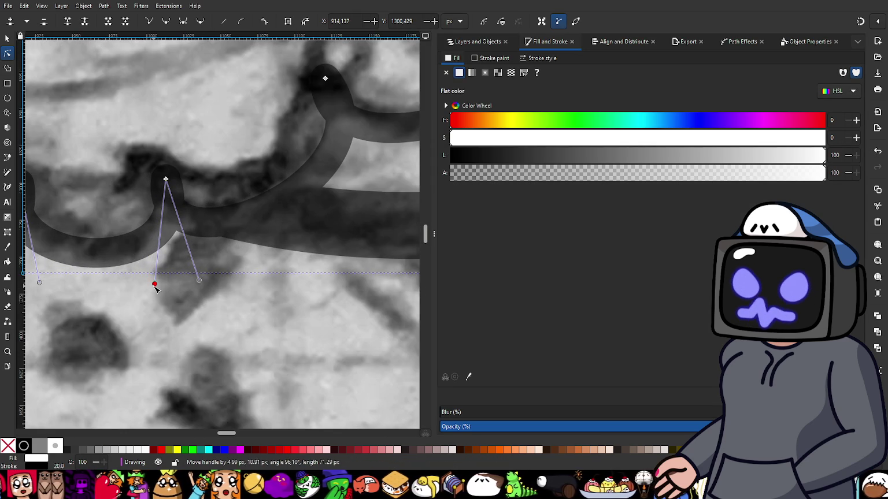
# - Reshape the curves into and out of the next peak node so that scallop follows the sketch
pyautogui.moveTo(346, 183); pyautogui.dragTo(293, 258)
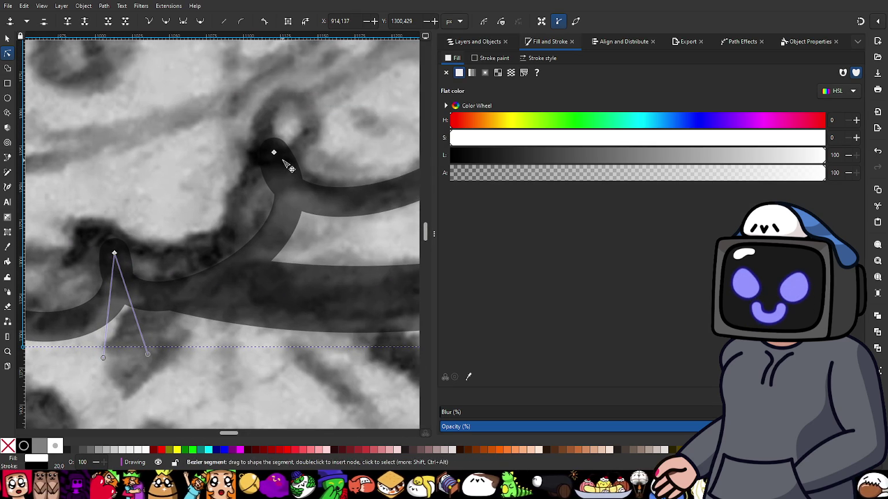
pyautogui.click(274, 153)
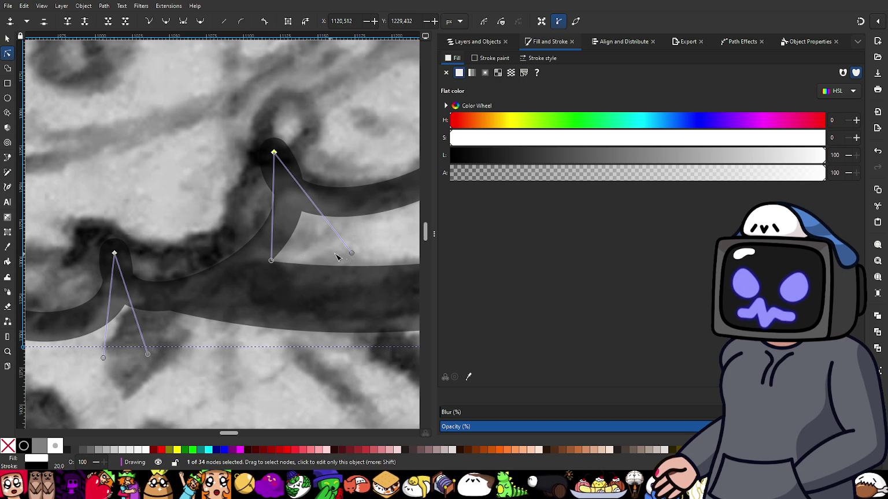
pyautogui.moveTo(352, 253); pyautogui.dragTo(368, 251)
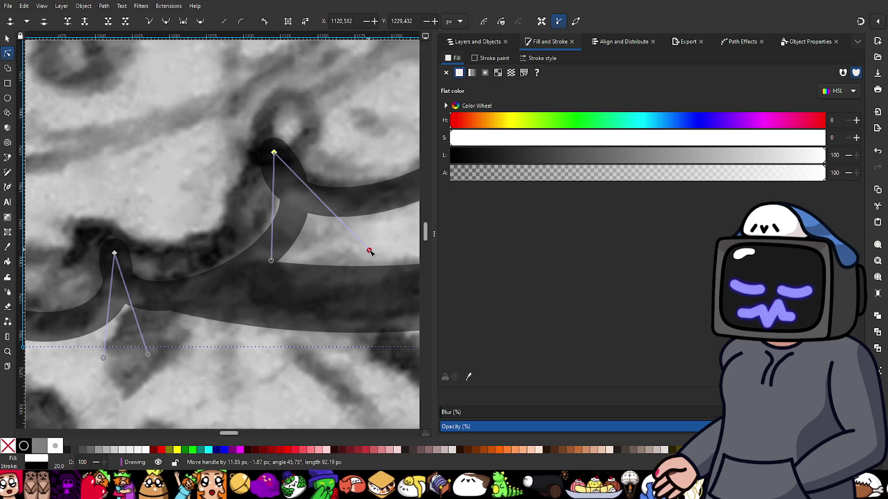
pyautogui.moveTo(271, 261); pyautogui.dragTo(285, 275)
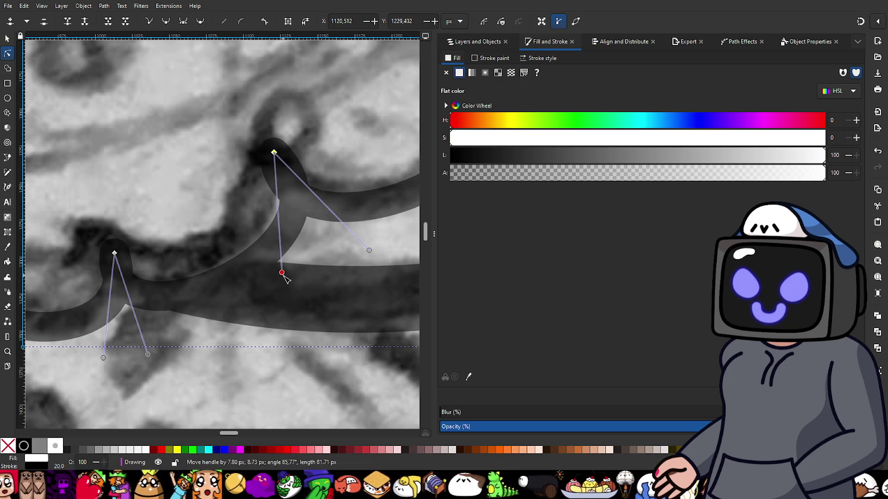
pyautogui.scroll(-1, 355, 294)
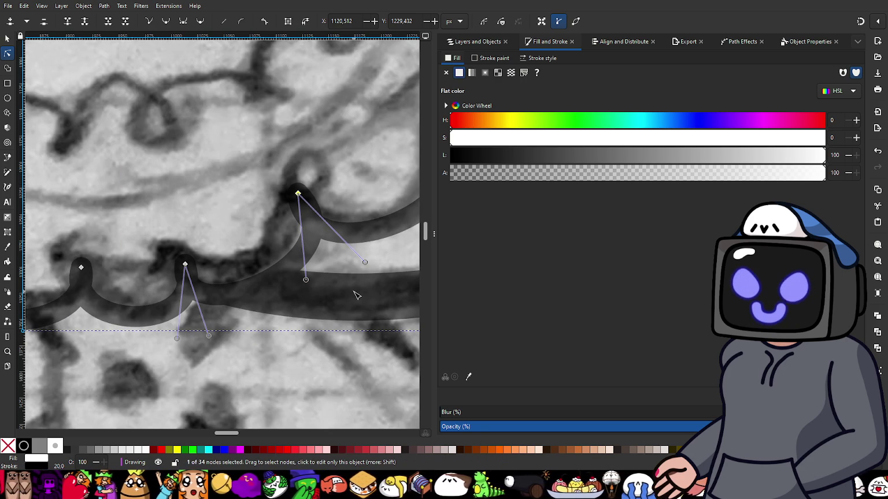
pyautogui.scroll(-3, 355, 275)
pyautogui.scroll(2, 259, 221)
pyautogui.scroll(2, 259, 222)
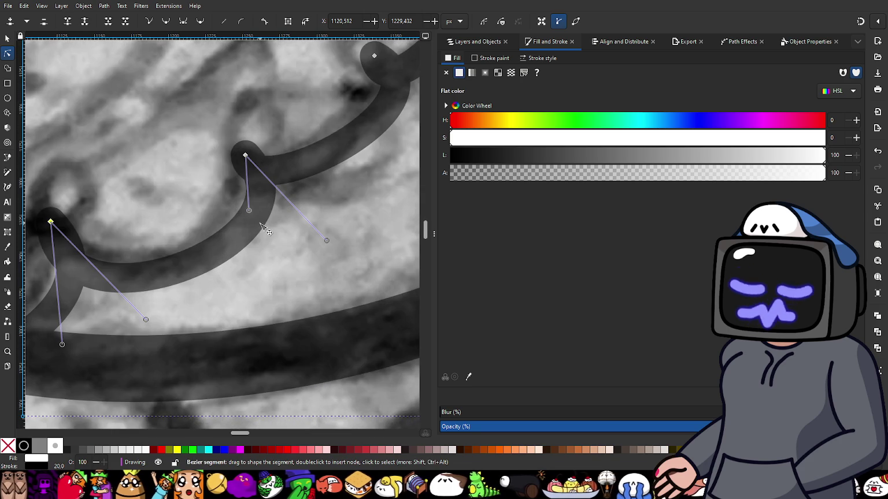
pyautogui.moveTo(249, 211); pyautogui.dragTo(269, 237)
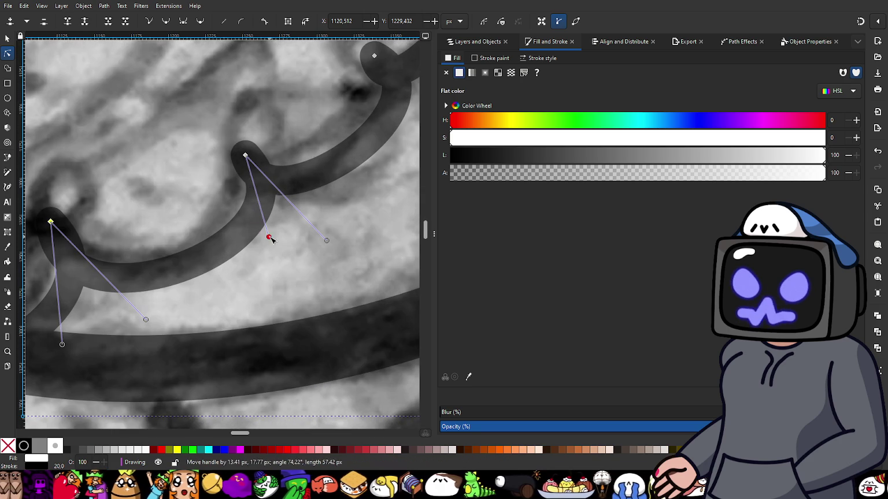
pyautogui.moveTo(327, 240)
pyautogui.mouseDown()
pyautogui.moveTo(343, 245)
pyautogui.moveTo(332, 251)
pyautogui.mouseUp()
# - Adjust the following scallop and pull its inner curve down to the sketched line
pyautogui.hscroll(3, 295, 228)
pyautogui.scroll(-2, 294, 123)
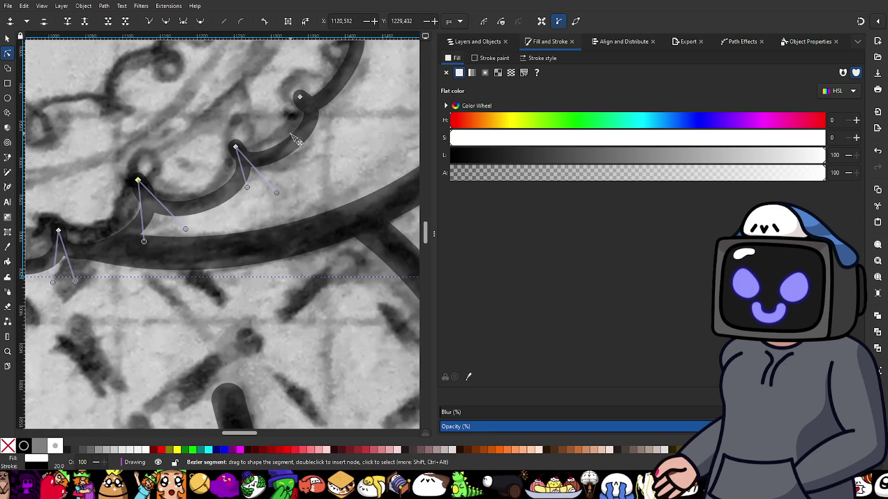
pyautogui.click(236, 148)
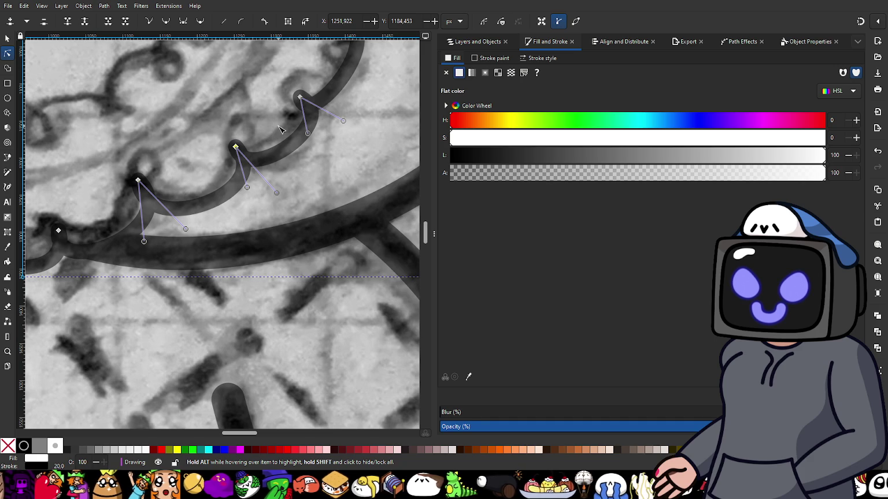
pyautogui.scroll(1, 276, 116)
pyautogui.moveTo(276, 116); pyautogui.dragTo(238, 164)
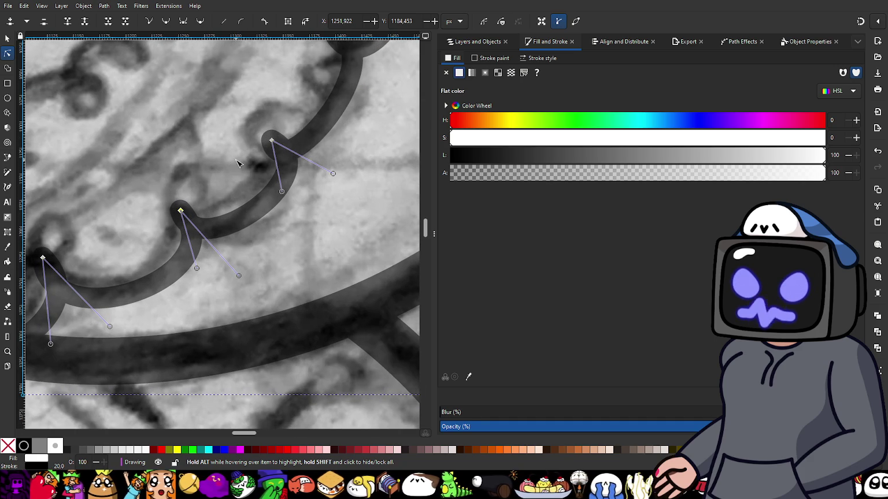
pyautogui.moveTo(336, 175); pyautogui.dragTo(345, 179)
pyautogui.moveTo(197, 268); pyautogui.dragTo(196, 276)
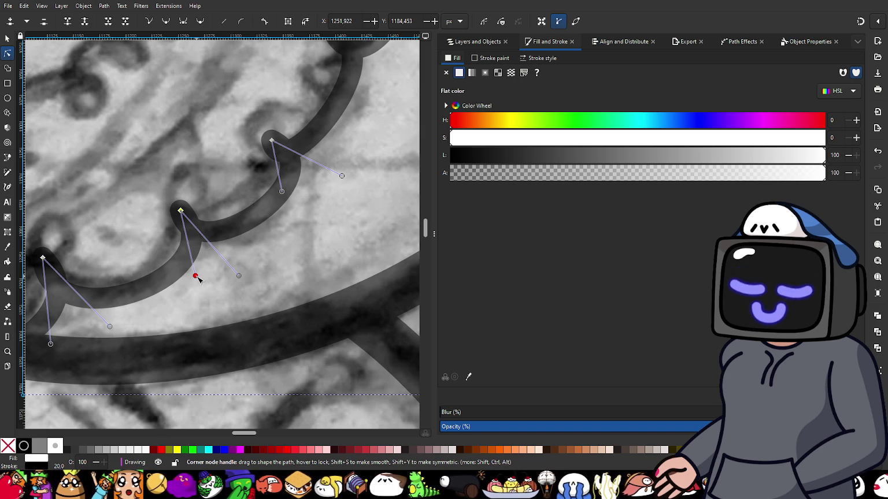
pyautogui.moveTo(198, 279); pyautogui.dragTo(197, 293)
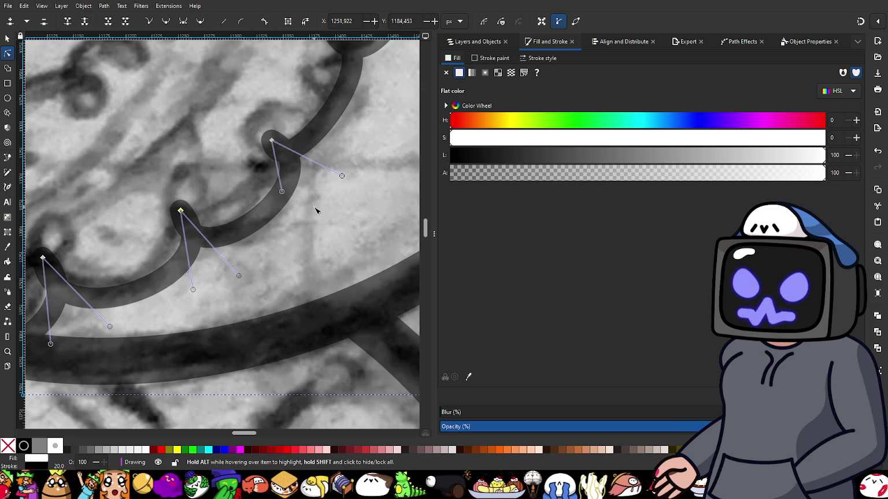
# - Reshape the next scallop's curve further along the frill
pyautogui.moveTo(311, 215); pyautogui.dragTo(245, 252)
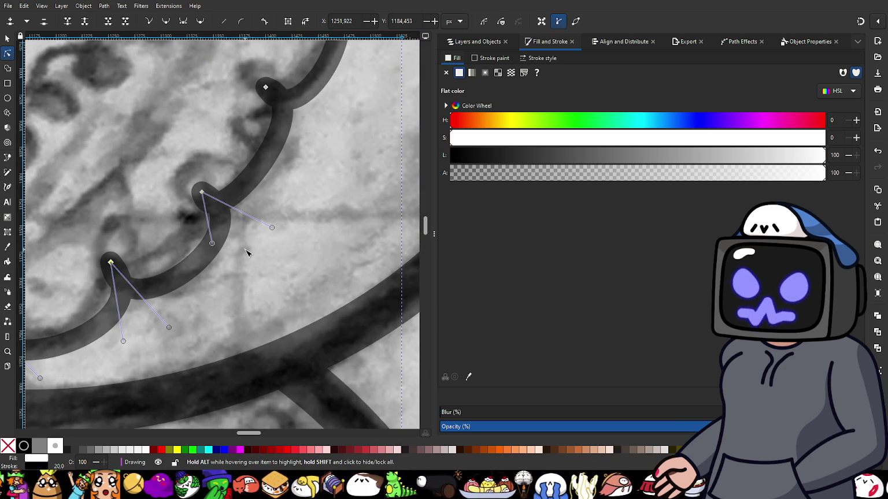
pyautogui.moveTo(211, 243); pyautogui.dragTo(239, 256)
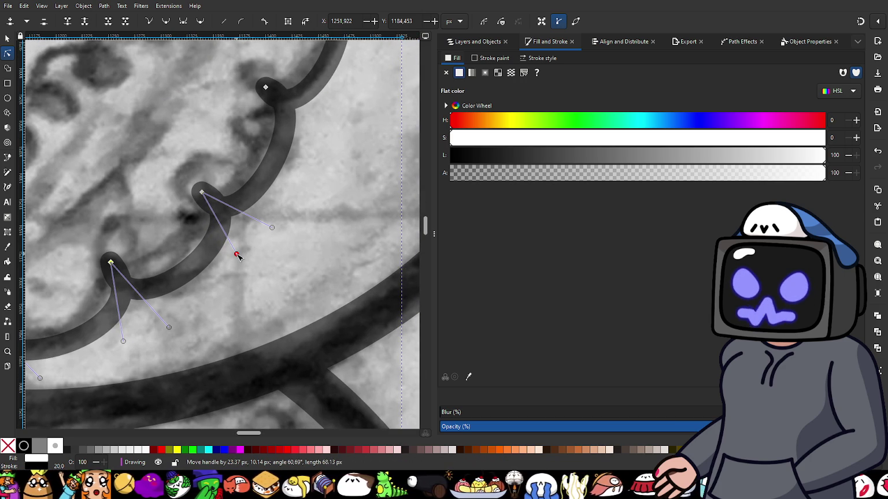
pyautogui.moveTo(239, 256); pyautogui.dragTo(238, 255)
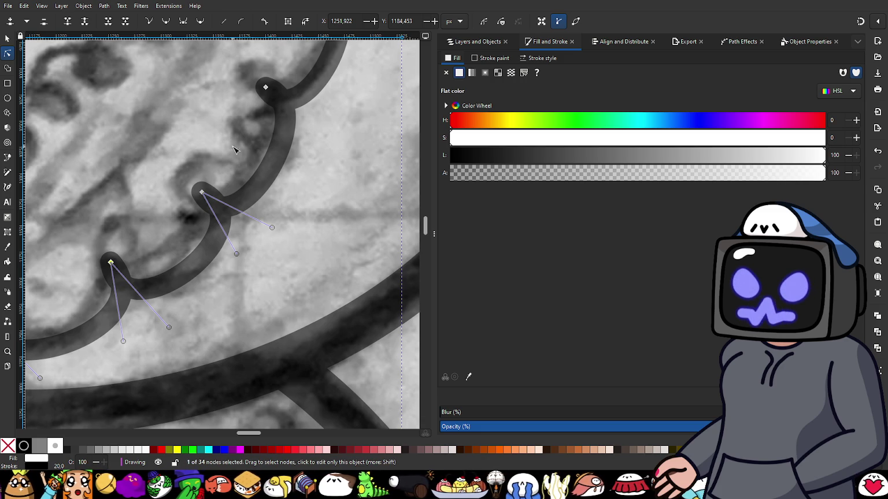
pyautogui.click(265, 87)
pyautogui.scroll(2, 304, 174)
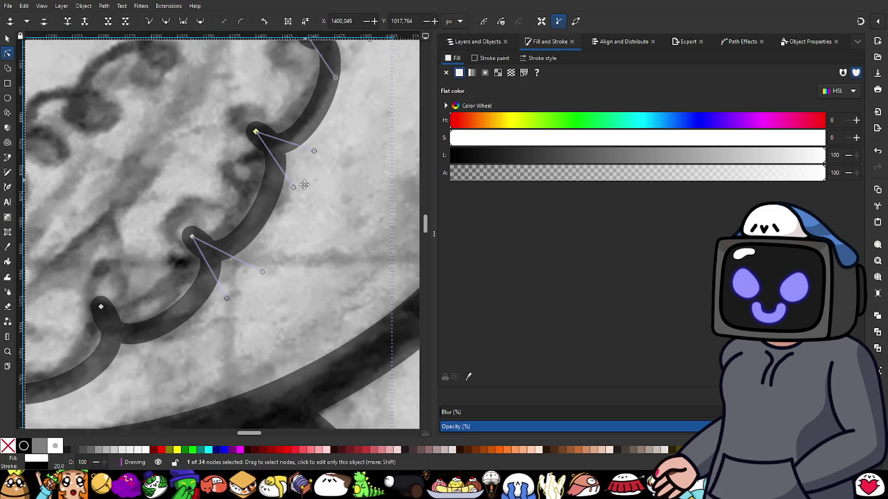
# - Adjust the top peak's outgoing curve and widen the lower scallop
pyautogui.scroll(1, 305, 184)
pyautogui.moveTo(315, 169); pyautogui.dragTo(321, 174)
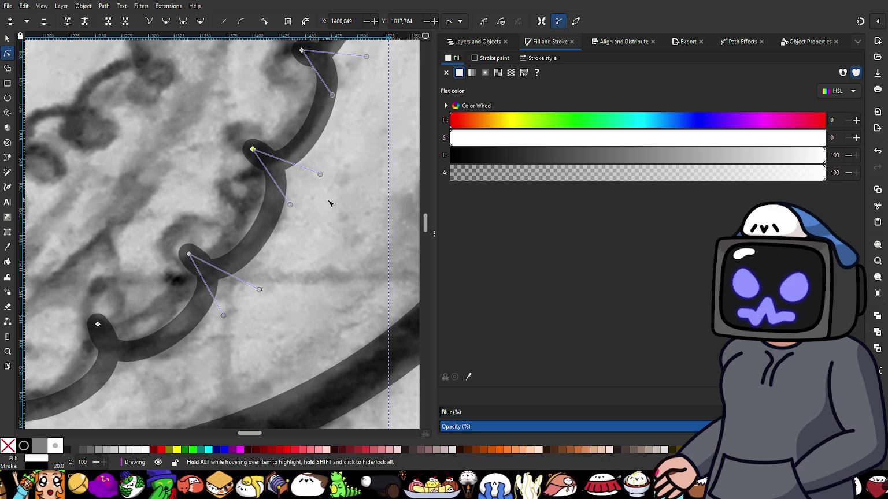
pyautogui.moveTo(319, 174); pyautogui.dragTo(330, 170)
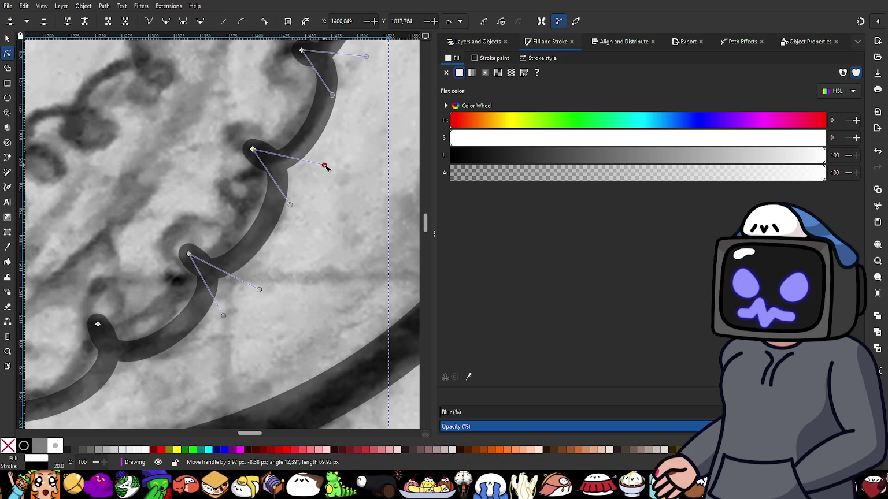
pyautogui.moveTo(224, 317); pyautogui.dragTo(236, 325)
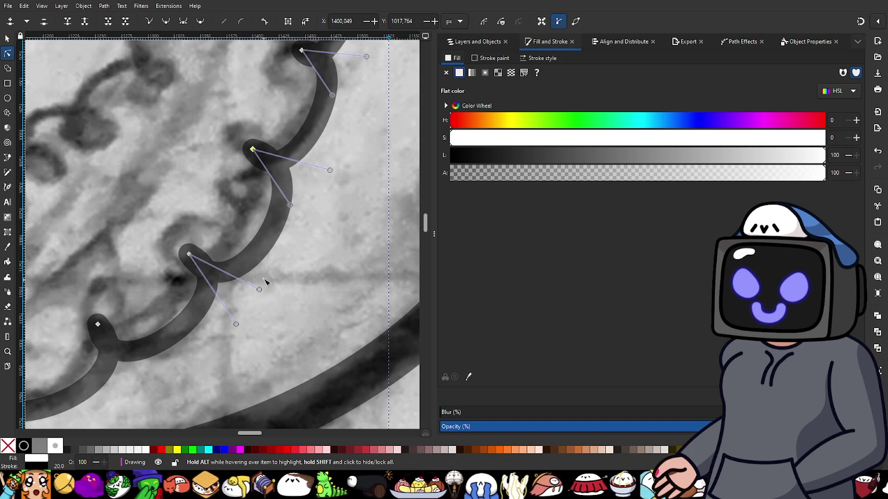
# - Reshape the middle and top scallop curves to follow the sketch
pyautogui.scroll(2, 231, 289)
pyautogui.hscroll(2, 228, 280)
pyautogui.moveTo(216, 267); pyautogui.dragTo(226, 276)
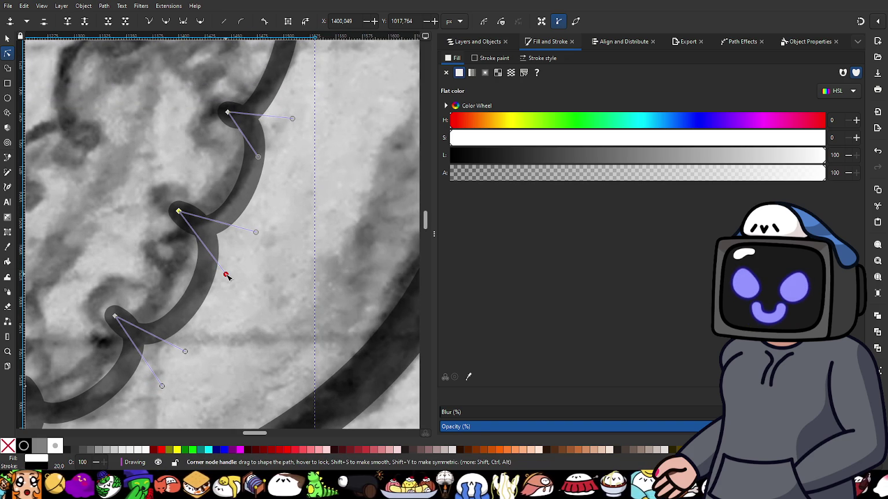
pyautogui.scroll(1, 252, 248)
pyautogui.scroll(2, 277, 226)
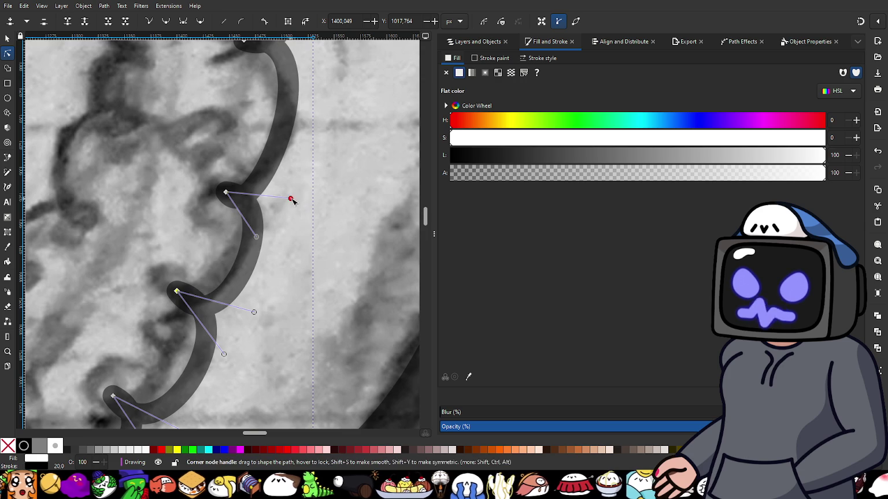
pyautogui.moveTo(291, 199); pyautogui.dragTo(302, 192)
pyautogui.moveTo(256, 236); pyautogui.dragTo(286, 232)
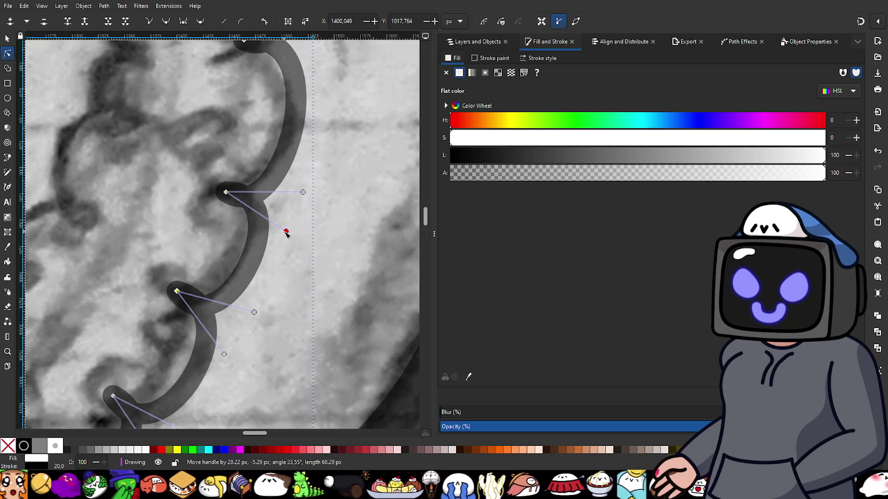
# - Bulge the curves around the next peak node and the lower scallop outward
pyautogui.scroll(4, 278, 219)
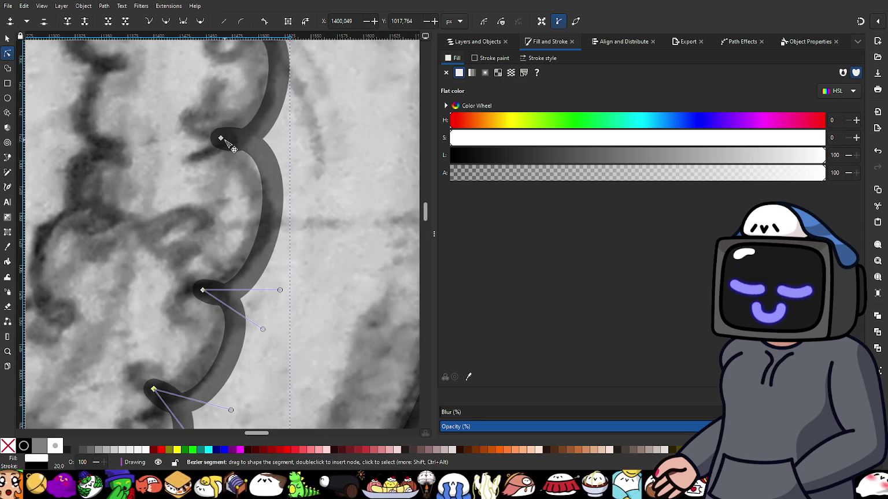
pyautogui.scroll(-3, 227, 143)
pyautogui.scroll(1, 182, 208)
pyautogui.scroll(2, 245, 174)
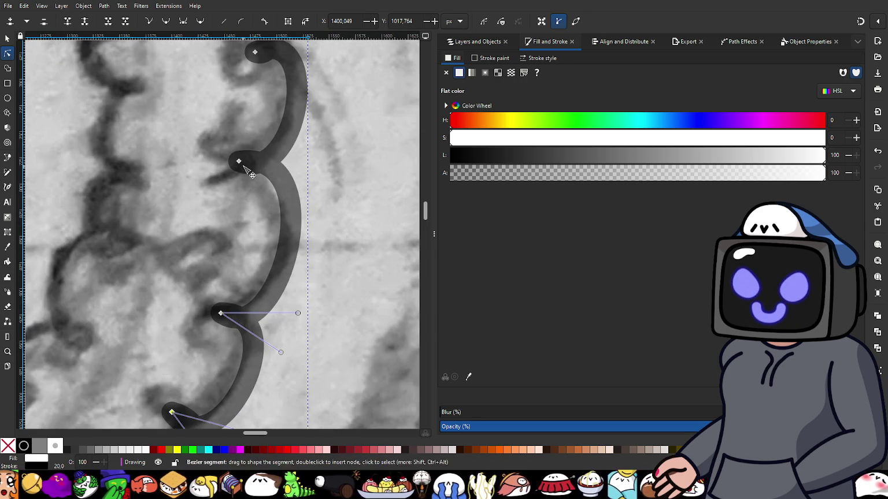
pyautogui.click(238, 162)
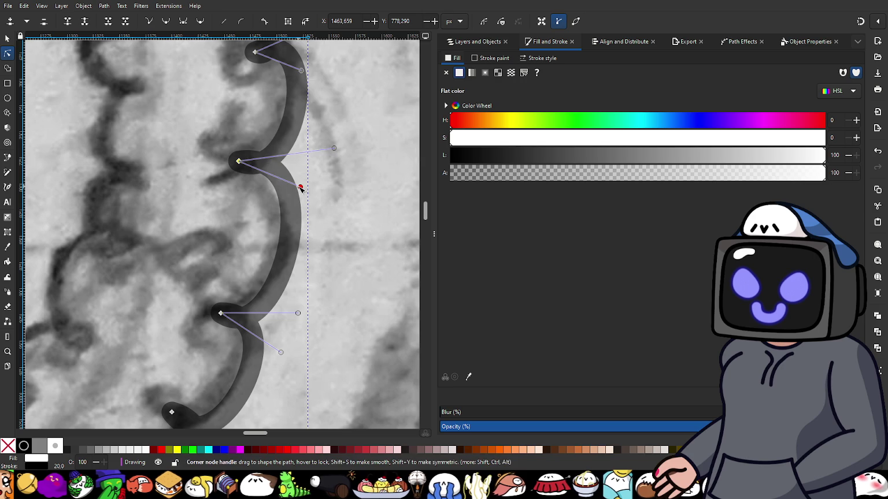
pyautogui.moveTo(300, 188); pyautogui.dragTo(315, 199)
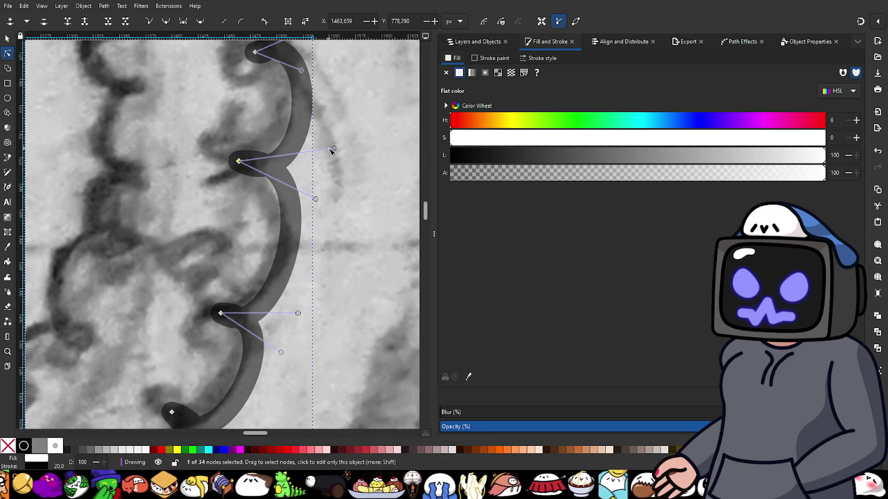
pyautogui.moveTo(334, 148); pyautogui.dragTo(341, 150)
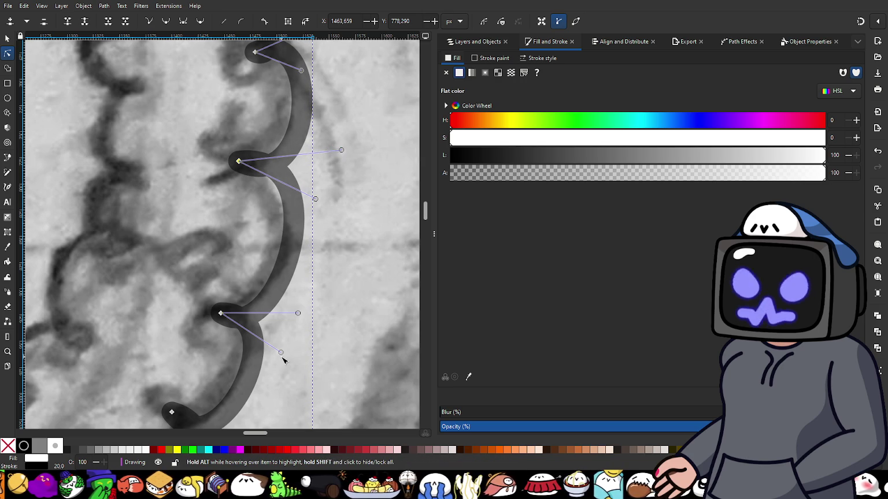
pyautogui.moveTo(280, 353); pyautogui.dragTo(296, 354)
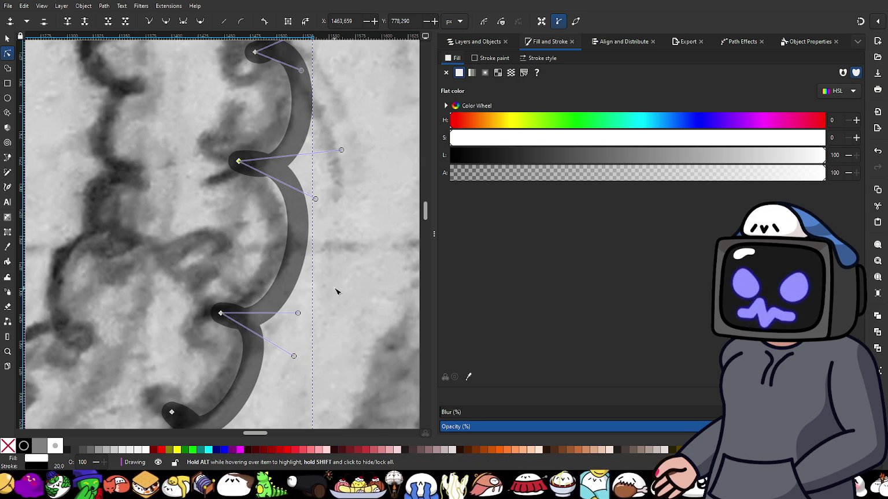
# - Bend the lower scallop to match the sketch's wavy edge
pyautogui.keyDown('ctrl'); pyautogui.scroll(-3, 338, 266); pyautogui.keyUp('ctrl')
pyautogui.scroll(2, 339, 272)
pyautogui.keyDown('ctrl'); pyautogui.scroll(3, 327, 243); pyautogui.keyUp('ctrl')
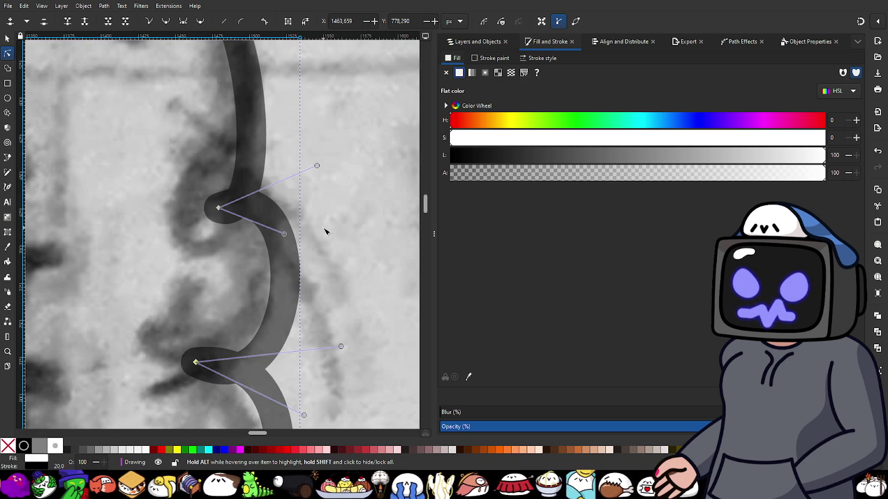
pyautogui.keyDown('ctrl'); pyautogui.scroll(-1, 324, 230); pyautogui.keyUp('ctrl')
pyautogui.scroll(1, 324, 231)
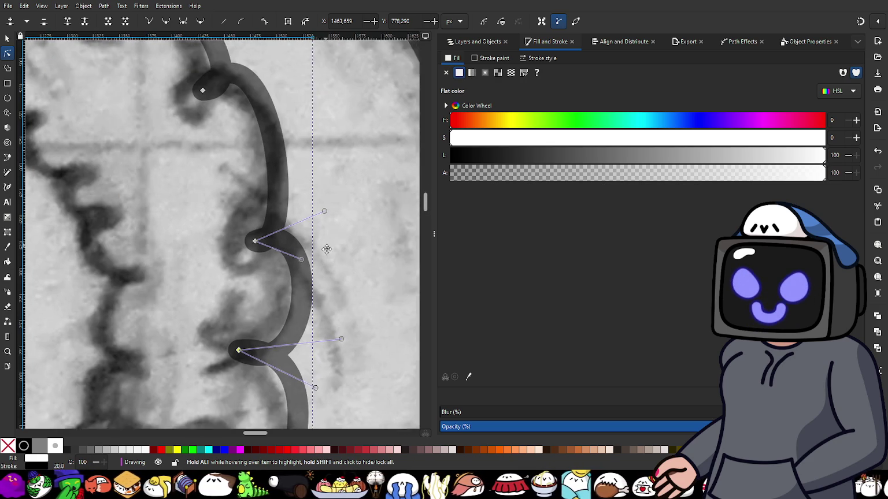
pyautogui.scroll(1, 332, 266)
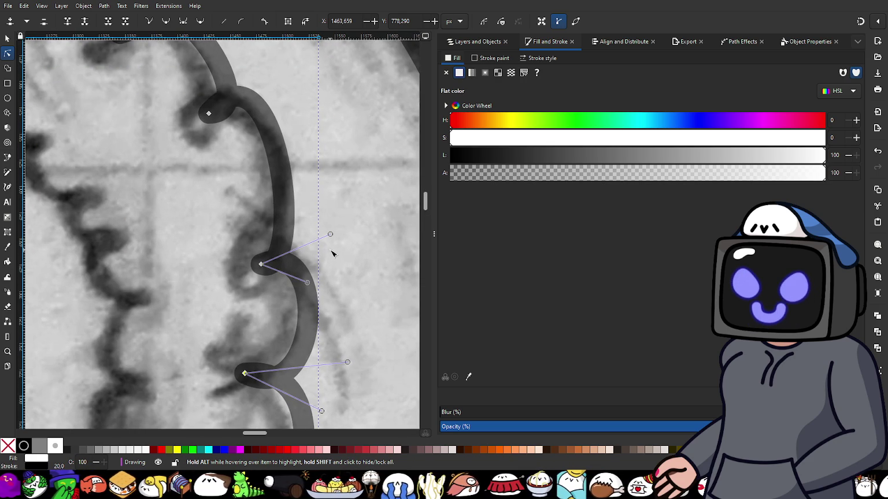
pyautogui.moveTo(307, 282)
pyautogui.mouseDown()
pyautogui.moveTo(331, 289)
pyautogui.moveTo(346, 278)
pyautogui.mouseUp()
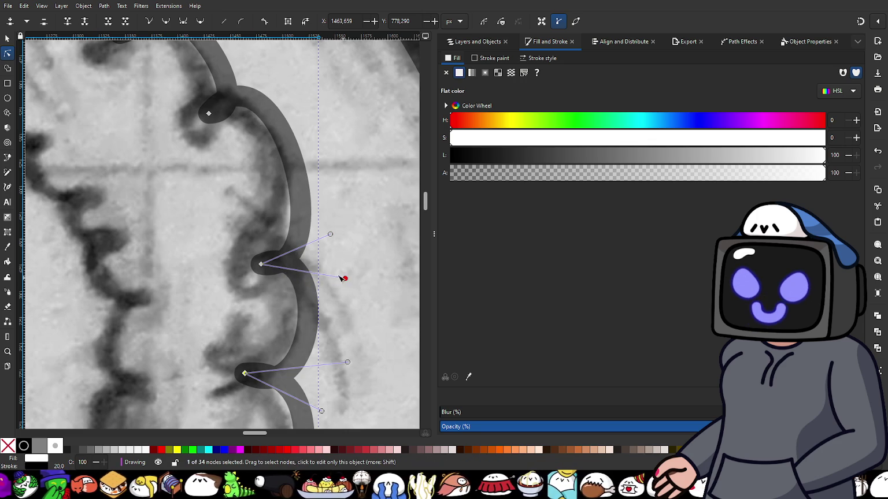
pyautogui.scroll(2, 218, 205)
pyautogui.scroll(2, 219, 205)
pyautogui.click(210, 193)
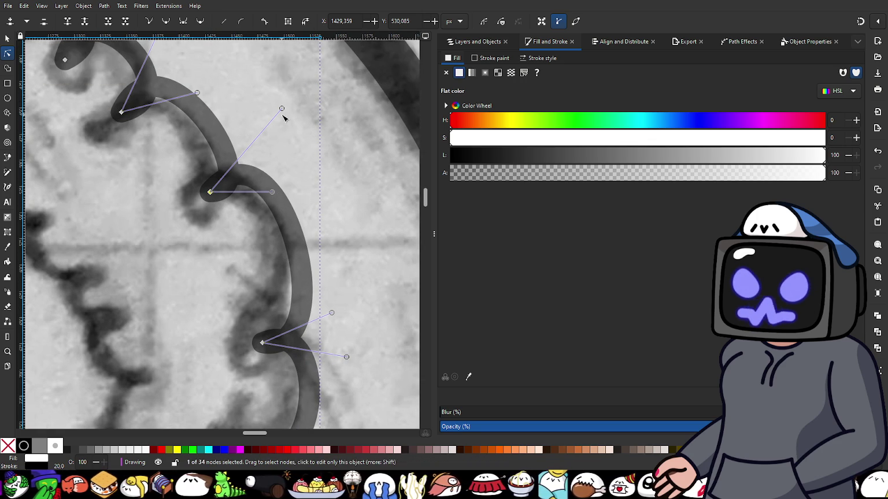
# - Widen the upper scallop and push the lower scallop bulge outward to the sketch
pyautogui.moveTo(281, 109)
pyautogui.mouseDown()
pyautogui.moveTo(297, 110)
pyautogui.moveTo(308, 125)
pyautogui.mouseUp()
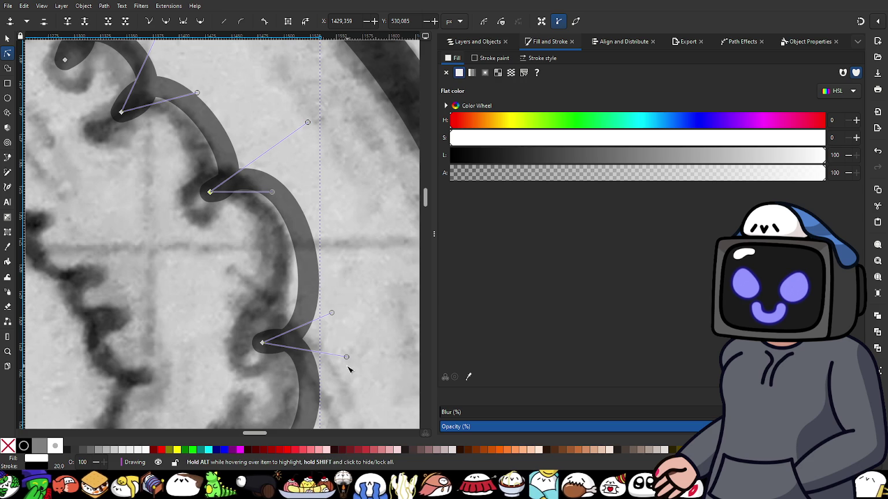
pyautogui.moveTo(347, 358); pyautogui.dragTo(355, 353)
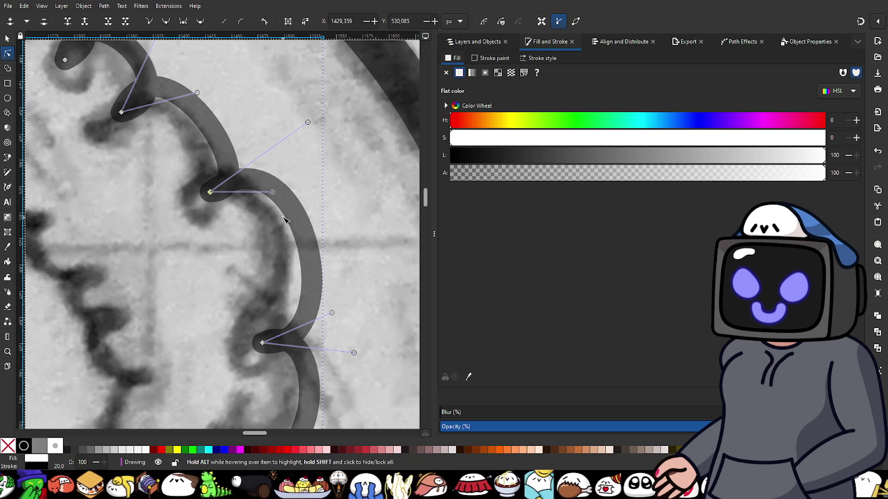
pyautogui.moveTo(273, 194); pyautogui.dragTo(291, 184)
pyautogui.scroll(4, 186, 133)
pyautogui.hscroll(-1, 186, 133)
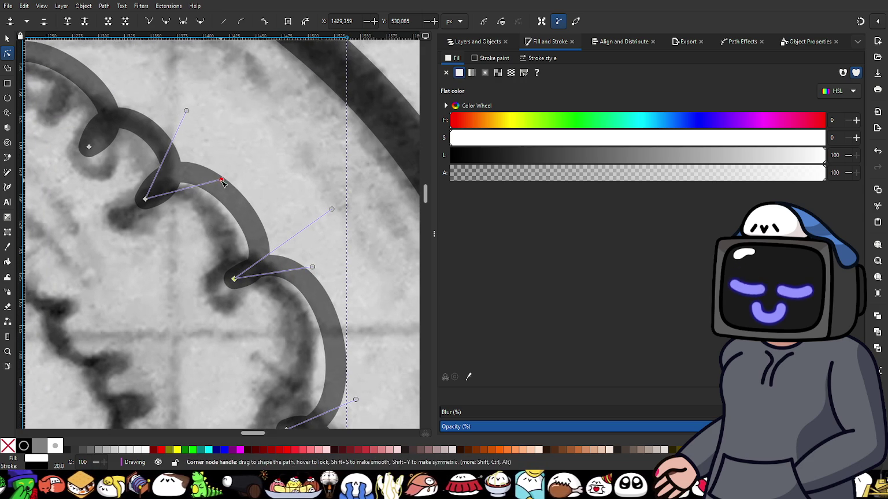
# - Stretch and tighten the next loop, nudging its upper curve in and lower curve out
pyautogui.moveTo(188, 113); pyautogui.dragTo(196, 114)
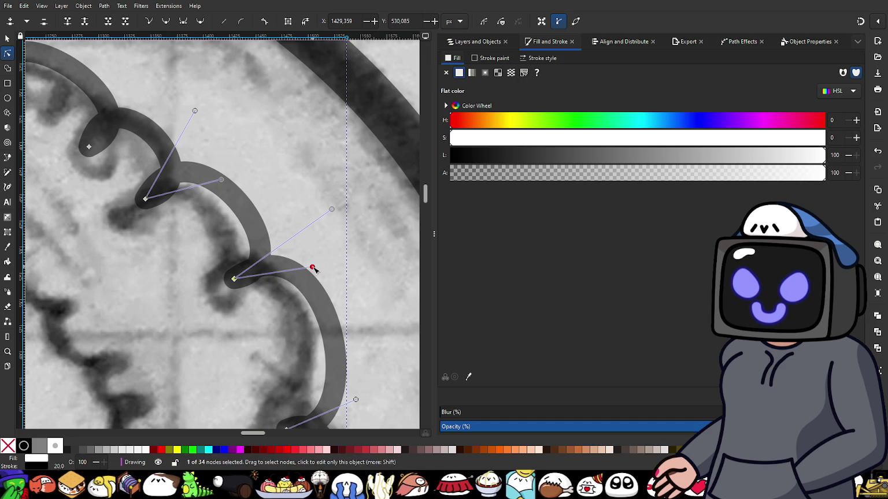
pyautogui.moveTo(313, 269); pyautogui.dragTo(314, 255)
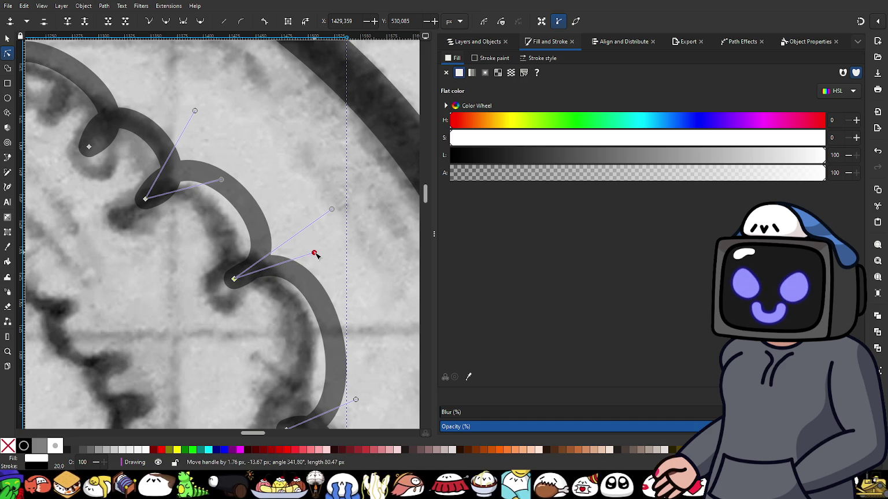
pyautogui.moveTo(332, 210); pyautogui.dragTo(326, 207)
pyautogui.scroll(-4, 333, 230)
pyautogui.hscroll(3, 333, 230)
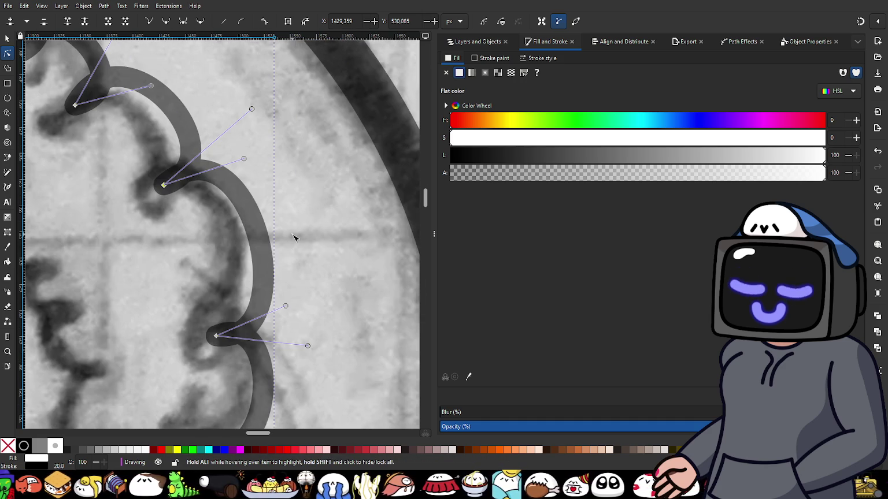
pyautogui.moveTo(308, 346); pyautogui.dragTo(316, 352)
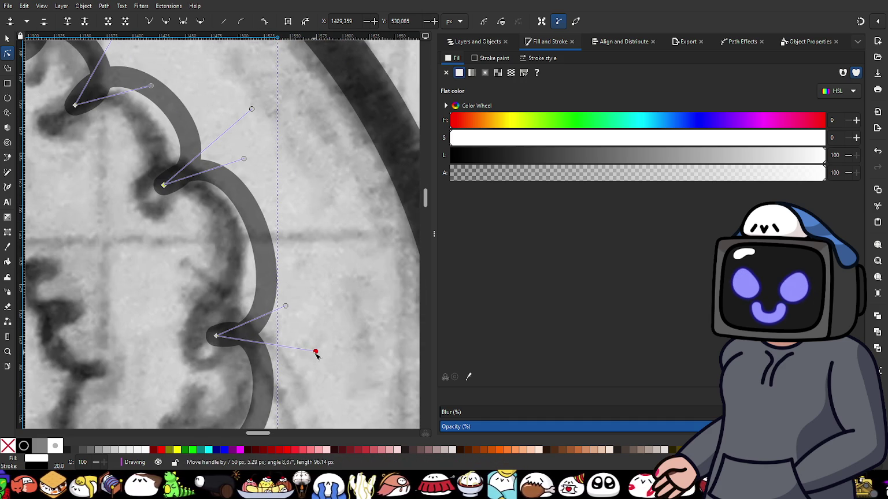
pyautogui.scroll(3, 200, 253)
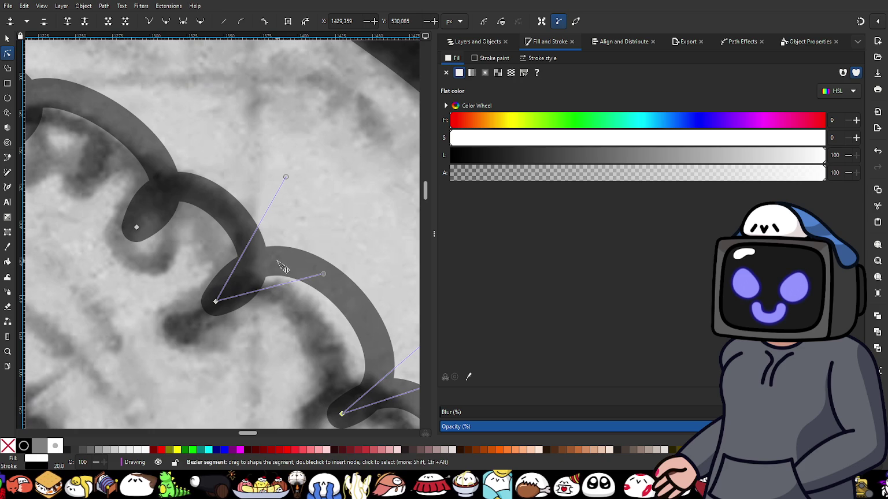
# - Tweak the next node's outgoing curve and lift its scallop arc to the sketch
pyautogui.click(136, 228)
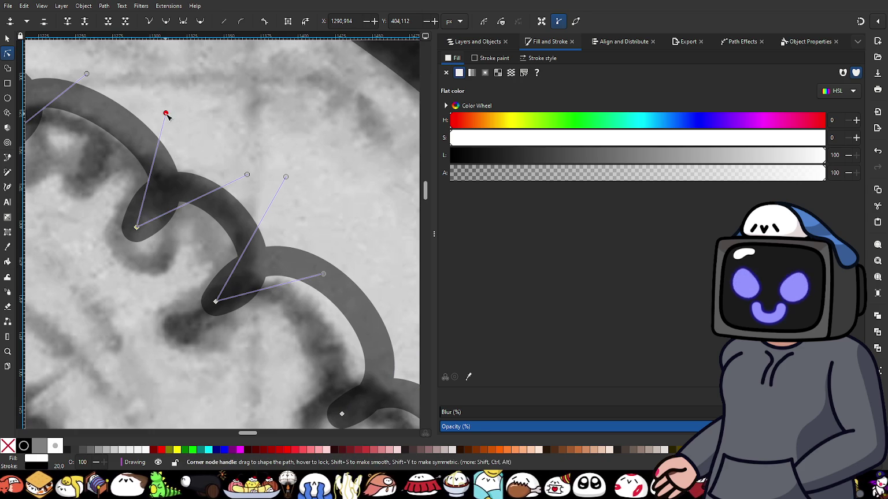
pyautogui.moveTo(165, 113); pyautogui.dragTo(159, 110)
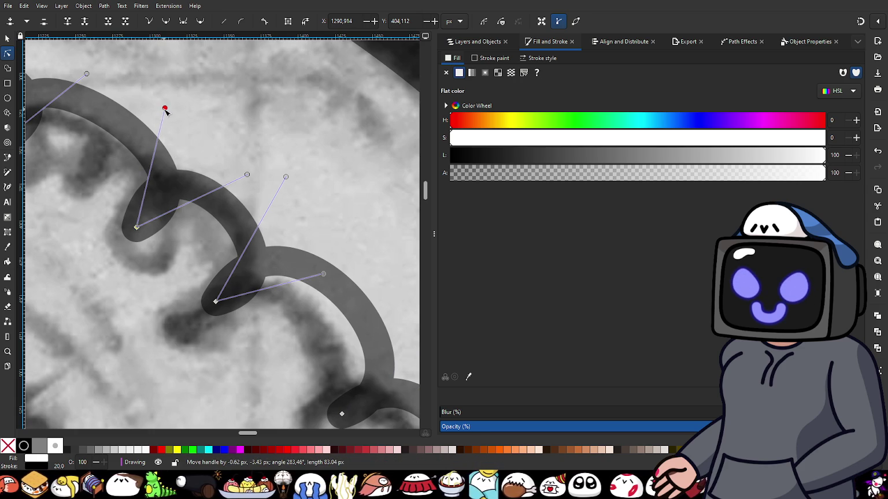
pyautogui.scroll(3, 231, 225)
pyautogui.hscroll(-3, 231, 224)
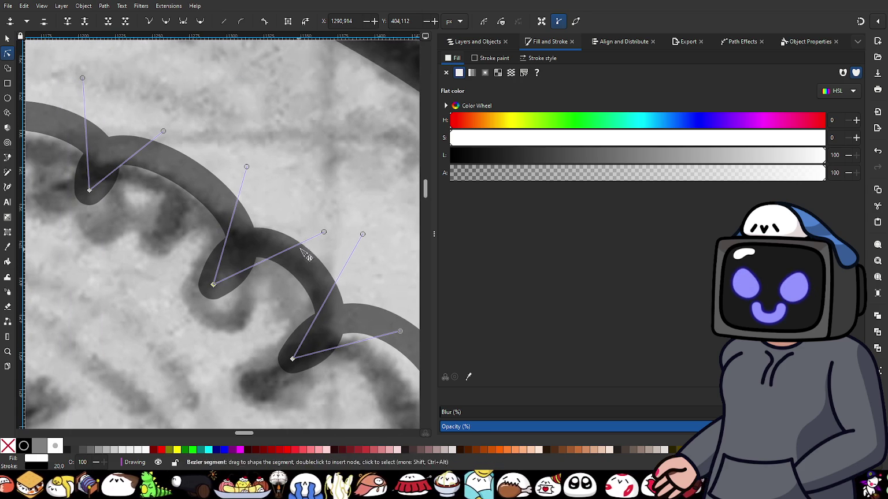
pyautogui.moveTo(324, 232); pyautogui.dragTo(331, 215)
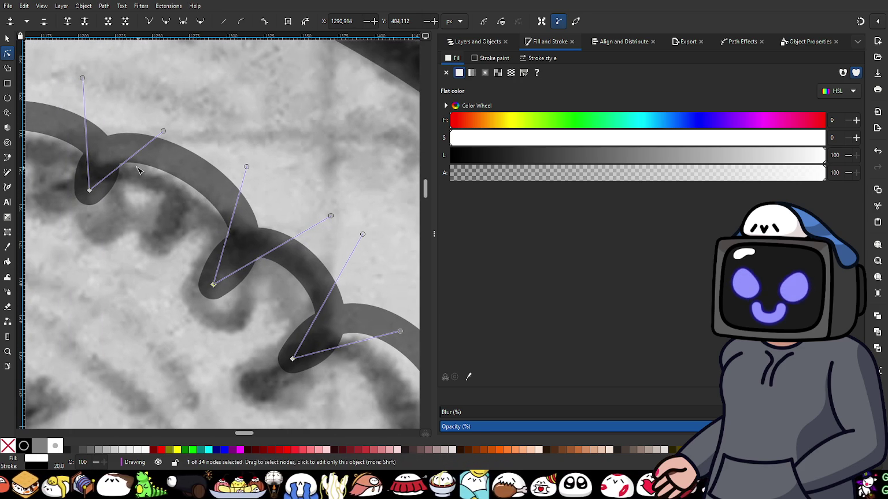
# - Raise the top loop's curve and lift the neighbouring scallop arc upward
pyautogui.scroll(3, 157, 173)
pyautogui.hscroll(-2, 156, 173)
pyautogui.moveTo(131, 129); pyautogui.dragTo(136, 116)
pyautogui.scroll(1, 303, 208)
pyautogui.hscroll(-5, 303, 208)
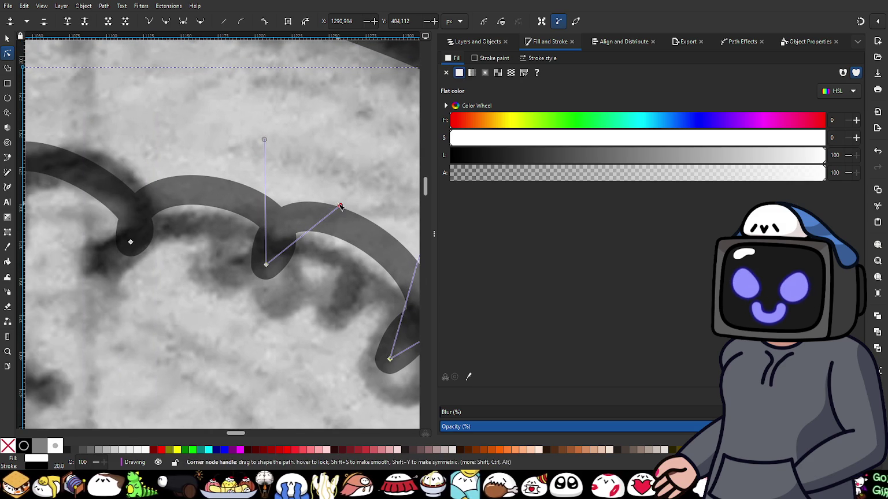
pyautogui.moveTo(341, 207); pyautogui.dragTo(340, 193)
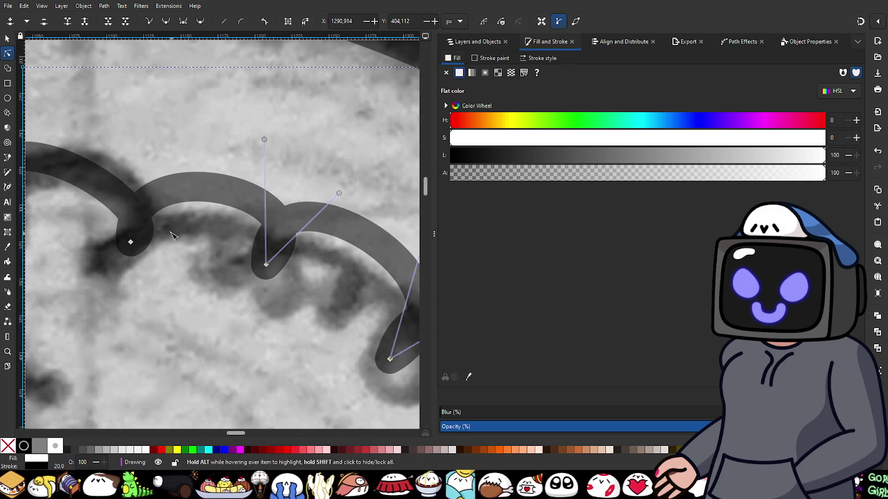
# - Raise, pull in and widen the scallop arc around the next frill node
pyautogui.click(131, 242)
pyautogui.scroll(1, 287, 265)
pyautogui.hscroll(-4, 288, 265)
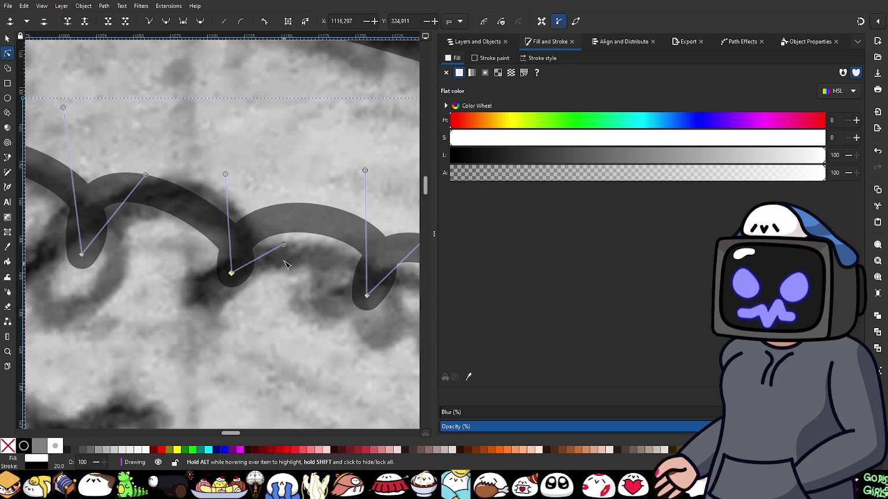
pyautogui.moveTo(283, 245); pyautogui.dragTo(279, 228)
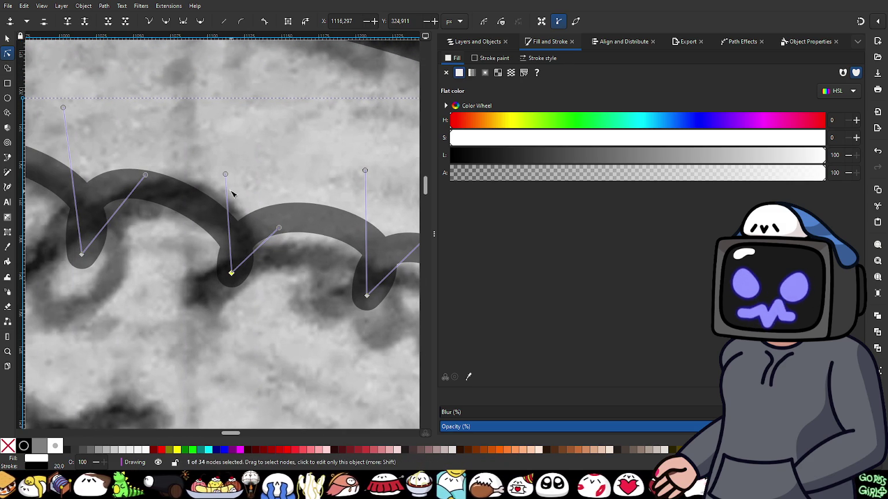
pyautogui.moveTo(226, 175); pyautogui.dragTo(217, 170)
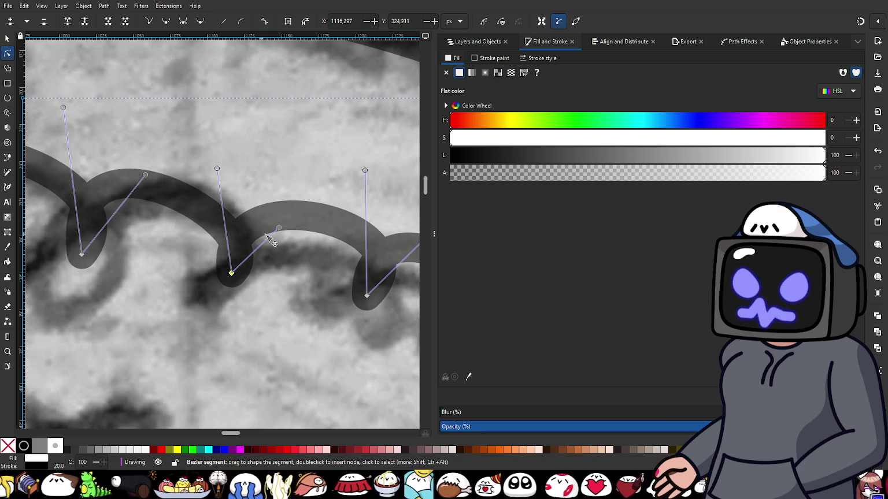
pyautogui.moveTo(278, 229); pyautogui.dragTo(296, 207)
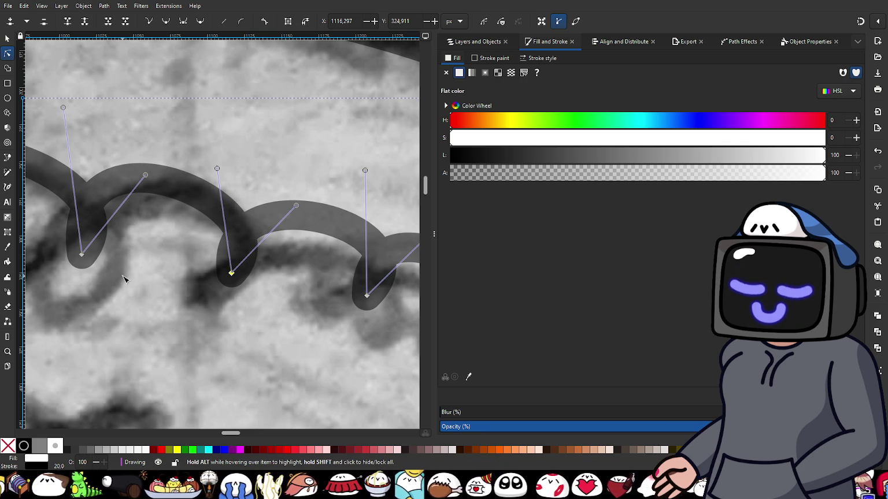
pyautogui.scroll(1, 153, 291)
pyautogui.hscroll(-2, 153, 291)
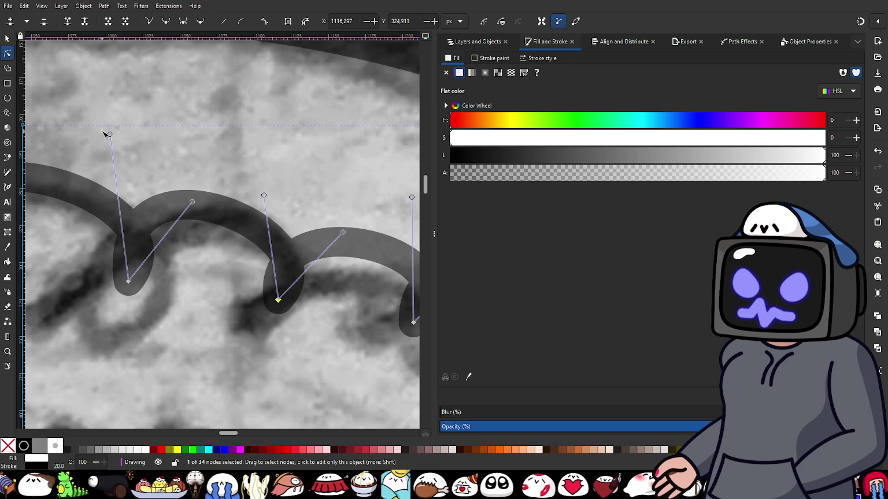
# - Lower the first loop's start and lift the following scallop arcs to match the sketch
pyautogui.moveTo(110, 135); pyautogui.dragTo(113, 151)
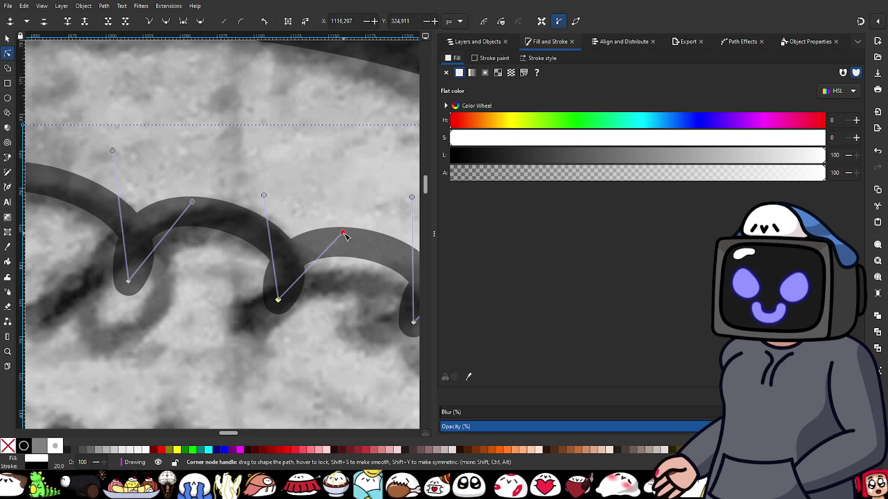
pyautogui.moveTo(342, 233); pyautogui.dragTo(349, 224)
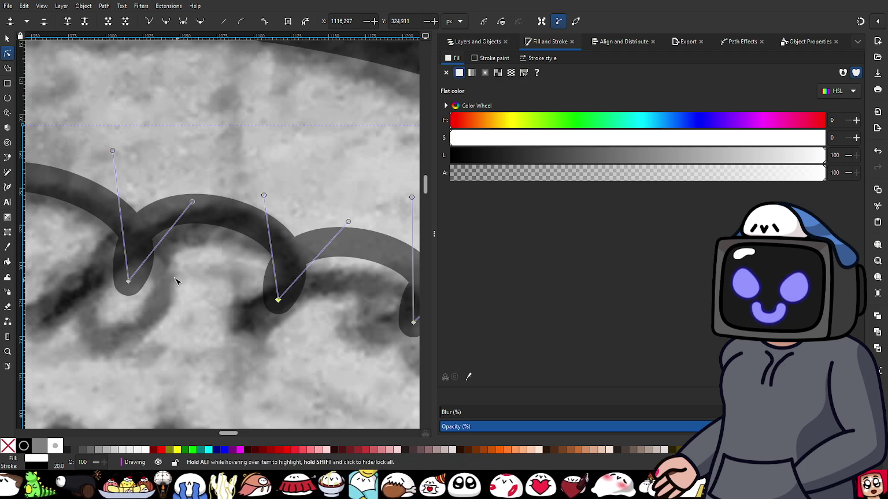
pyautogui.moveTo(206, 234); pyautogui.dragTo(255, 256)
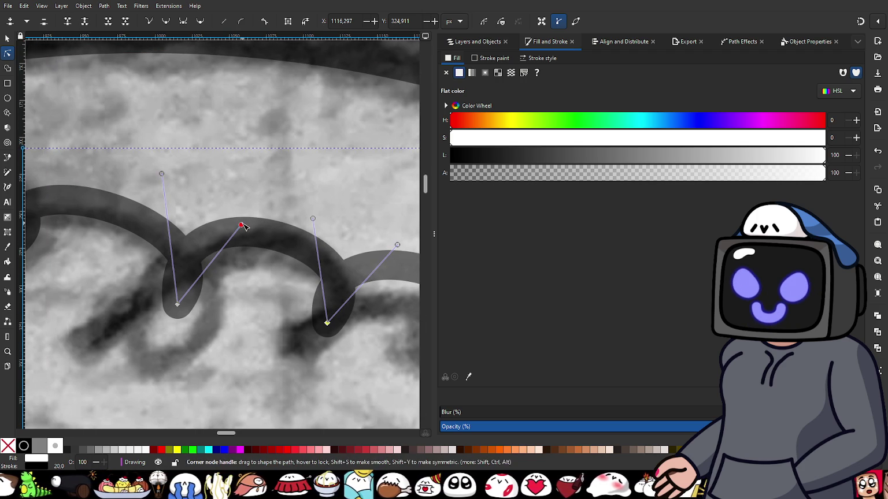
pyautogui.moveTo(241, 226); pyautogui.dragTo(242, 212)
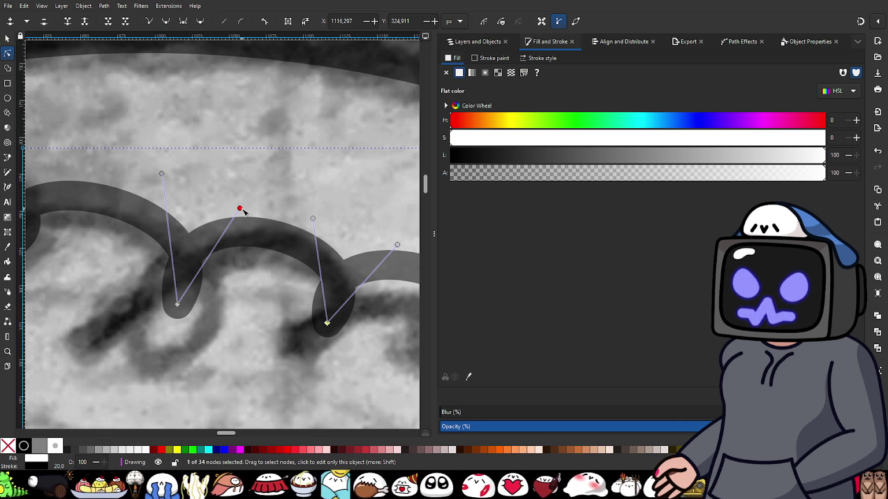
pyautogui.hscroll(-3, 159, 276)
pyautogui.scroll(1, 160, 276)
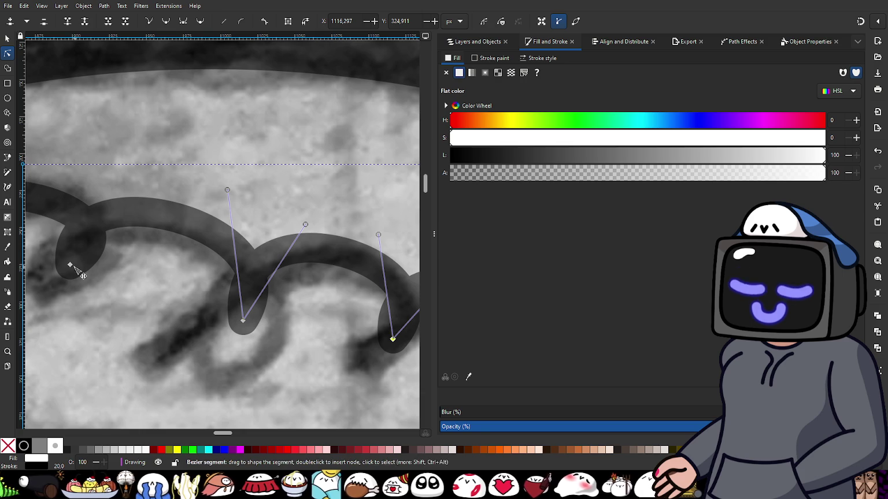
pyautogui.hscroll(-3, 232, 266)
pyautogui.scroll(1, 231, 265)
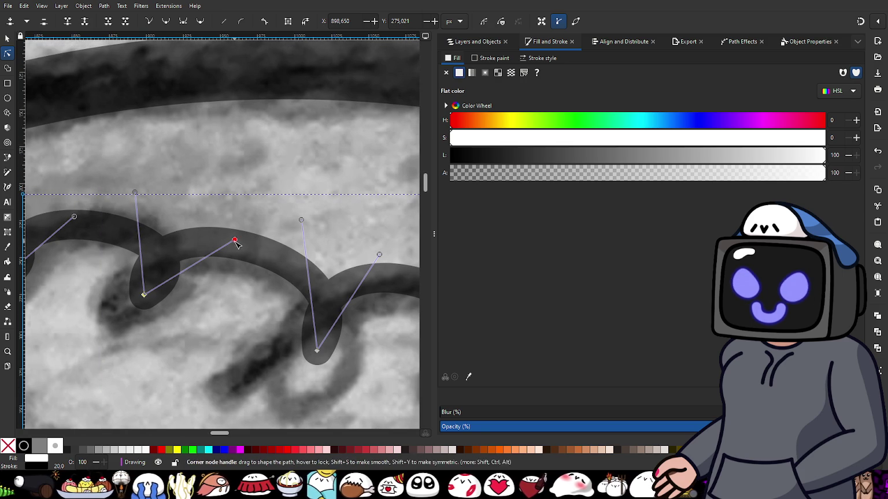
pyautogui.hscroll(-13, 249, 220)
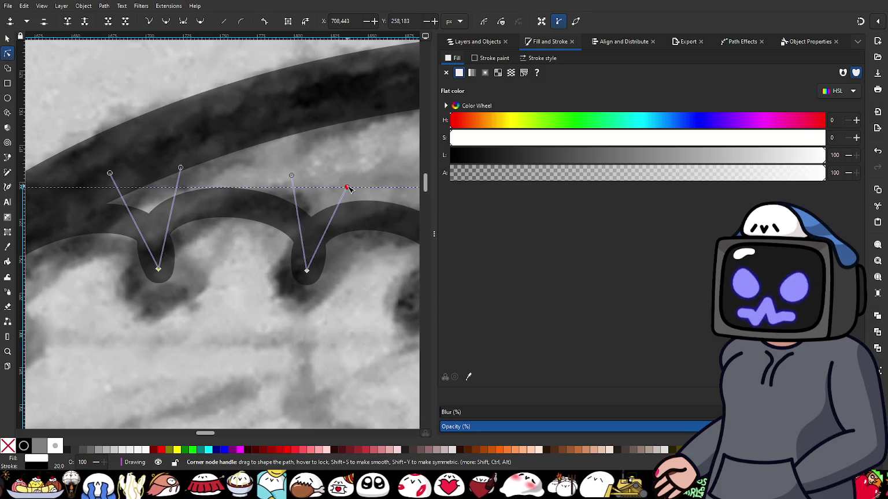
# - Bend the next scallop curves along the upper frill to follow the sketch
pyautogui.moveTo(348, 186); pyautogui.dragTo(357, 180)
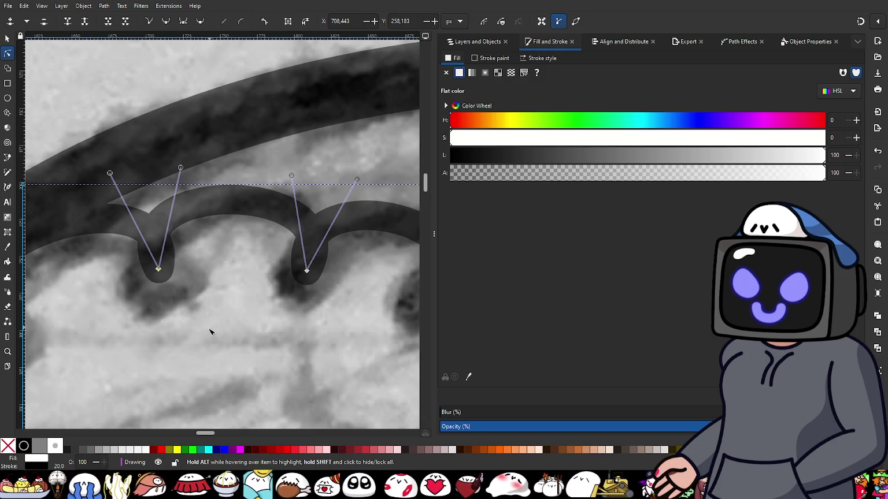
pyautogui.moveTo(116, 346); pyautogui.dragTo(234, 333)
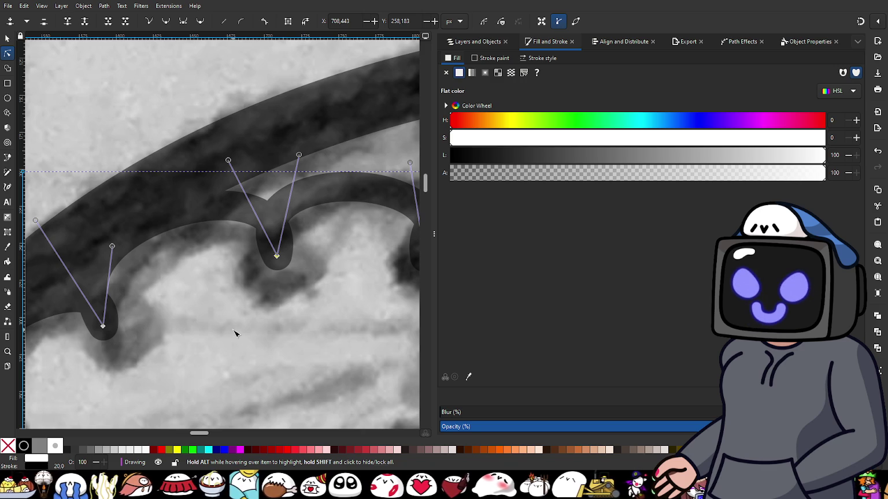
pyautogui.moveTo(143, 276); pyautogui.dragTo(237, 289)
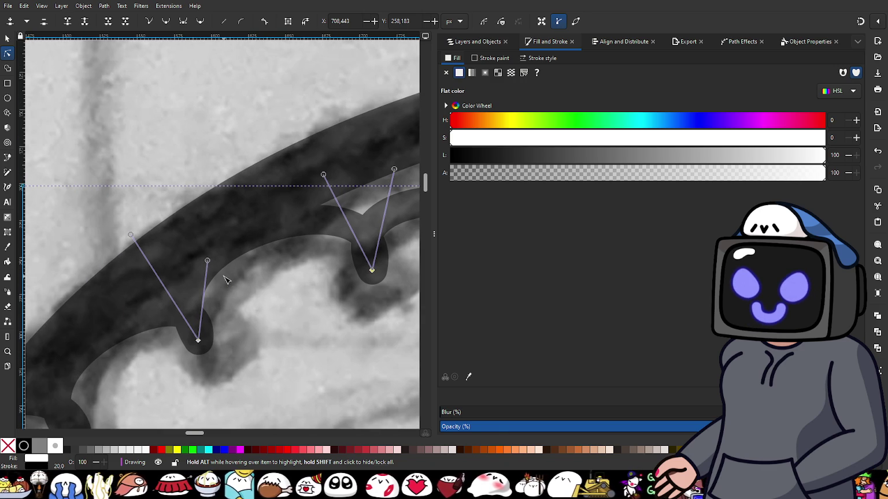
pyautogui.moveTo(205, 258); pyautogui.dragTo(191, 240)
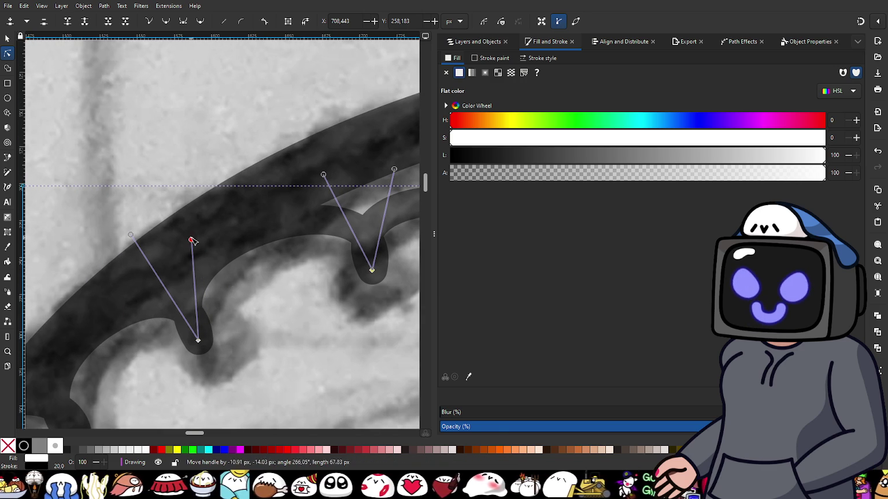
pyautogui.moveTo(131, 236); pyautogui.dragTo(127, 254)
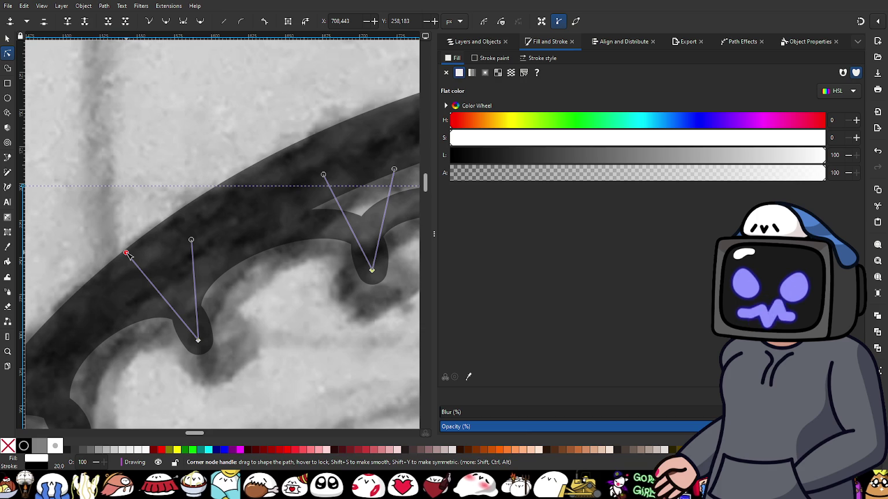
# - Pull the bottom scallop's curve to the sketch and fine-tune it
pyautogui.moveTo(154, 376); pyautogui.dragTo(234, 293)
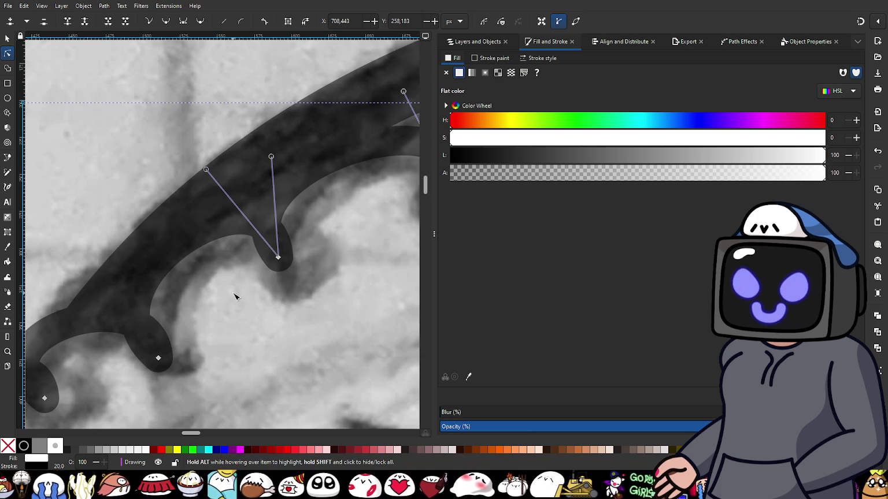
pyautogui.click(159, 357)
pyautogui.hscroll(-2, 191, 312)
pyautogui.scroll(-1, 190, 312)
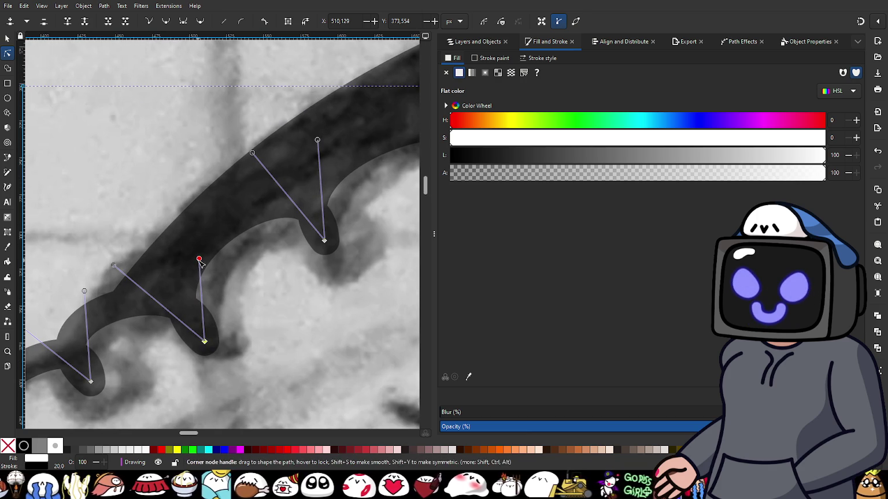
pyautogui.moveTo(200, 259); pyautogui.dragTo(194, 247)
pyautogui.hscroll(-2, 135, 320)
pyautogui.scroll(-1, 136, 321)
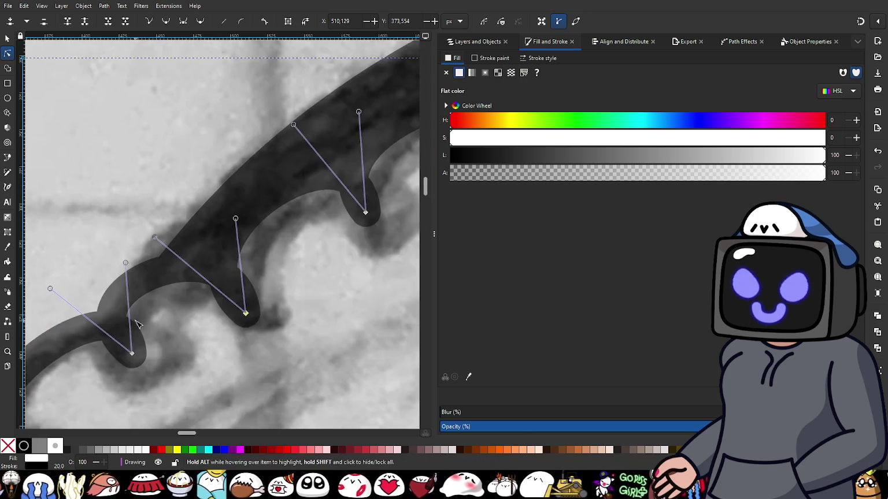
pyautogui.keyDown('ctrl'); pyautogui.scroll(1, 144, 289); pyautogui.keyUp('ctrl')
pyautogui.keyDown('ctrl'); pyautogui.scroll(-2, 169, 230); pyautogui.keyUp('ctrl')
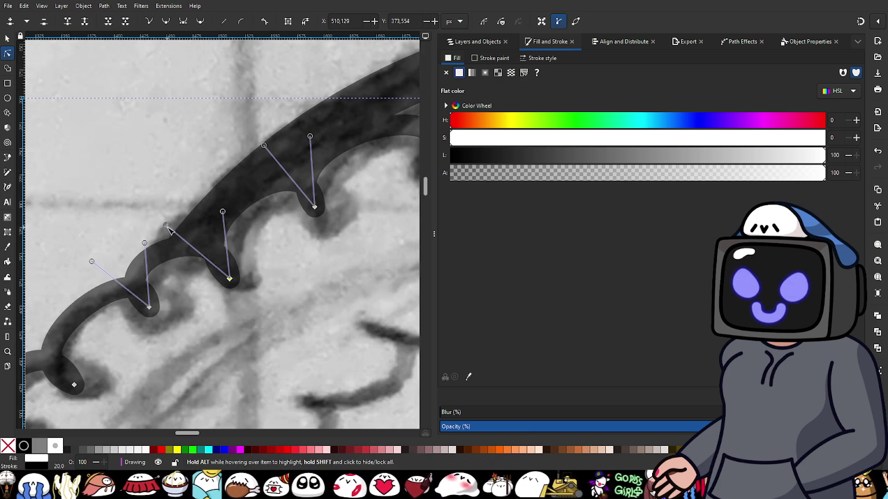
pyautogui.moveTo(167, 227); pyautogui.dragTo(170, 229)
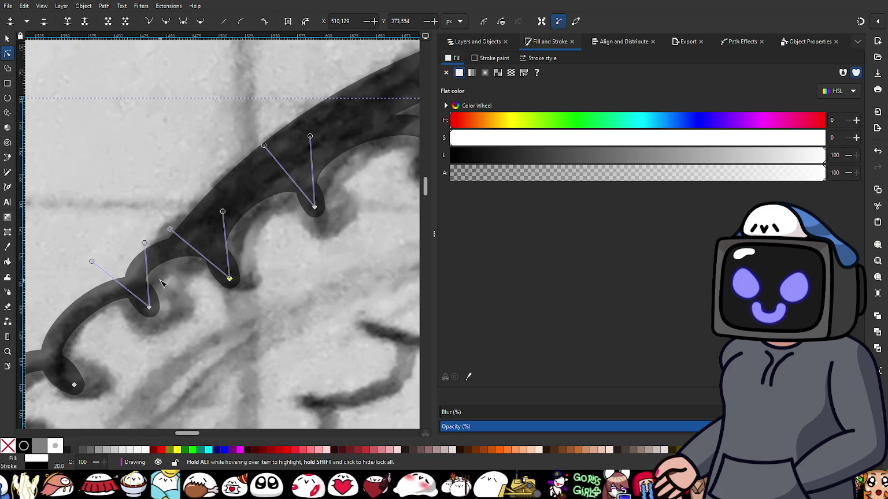
# - Refine and lift the middle scallop, then reshape the lower scallop to match
pyautogui.keyDown('ctrl'); pyautogui.scroll(1, 162, 282); pyautogui.keyUp('ctrl')
pyautogui.moveTo(64, 254); pyautogui.dragTo(82, 247)
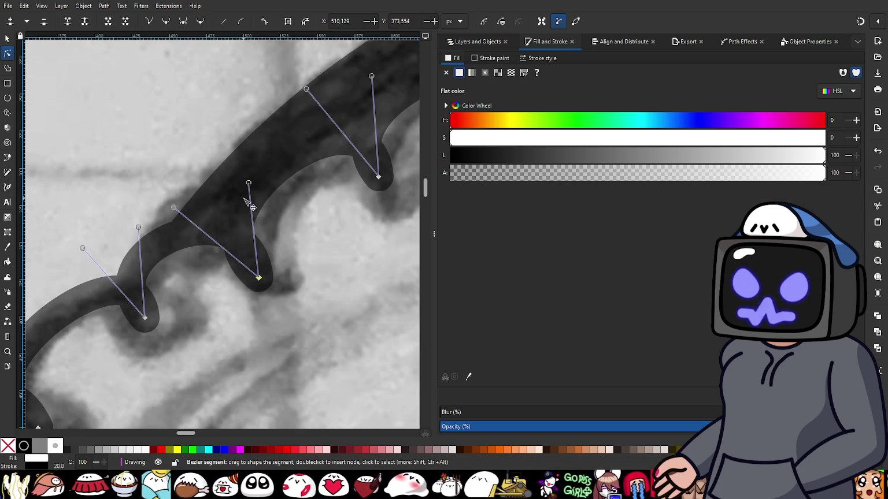
pyautogui.moveTo(248, 184); pyautogui.dragTo(250, 177)
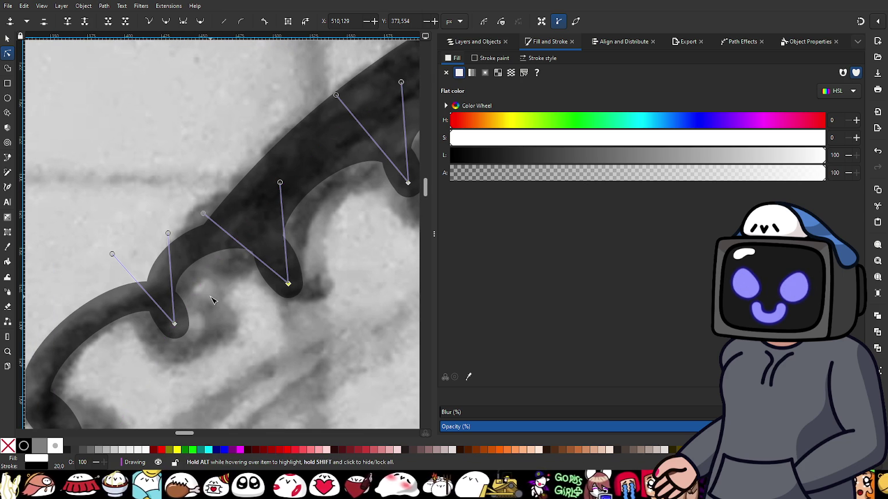
pyautogui.keyDown('ctrl'); pyautogui.scroll(-1, 231, 344); pyautogui.keyUp('ctrl')
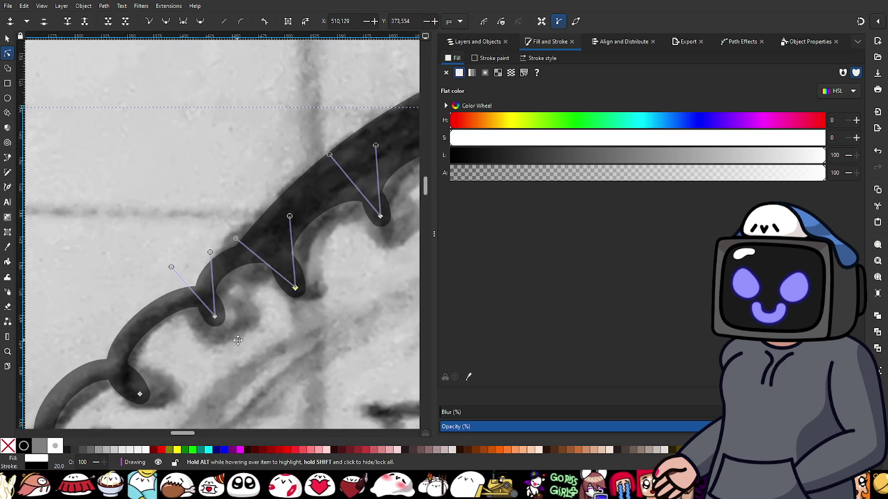
pyautogui.moveTo(237, 341); pyautogui.dragTo(240, 329)
pyautogui.moveTo(215, 243); pyautogui.dragTo(202, 236)
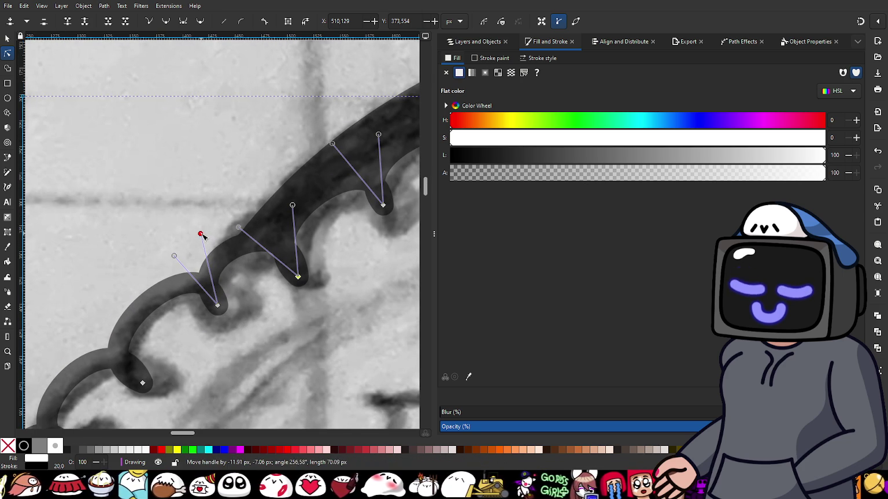
pyautogui.moveTo(168, 360); pyautogui.dragTo(193, 307)
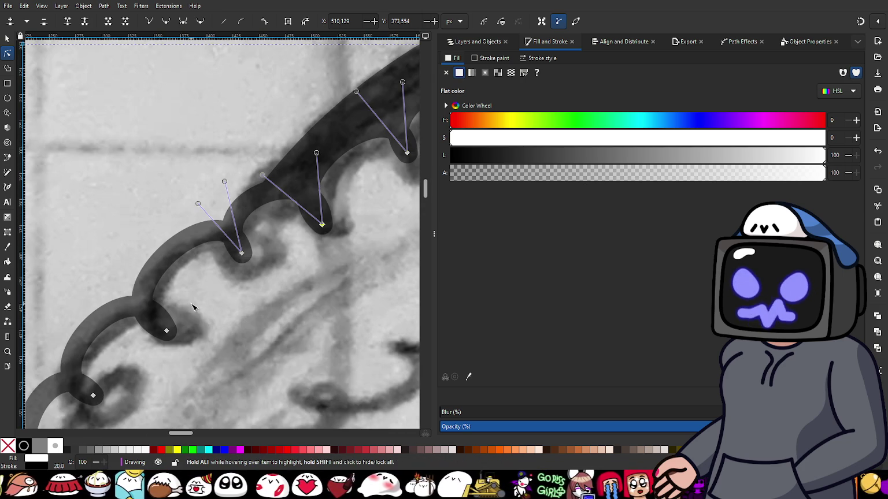
# - Bend the next scallop down the frill's left side along the sketch line, fine-tuning its curve
pyautogui.click(167, 333)
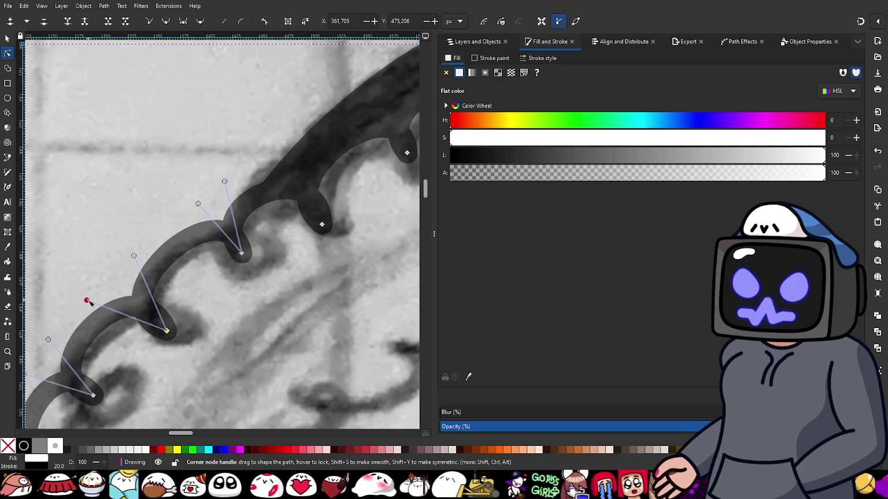
pyautogui.moveTo(87, 301); pyautogui.dragTo(87, 292)
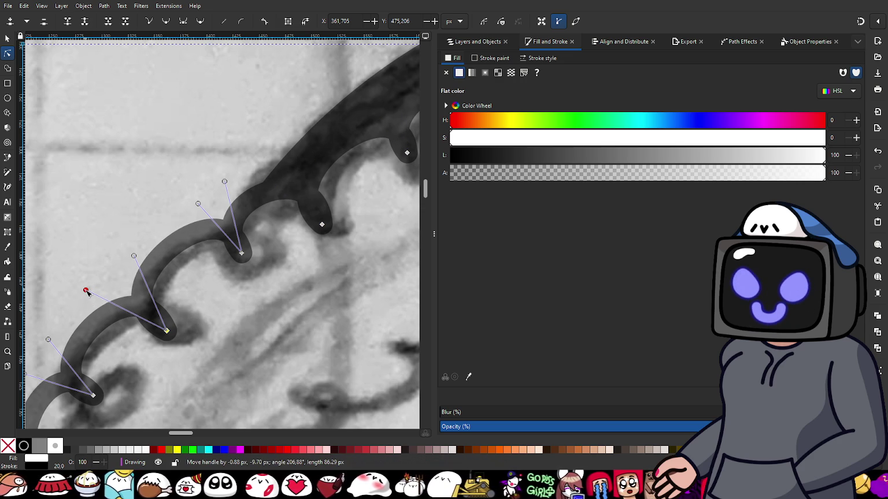
pyautogui.moveTo(190, 361); pyautogui.dragTo(238, 329)
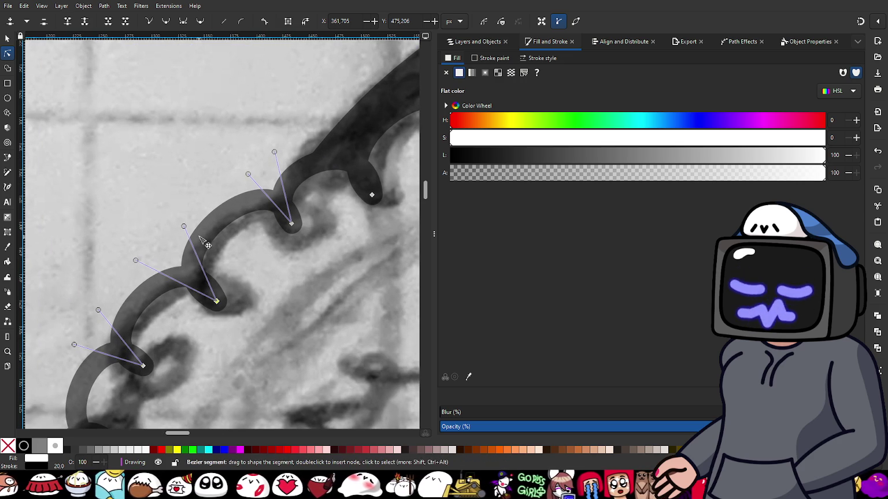
pyautogui.moveTo(184, 226); pyautogui.dragTo(184, 224)
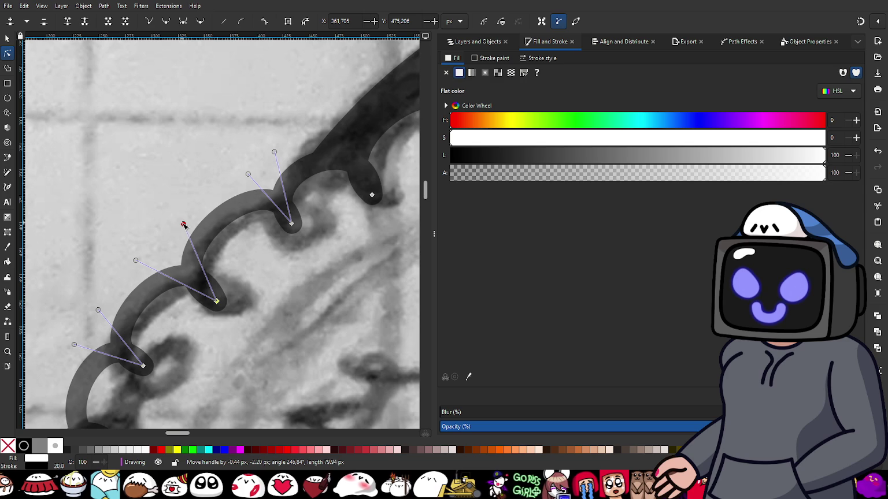
pyautogui.scroll(-5, 191, 277)
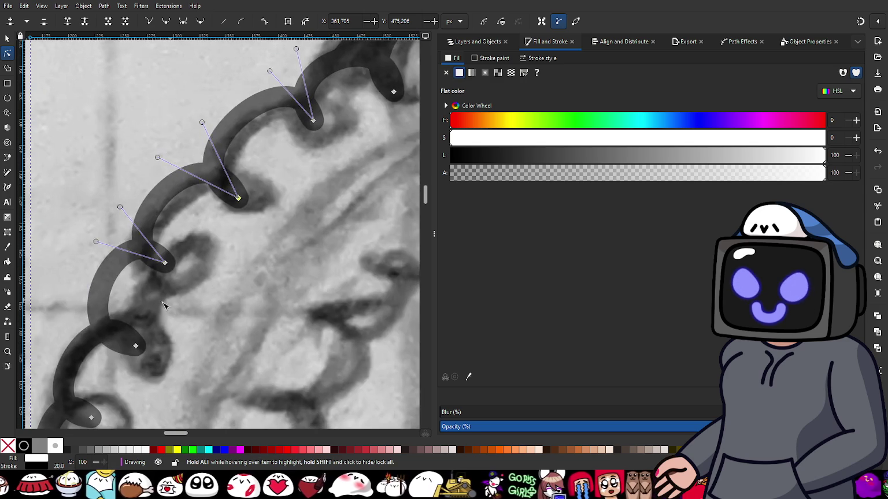
pyautogui.keyDown('ctrl'); pyautogui.scroll(-1, 153, 320); pyautogui.keyUp('ctrl')
pyautogui.keyDown('ctrl'); pyautogui.scroll(1, 178, 319); pyautogui.keyUp('ctrl')
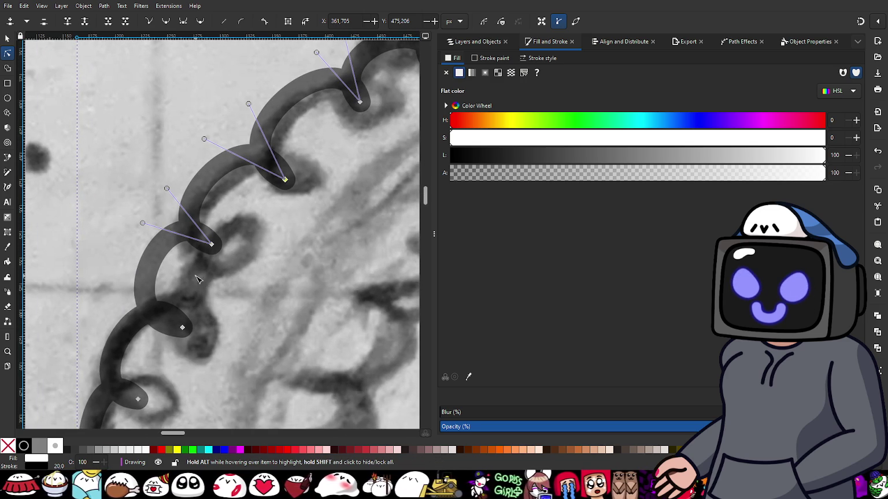
pyautogui.scroll(-1, 206, 295)
pyautogui.hscroll(-1, 205, 294)
# - Reshape the following lower scallop, bending its curve leftward to fit the sketched loop
pyautogui.click(215, 312)
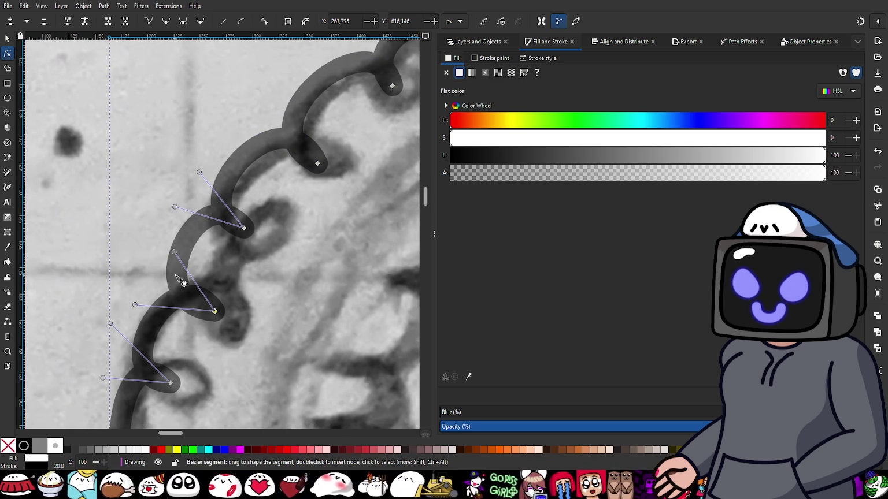
pyautogui.scroll(-2, 181, 277)
pyautogui.hscroll(-2, 181, 276)
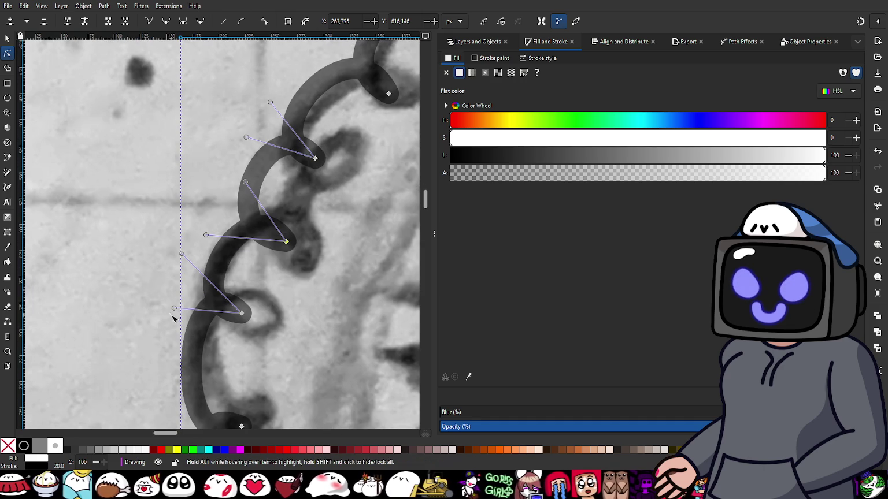
pyautogui.moveTo(175, 309); pyautogui.dragTo(168, 301)
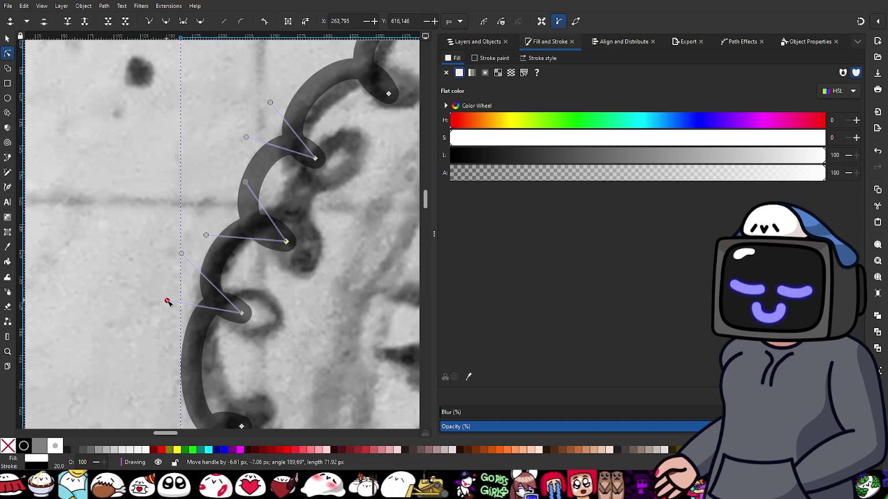
pyautogui.moveTo(181, 254); pyautogui.dragTo(162, 261)
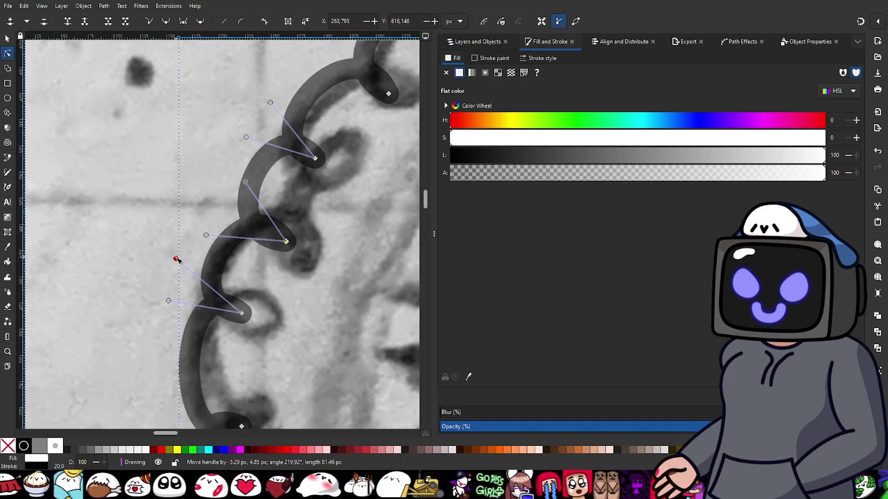
pyautogui.keyDown('ctrl'); pyautogui.scroll(-2, 163, 262); pyautogui.keyUp('ctrl')
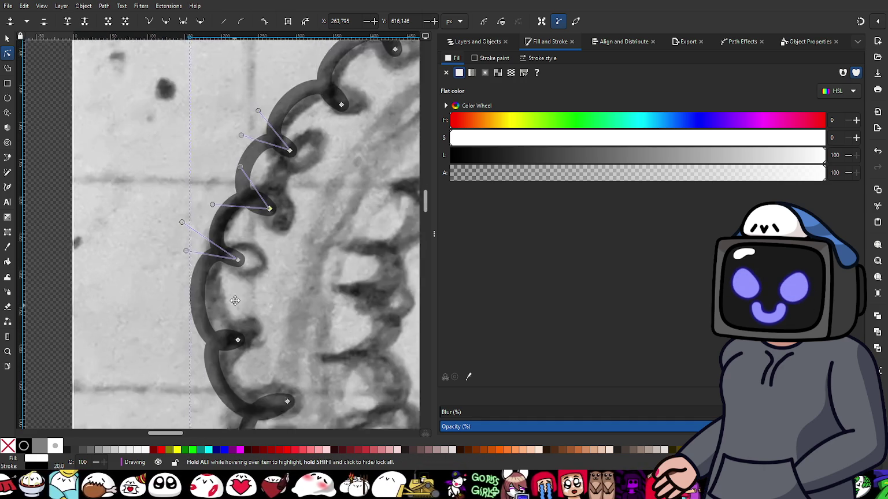
pyautogui.keyDown('ctrl'); pyautogui.scroll(2, 257, 287); pyautogui.keyUp('ctrl')
# - Adjust both handles of the scallop further down so its curve bulges along the sketch
pyautogui.click(256, 288)
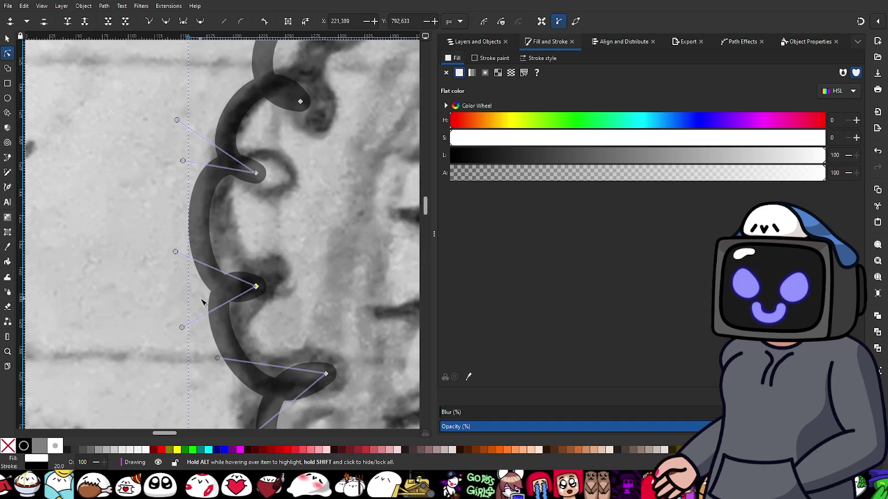
pyautogui.moveTo(182, 327); pyautogui.dragTo(175, 328)
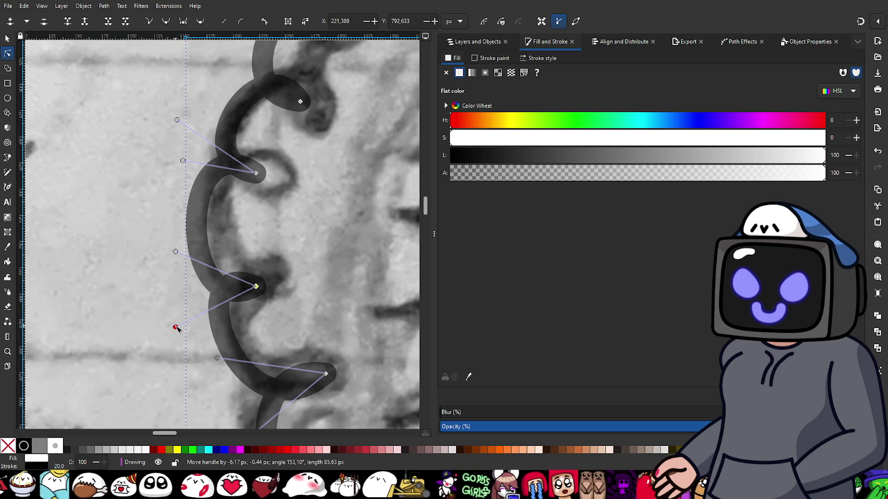
pyautogui.moveTo(176, 252); pyautogui.dragTo(174, 264)
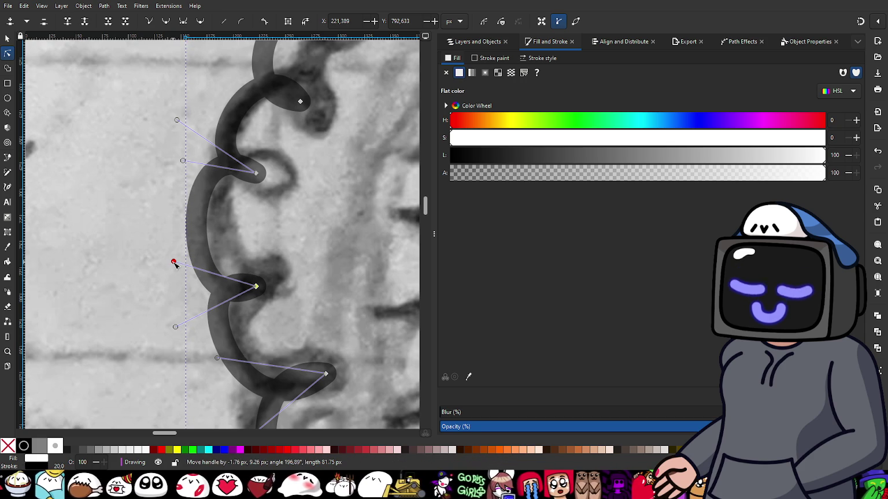
pyautogui.scroll(2, 330, 350)
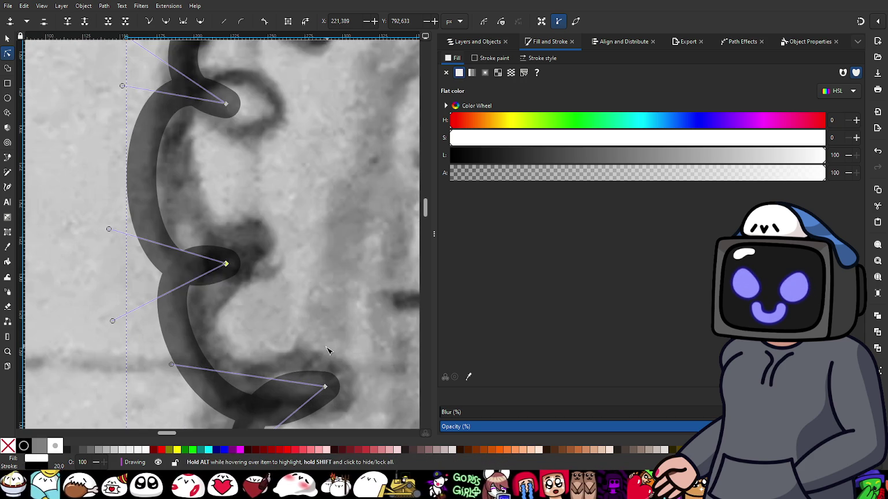
pyautogui.scroll(-4, 324, 289)
pyautogui.scroll(-2, 323, 243)
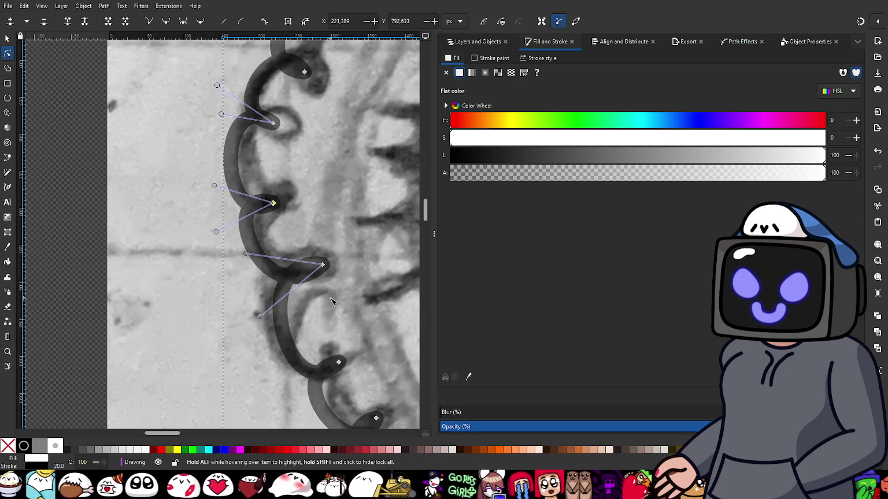
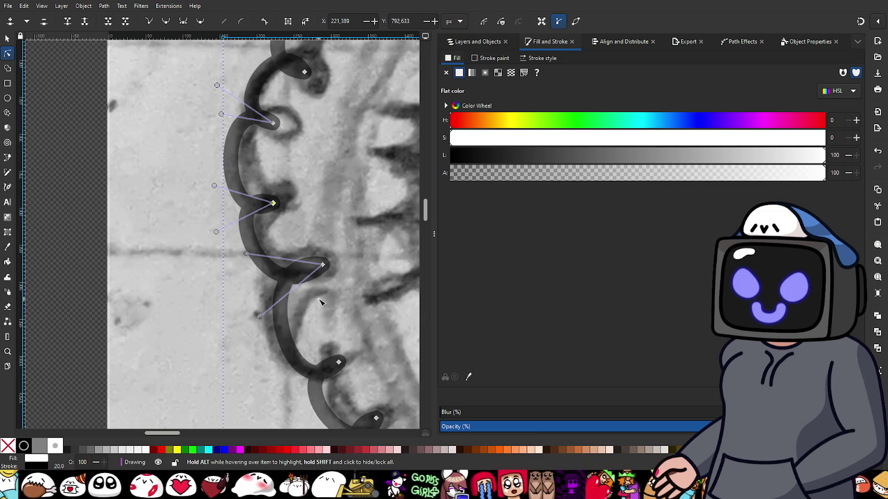
# - Reshape the upper and middle scallop curves on the trim's left edge to match the sketch
pyautogui.scroll(1, 298, 313)
pyautogui.scroll(1, 297, 312)
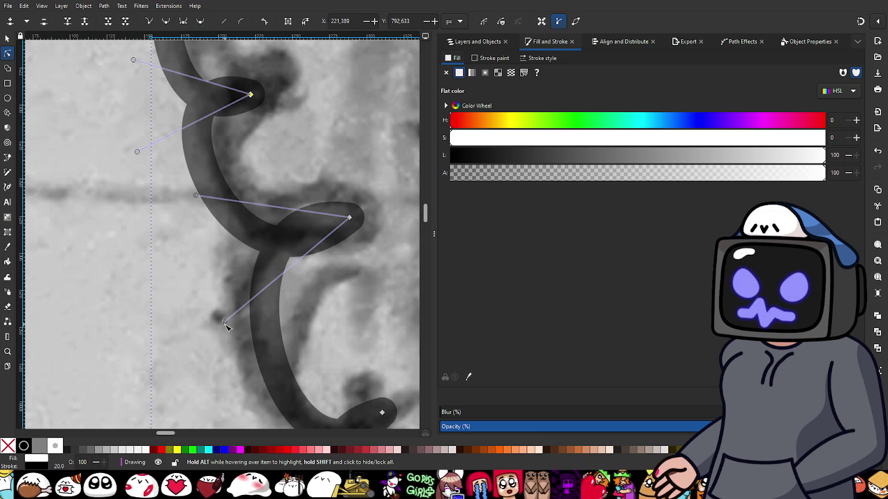
pyautogui.moveTo(225, 322); pyautogui.dragTo(226, 331)
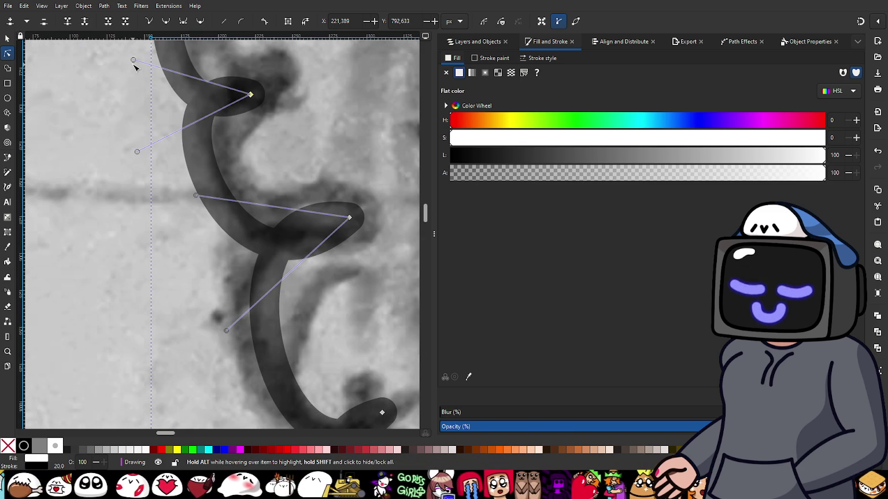
pyautogui.moveTo(134, 60); pyautogui.dragTo(132, 71)
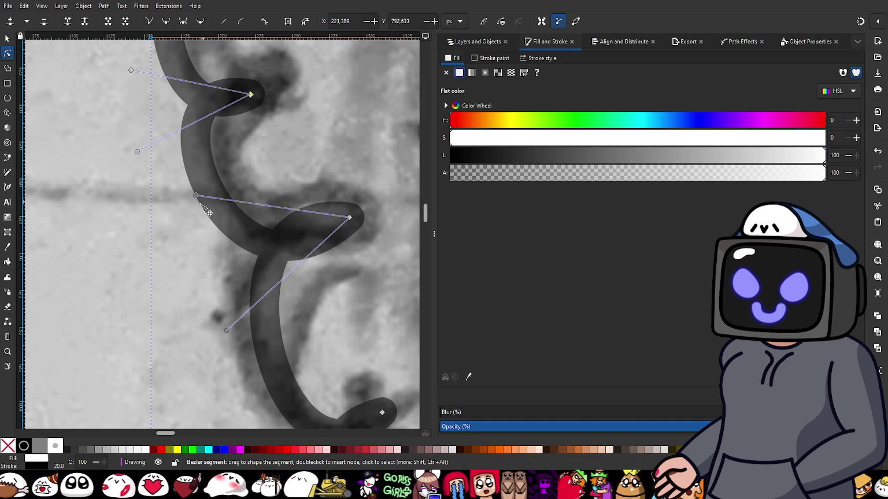
pyautogui.moveTo(196, 196); pyautogui.dragTo(194, 218)
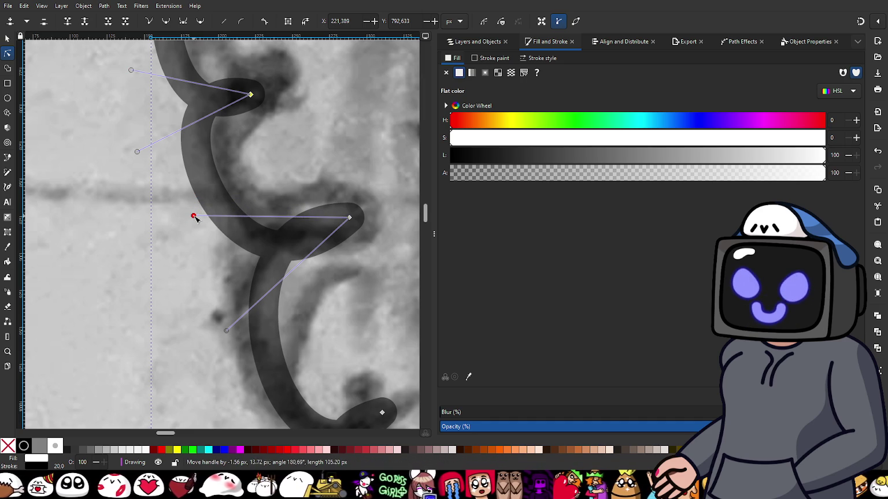
# - Select the lower scallop's tip node and pull its curves onto the sketched bump
pyautogui.scroll(-5, 299, 309)
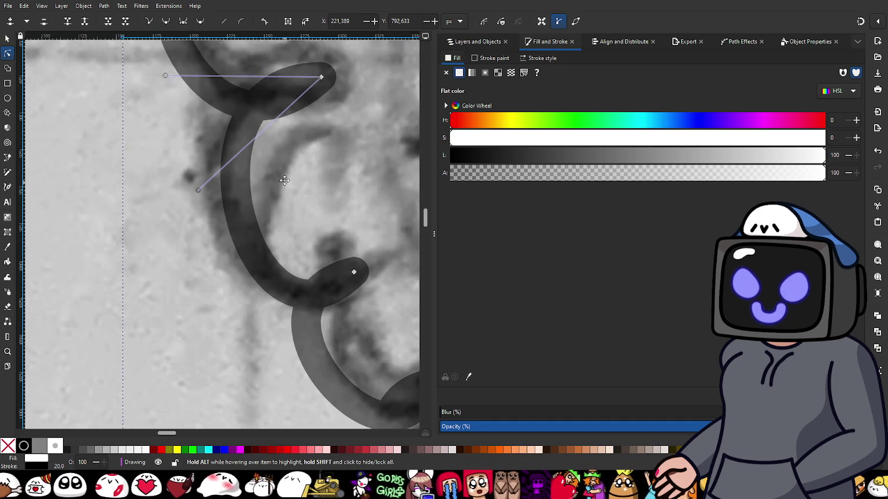
pyautogui.click(353, 271)
pyautogui.scroll(-1, 327, 287)
pyautogui.scroll(-1, 328, 287)
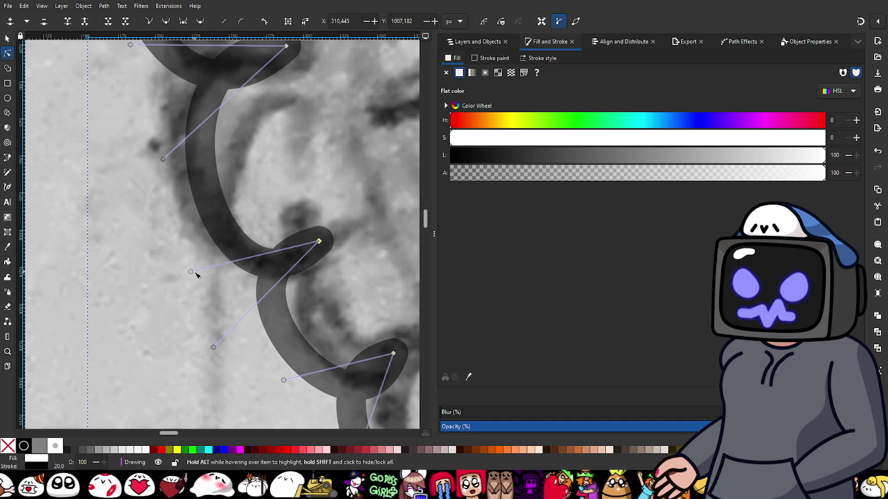
pyautogui.moveTo(191, 272); pyautogui.dragTo(189, 269)
pyautogui.moveTo(213, 348); pyautogui.dragTo(199, 326)
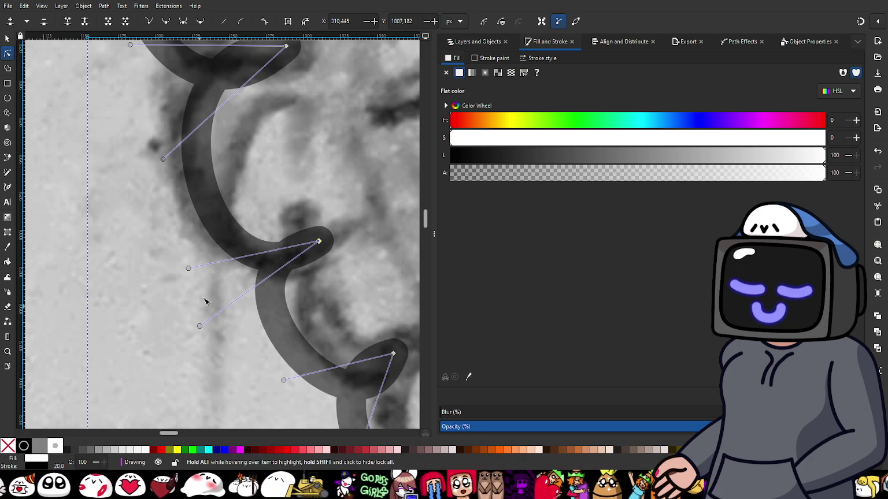
# - Tighten the next scallops down the trim, then move on to the lower scallop nodes
pyautogui.scroll(-4, 205, 300)
pyautogui.scroll(1, 265, 231)
pyautogui.scroll(1, 251, 213)
pyautogui.scroll(1, 254, 234)
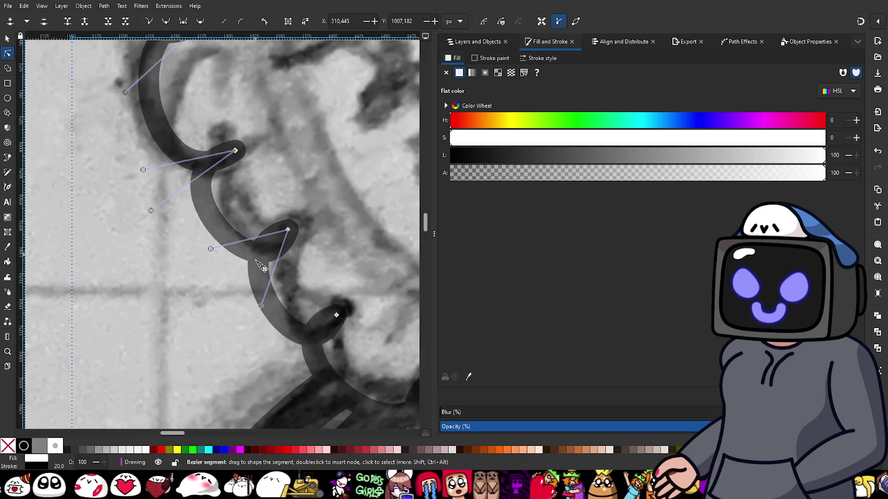
pyautogui.moveTo(261, 305); pyautogui.dragTo(256, 307)
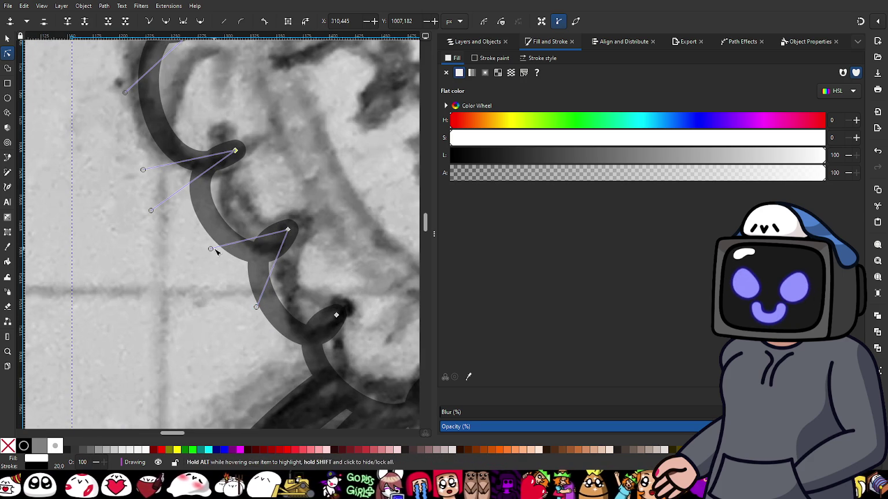
pyautogui.moveTo(210, 250); pyautogui.dragTo(206, 253)
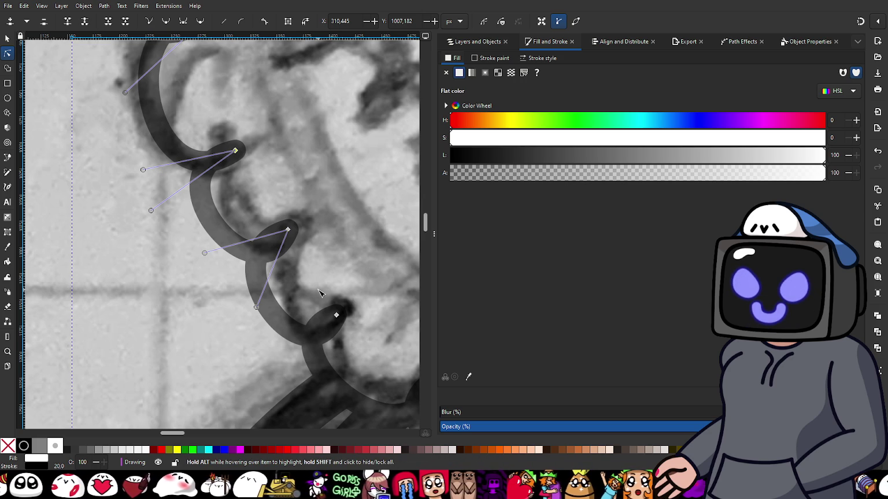
pyautogui.moveTo(319, 293); pyautogui.dragTo(268, 236)
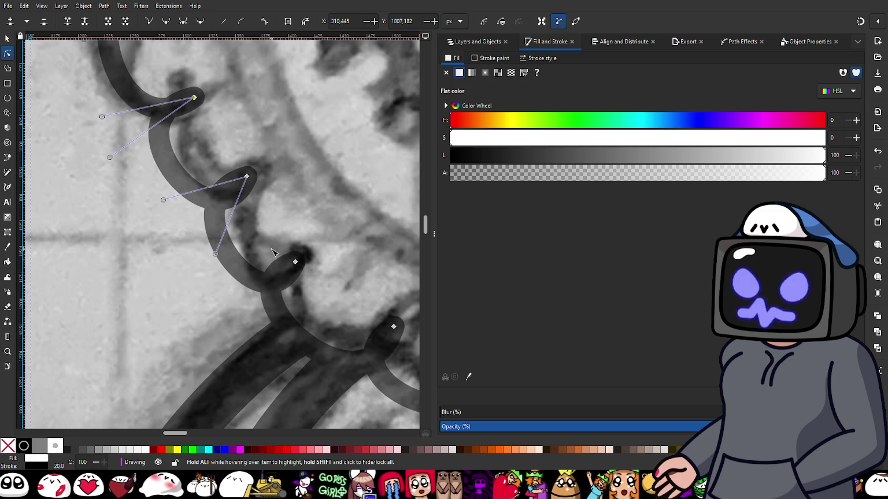
pyautogui.click(295, 262)
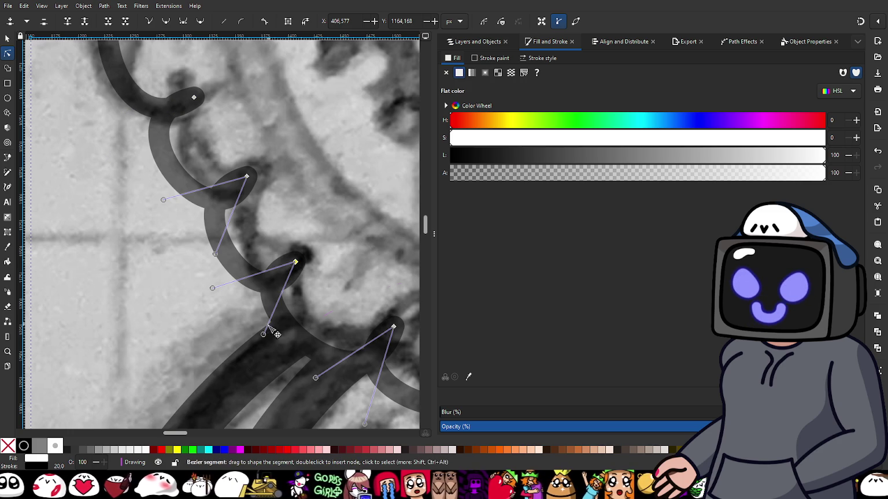
# - Fit the last two lower-left scallop curves to the sketch, zoom out, and deselect the path
pyautogui.moveTo(263, 334); pyautogui.dragTo(259, 334)
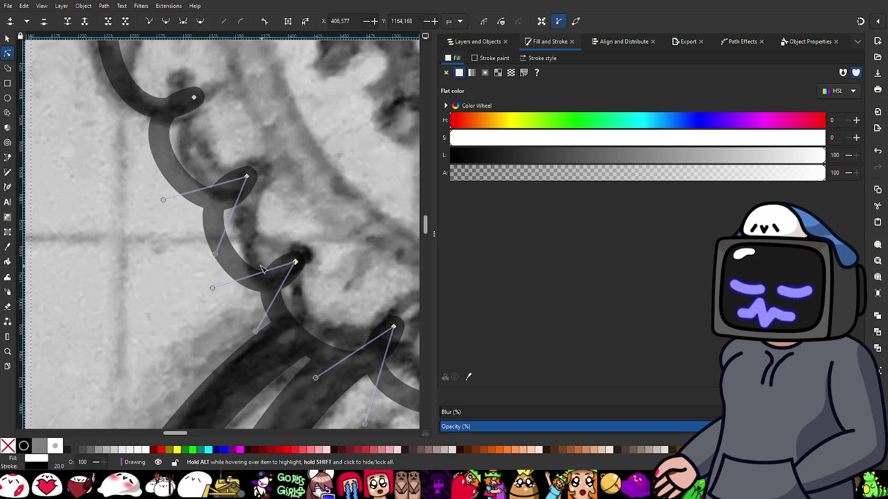
pyautogui.moveTo(163, 199); pyautogui.dragTo(157, 194)
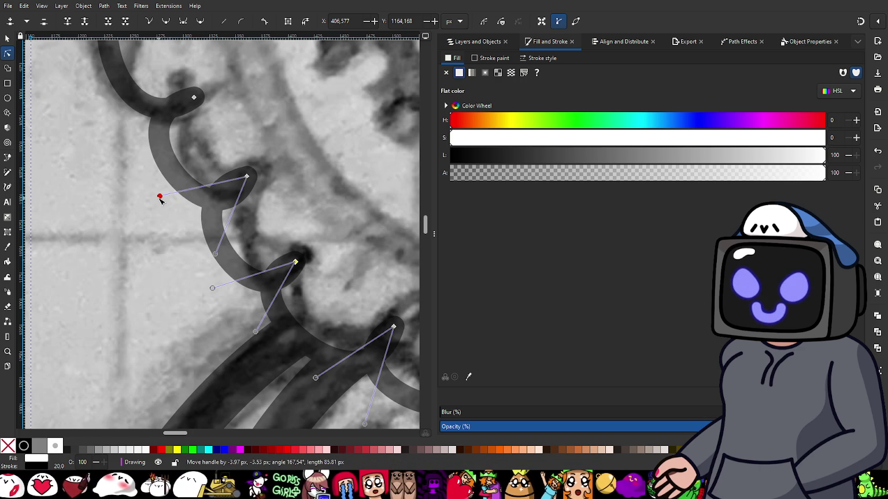
pyautogui.moveTo(276, 264); pyautogui.dragTo(210, 211)
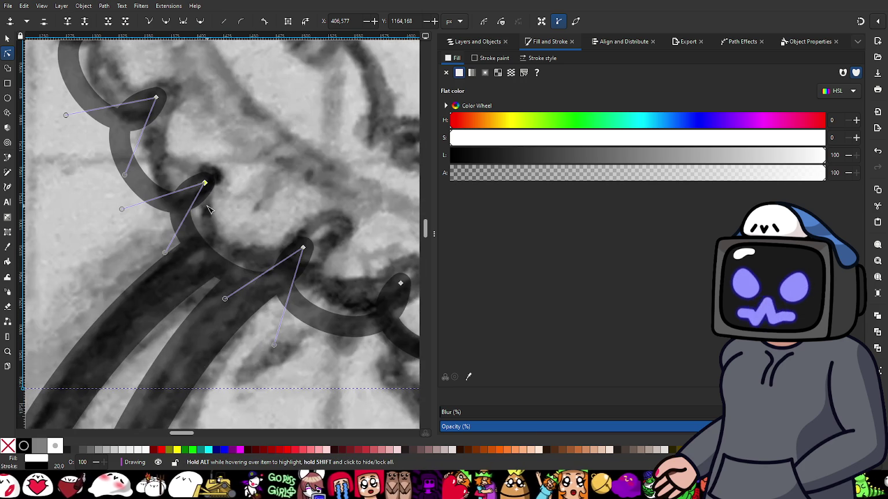
pyautogui.scroll(-2, 260, 225)
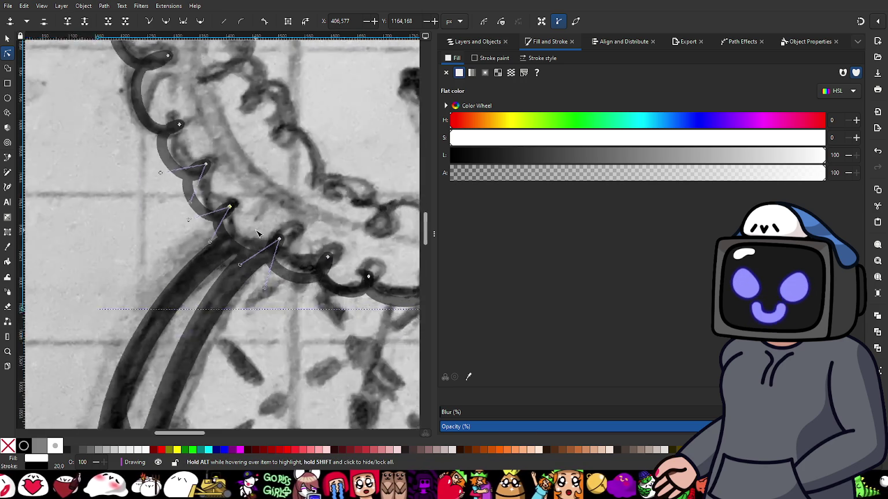
pyautogui.scroll(-2, 312, 208)
pyautogui.moveTo(328, 202); pyautogui.dragTo(250, 267)
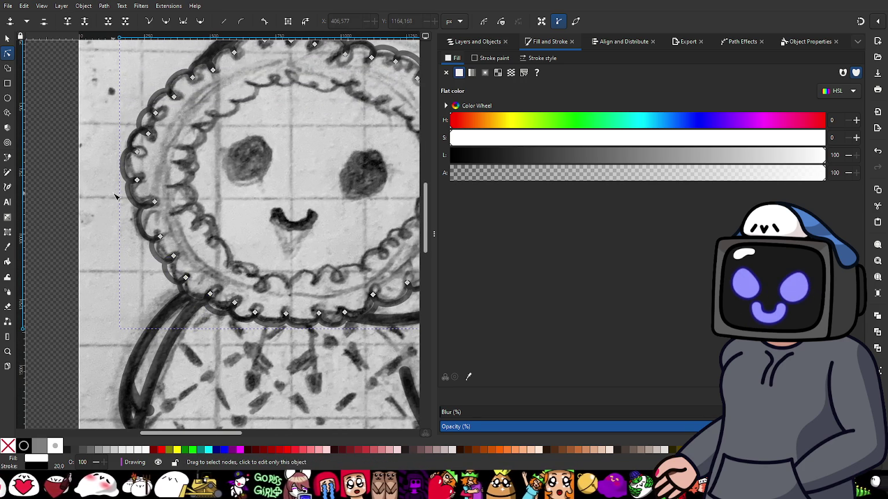
pyautogui.press('Escape')
pyautogui.scroll(-2, 118, 180)
pyautogui.scroll(1, 234, 247)
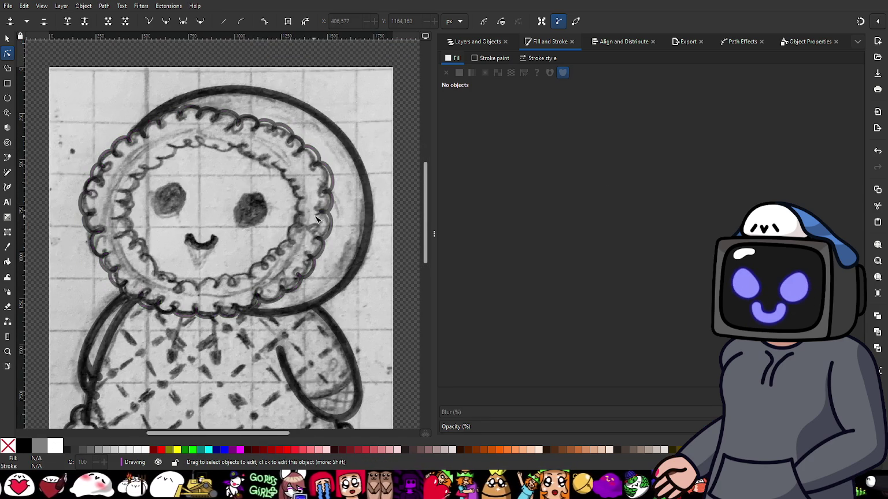
pyautogui.scroll(3, 327, 186)
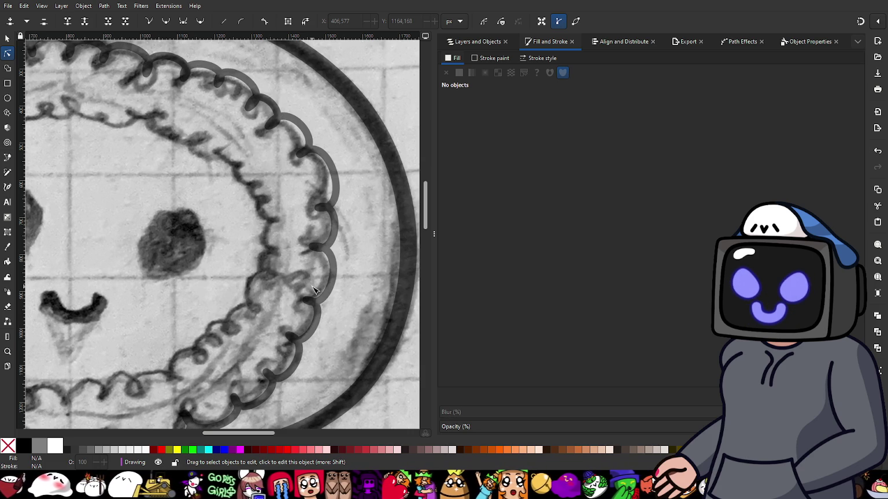
pyautogui.scroll(-3, 272, 242)
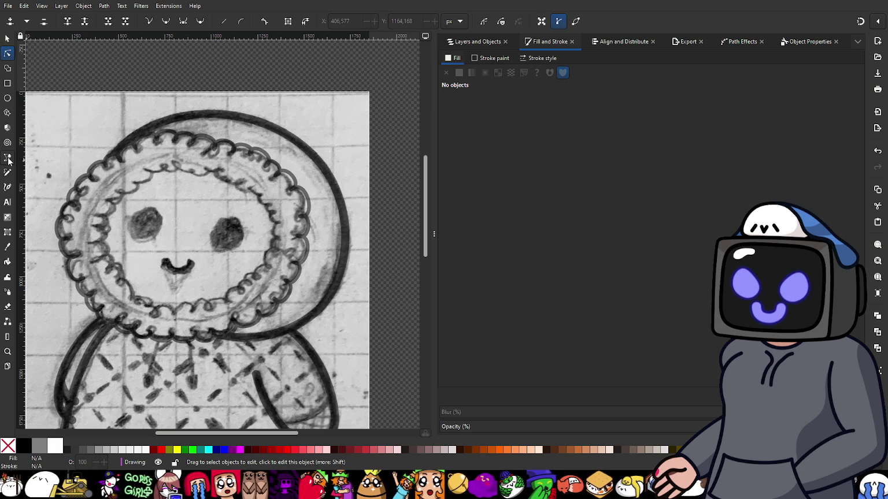
# - Switch to the Pen (Bezier) tool and zoom in on the sketched inner trim
pyautogui.click(8, 158)
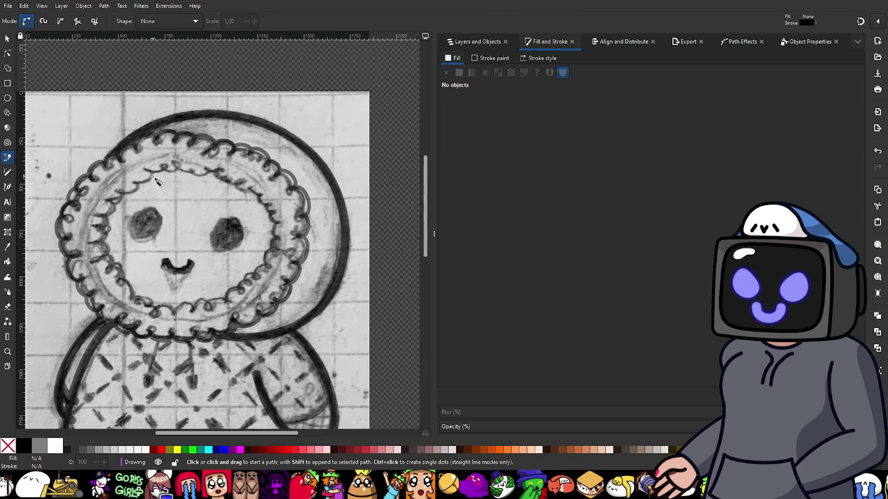
pyautogui.scroll(2, 156, 181)
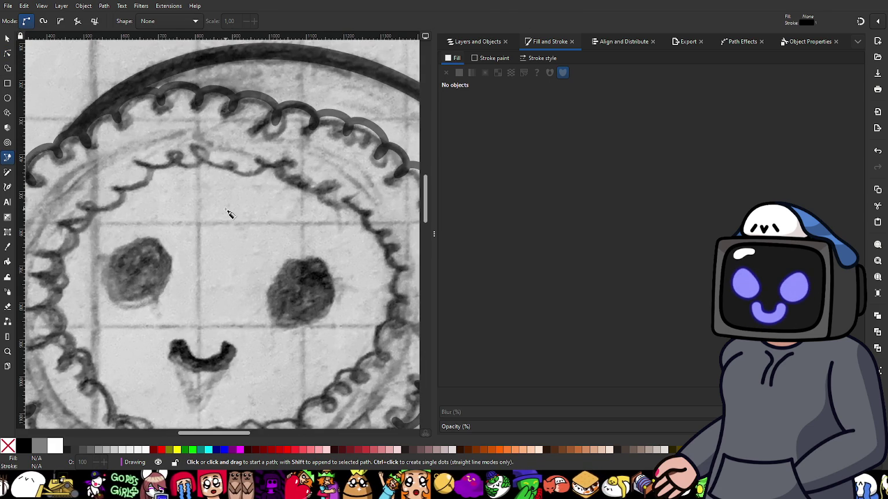
pyautogui.scroll(-1, 226, 209)
pyautogui.scroll(1, 131, 268)
pyautogui.scroll(1, 125, 262)
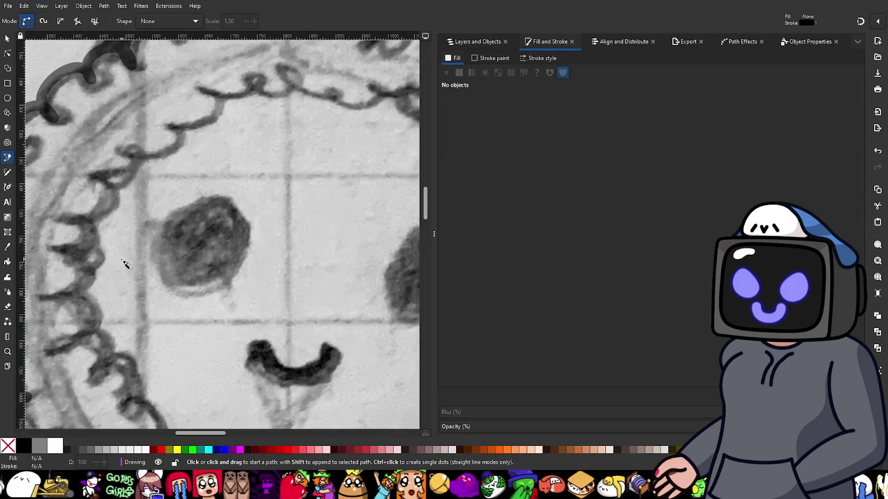
pyautogui.scroll(-1, 135, 244)
pyautogui.scroll(-2, 156, 218)
pyautogui.scroll(-1, 156, 219)
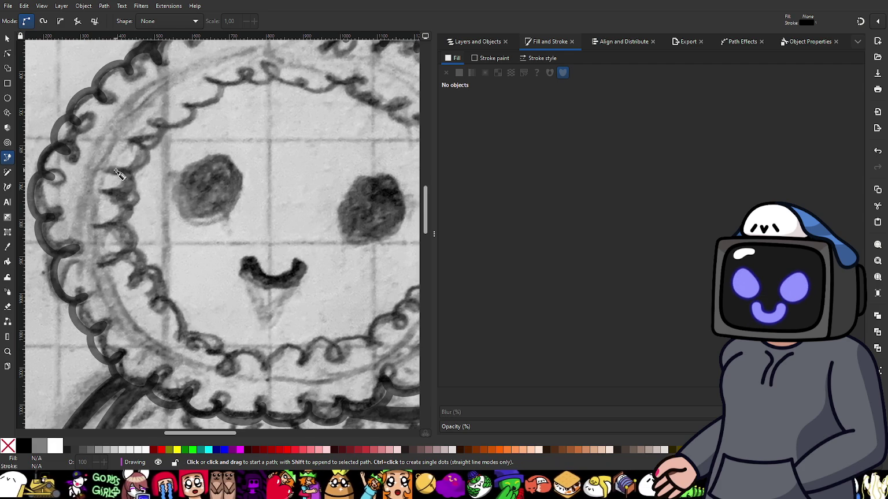
pyautogui.scroll(1, 117, 173)
pyautogui.scroll(1, 117, 174)
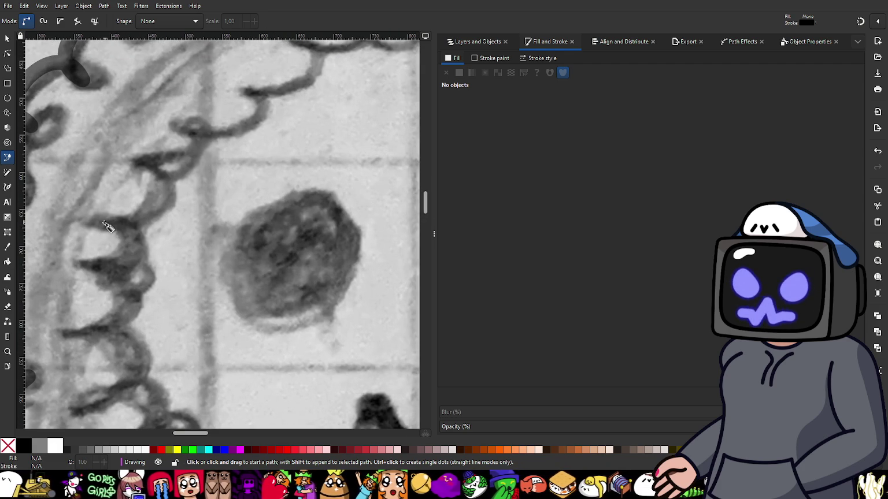
# - Trace the inner curl of the fur trim with Bezier curves extending rightward
pyautogui.moveTo(103, 222); pyautogui.dragTo(157, 233)
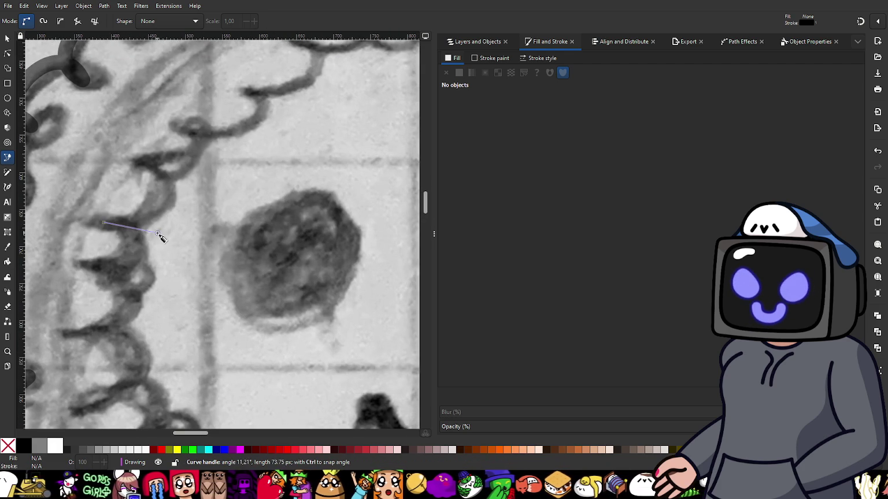
pyautogui.moveTo(145, 163)
pyautogui.mouseDown()
pyautogui.moveTo(115, 149)
pyautogui.moveTo(99, 209)
pyautogui.moveTo(132, 221)
pyautogui.mouseUp()
pyautogui.click(145, 163)
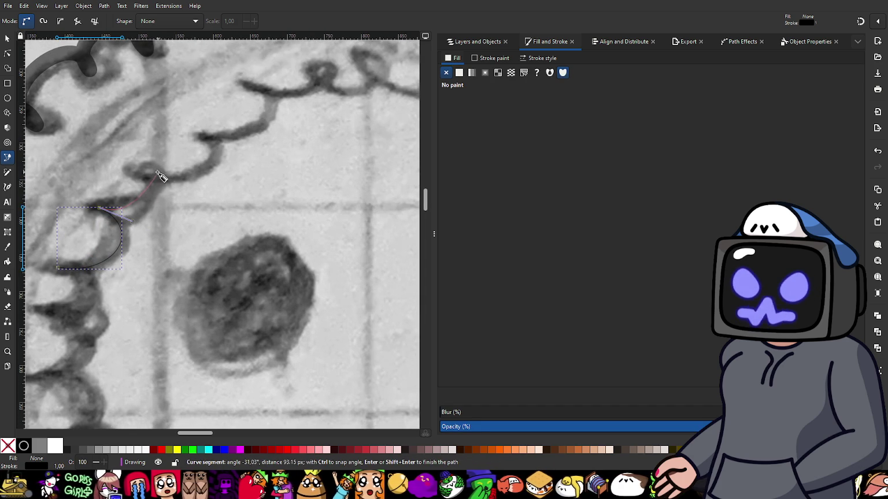
pyautogui.moveTo(150, 172); pyautogui.dragTo(131, 150)
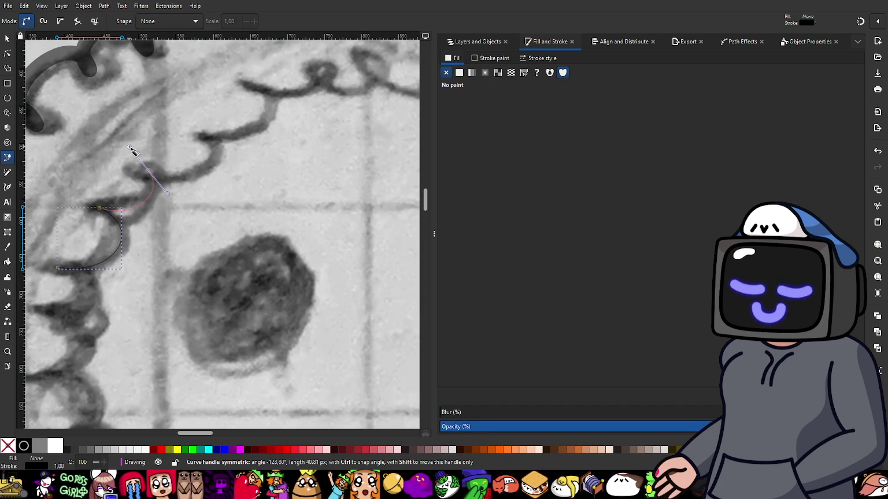
pyautogui.press('Return')
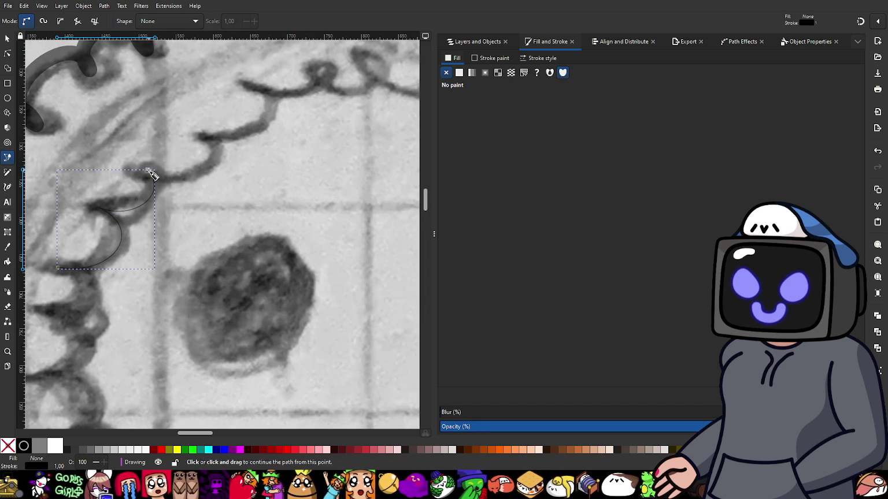
pyautogui.moveTo(149, 173); pyautogui.dragTo(200, 197)
pyautogui.moveTo(203, 136); pyautogui.dragTo(177, 116)
pyautogui.press('Return')
# - Continue the traced line over the next two scallops up to the trim's dip
pyautogui.moveTo(273, 158); pyautogui.dragTo(179, 218)
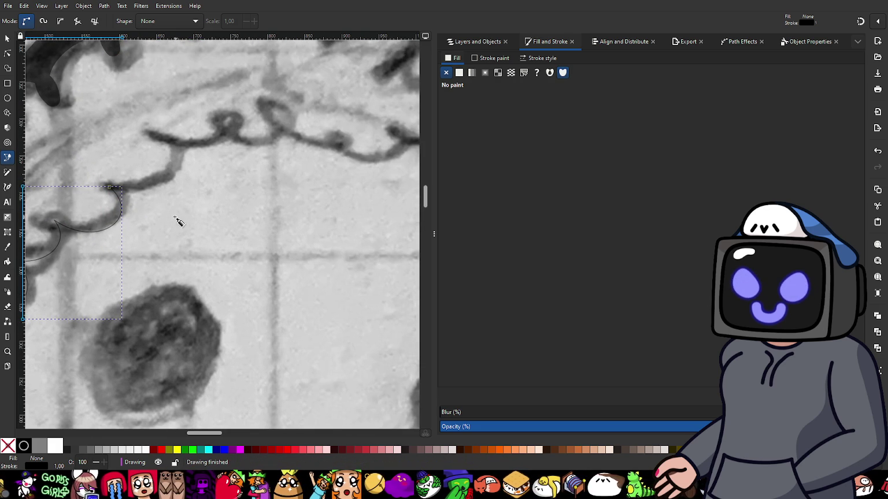
pyautogui.moveTo(110, 188); pyautogui.dragTo(147, 201)
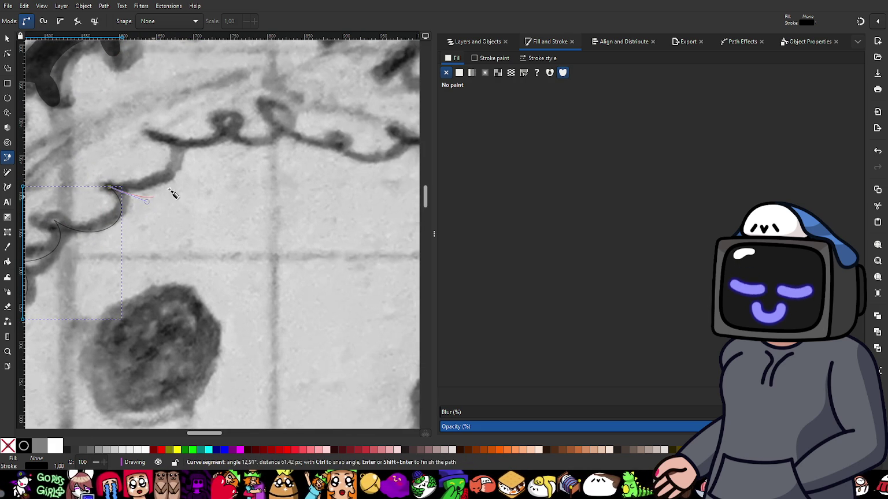
pyautogui.moveTo(174, 140)
pyautogui.mouseDown()
pyautogui.moveTo(149, 129)
pyautogui.moveTo(200, 162)
pyautogui.mouseUp()
pyautogui.press('Return')
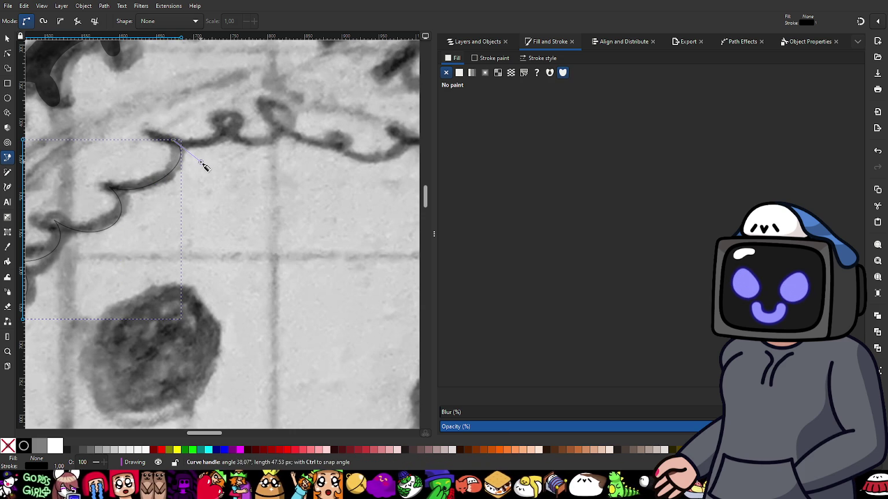
pyautogui.moveTo(229, 125); pyautogui.dragTo(232, 110)
pyautogui.press('Return')
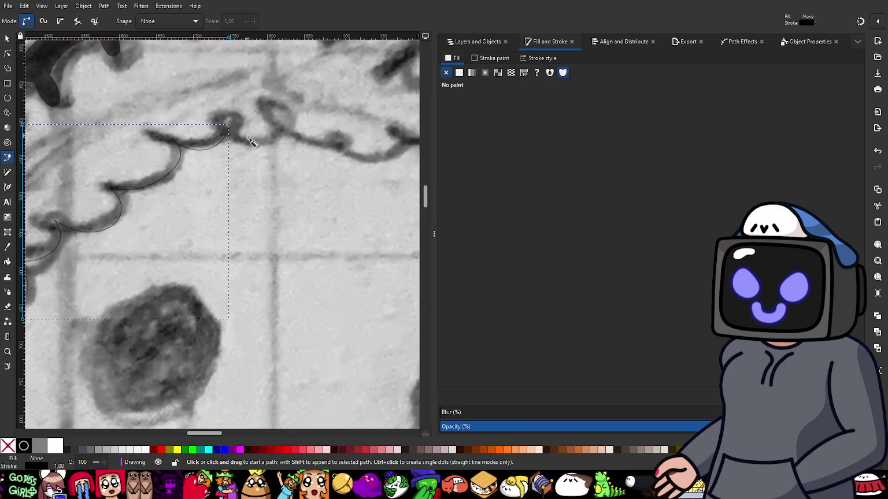
# - Trace the first scallop of the upper trim from the path's end and finish it
pyautogui.keyDown('ctrl'); pyautogui.scroll(1, 231, 208); pyautogui.keyUp('ctrl')
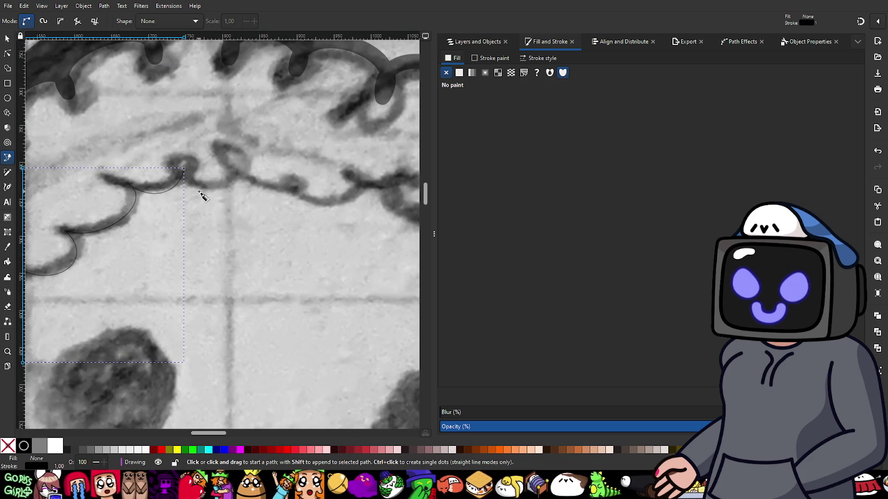
pyautogui.keyDown('ctrl'); pyautogui.scroll(1, 185, 174); pyautogui.keyUp('ctrl')
pyautogui.moveTo(178, 164); pyautogui.dragTo(179, 199)
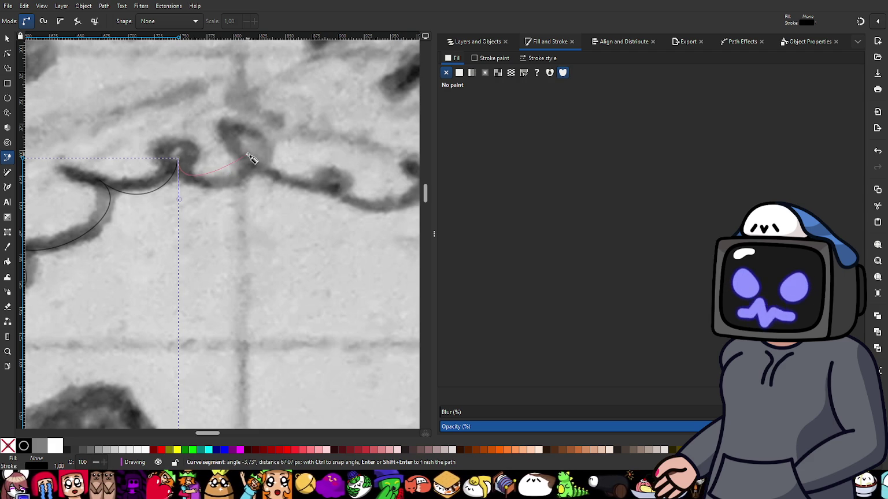
pyautogui.moveTo(251, 152); pyautogui.dragTo(248, 113)
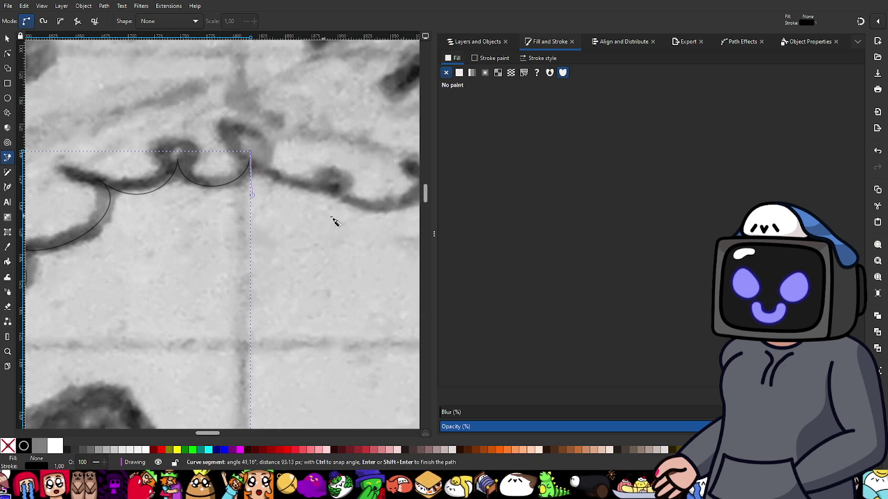
pyautogui.scroll(1, 261, 229)
pyautogui.hscroll(2, 261, 230)
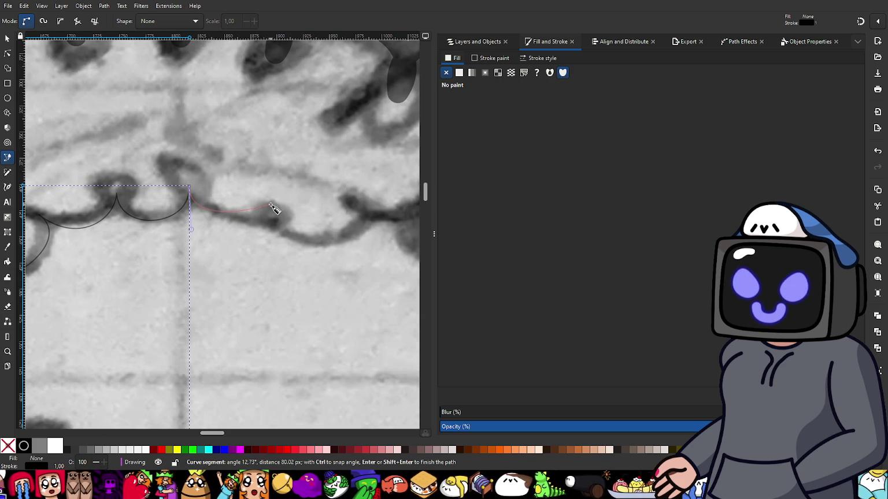
pyautogui.click(272, 206)
pyautogui.press('Return')
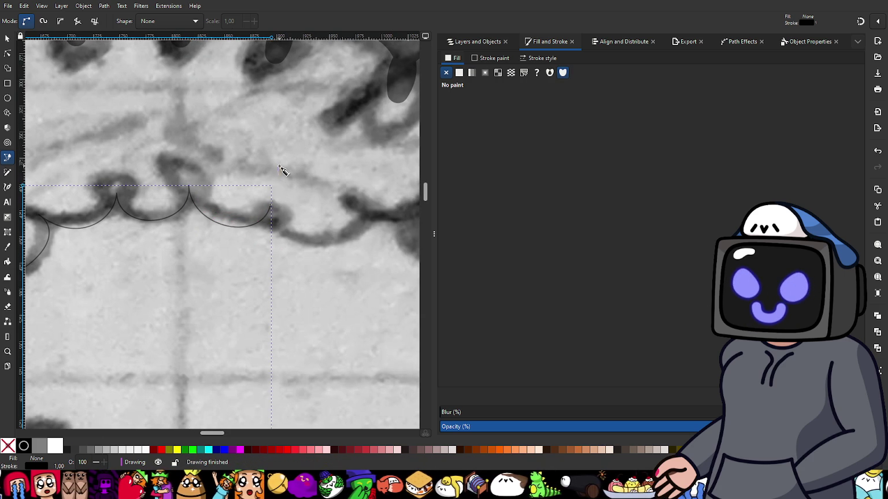
# - Add the next two scallop curves along the sketched trim, ending at a dip
pyautogui.hscroll(3, 288, 242)
pyautogui.moveTo(173, 189); pyautogui.dragTo(167, 232)
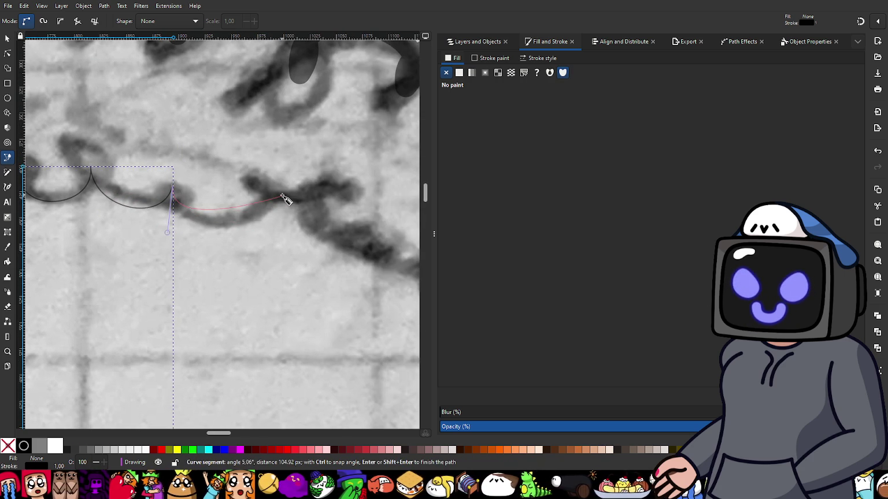
pyautogui.moveTo(274, 193); pyautogui.dragTo(281, 153)
pyautogui.press('Return')
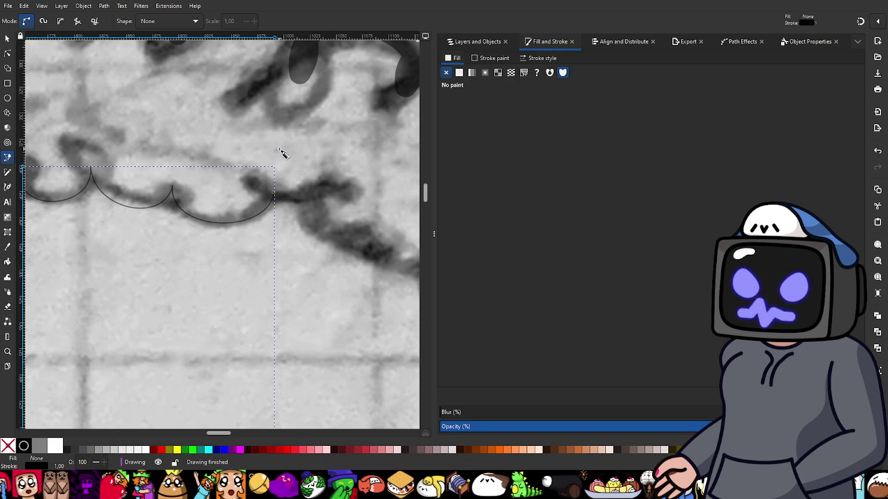
pyautogui.hscroll(2, 229, 215)
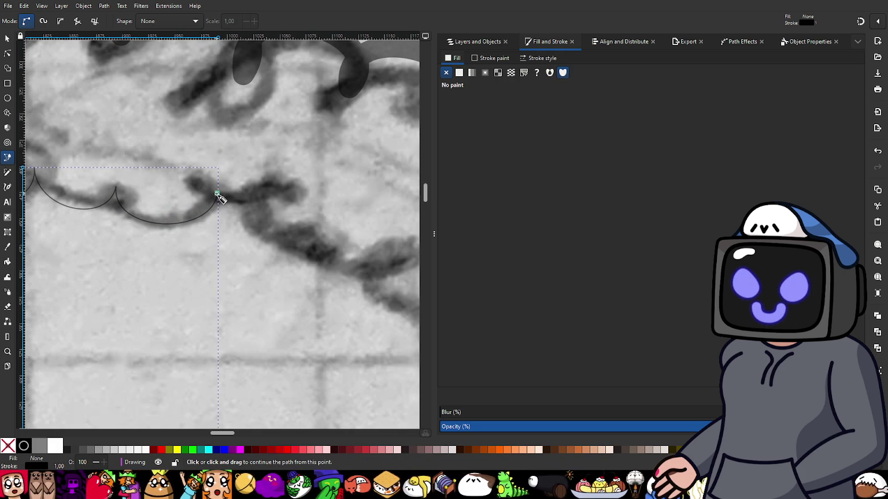
pyautogui.moveTo(217, 195); pyautogui.dragTo(216, 234)
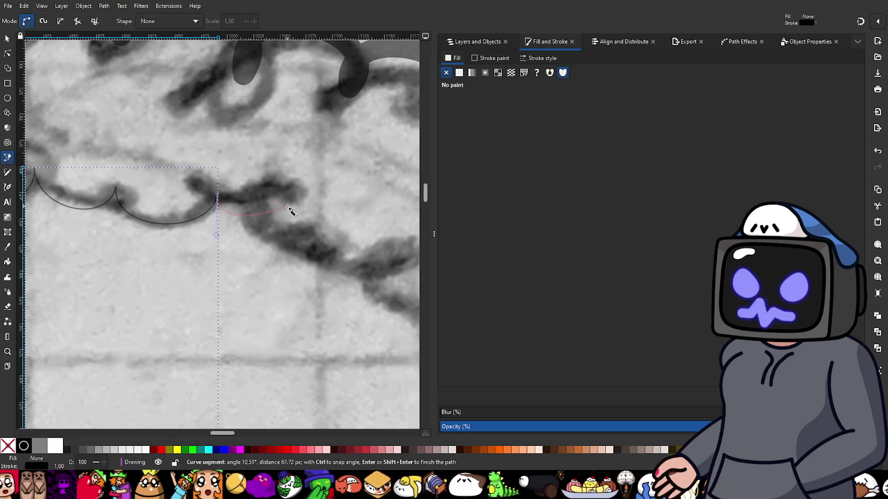
pyautogui.moveTo(284, 208); pyautogui.dragTo(304, 181)
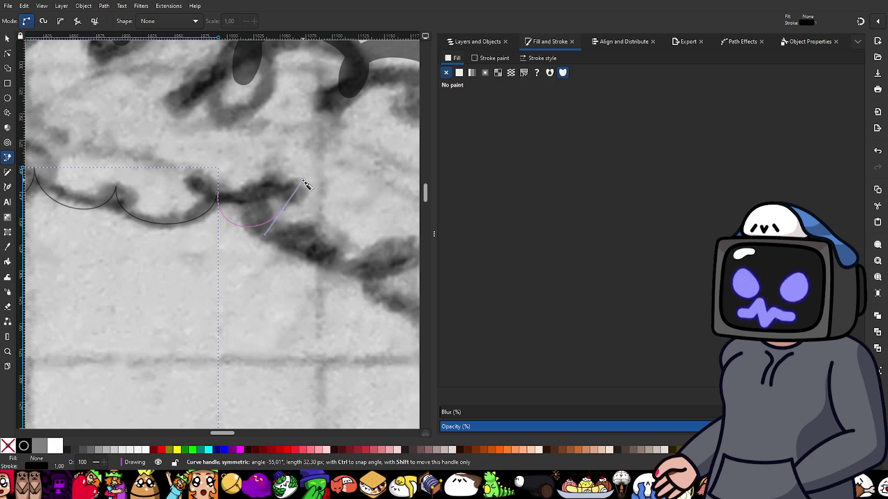
pyautogui.press('Return')
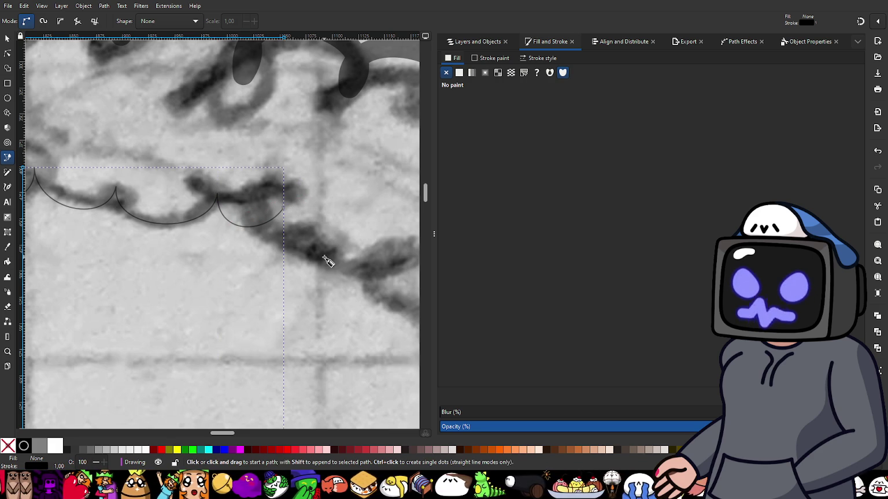
# - Trace the following scallops diagonally downward, bending each node to follow the trim
pyautogui.moveTo(283, 209); pyautogui.dragTo(279, 230)
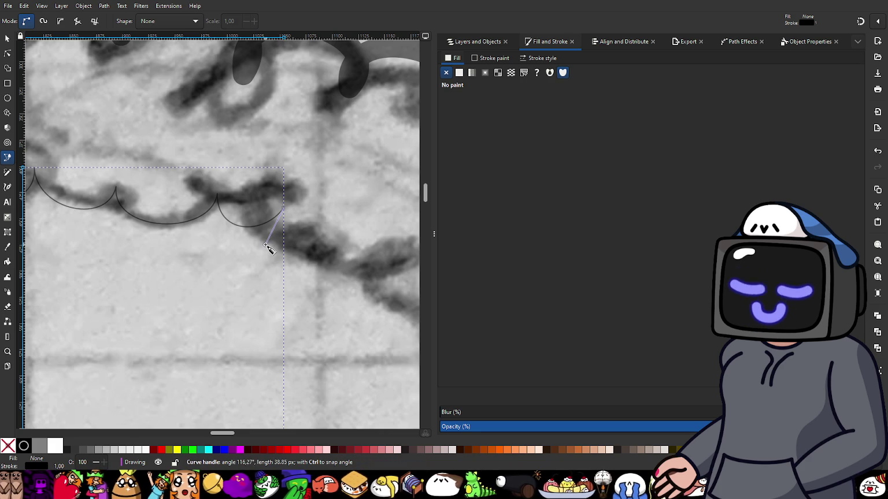
pyautogui.moveTo(268, 247); pyautogui.dragTo(278, 254)
pyautogui.hscroll(2, 259, 304)
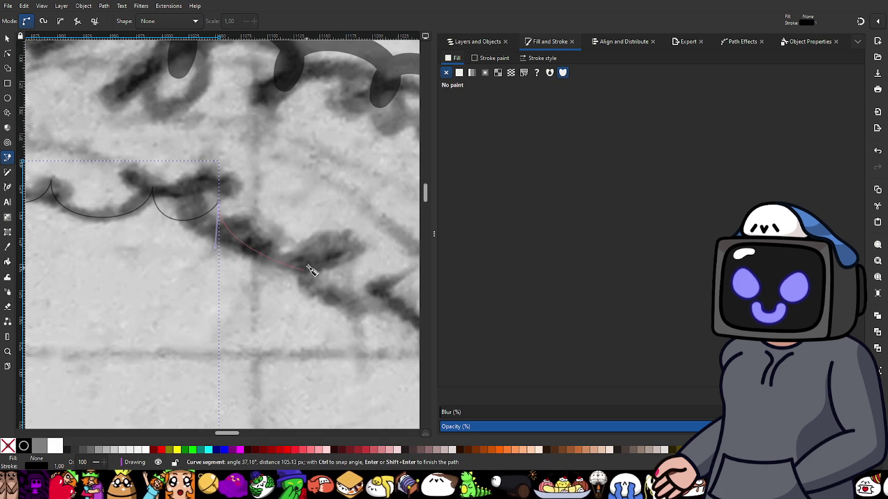
pyautogui.moveTo(326, 254); pyautogui.dragTo(360, 222)
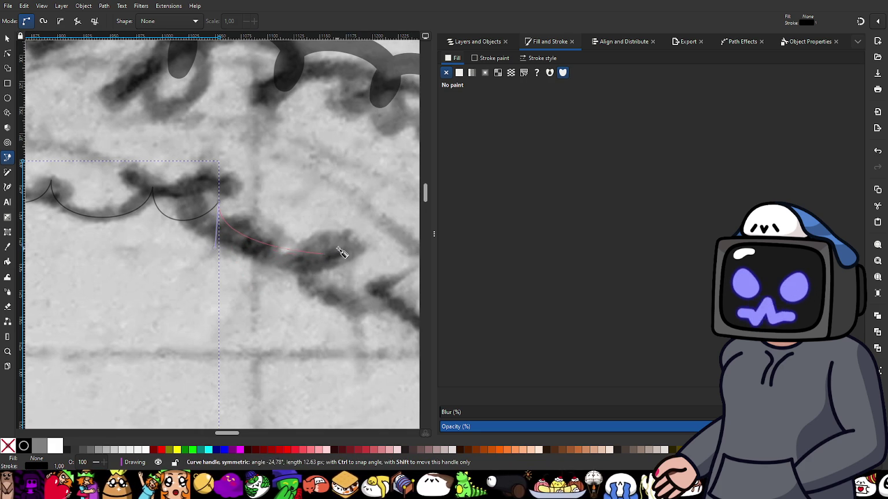
pyautogui.moveTo(360, 222); pyautogui.dragTo(360, 223)
pyautogui.rightClick(361, 223)
pyautogui.hscroll(2, 268, 260)
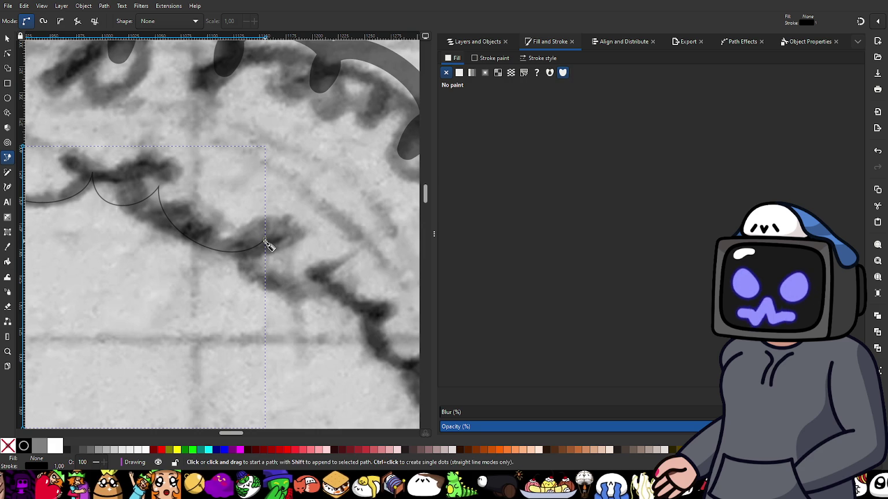
pyautogui.click(265, 241)
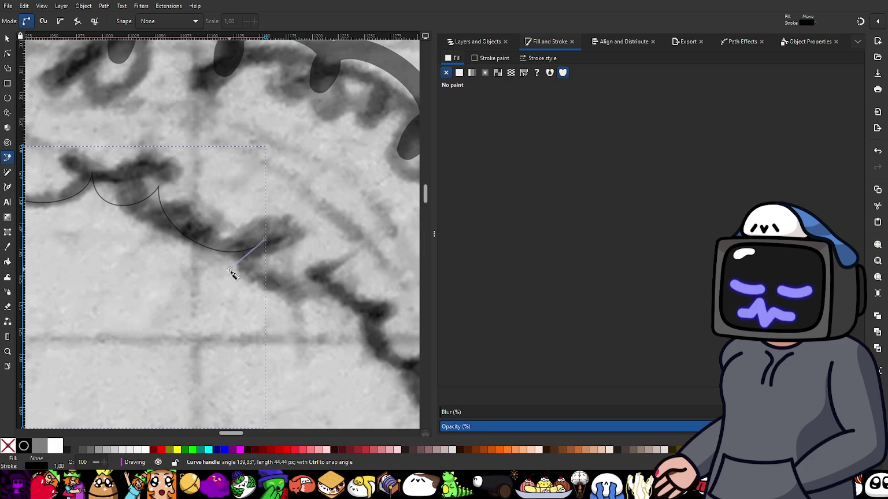
pyautogui.click(226, 277)
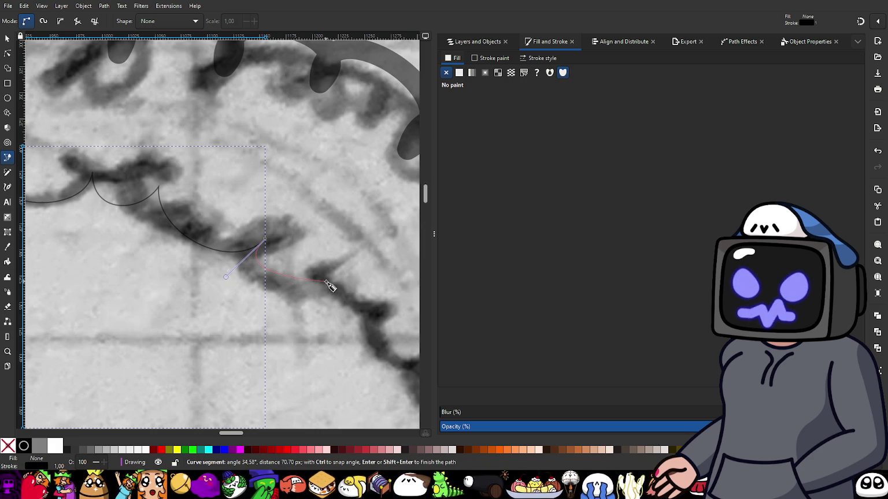
pyautogui.moveTo(326, 280); pyautogui.dragTo(347, 245)
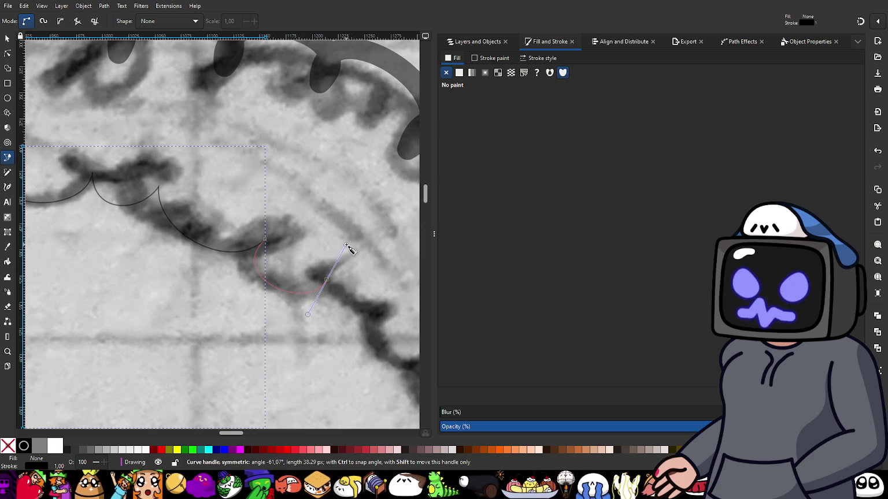
pyautogui.press('Return')
# - Cancel a stray pending curve, then redraw the next scallop along the sketch
pyautogui.scroll(-1, 307, 291)
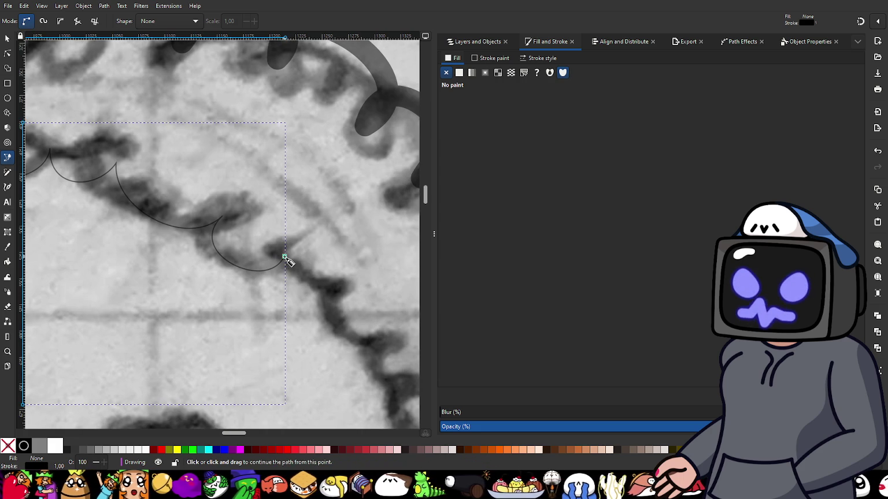
pyautogui.moveTo(284, 257)
pyautogui.mouseDown()
pyautogui.moveTo(276, 297)
pyautogui.moveTo(365, 274)
pyautogui.mouseUp()
pyautogui.press('Escape')
pyautogui.scroll(-2, 257, 263)
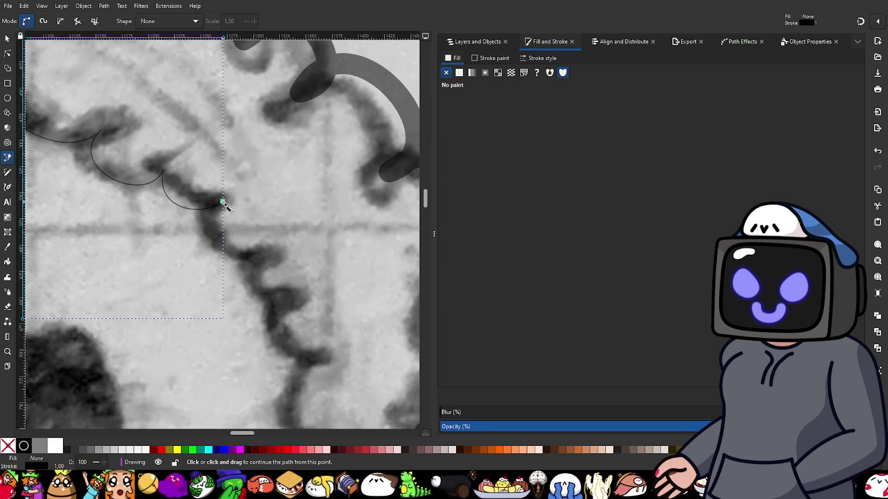
pyautogui.moveTo(223, 203); pyautogui.dragTo(182, 241)
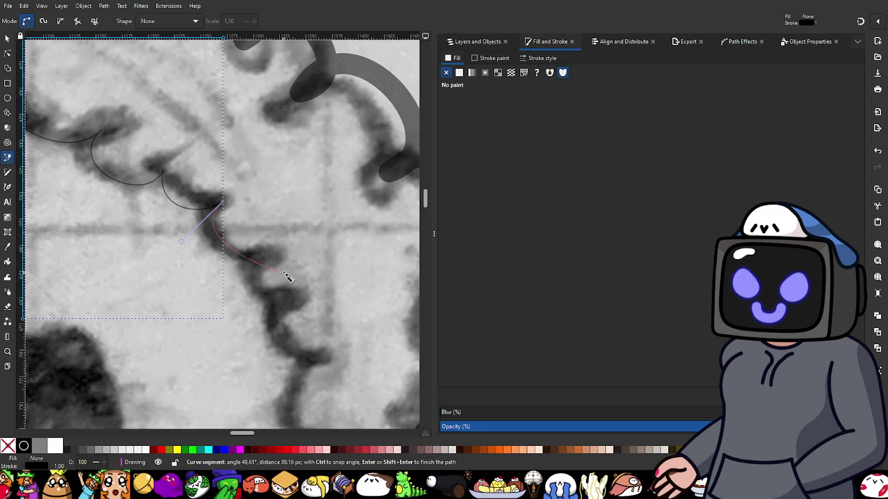
pyautogui.moveTo(272, 258); pyautogui.dragTo(307, 247)
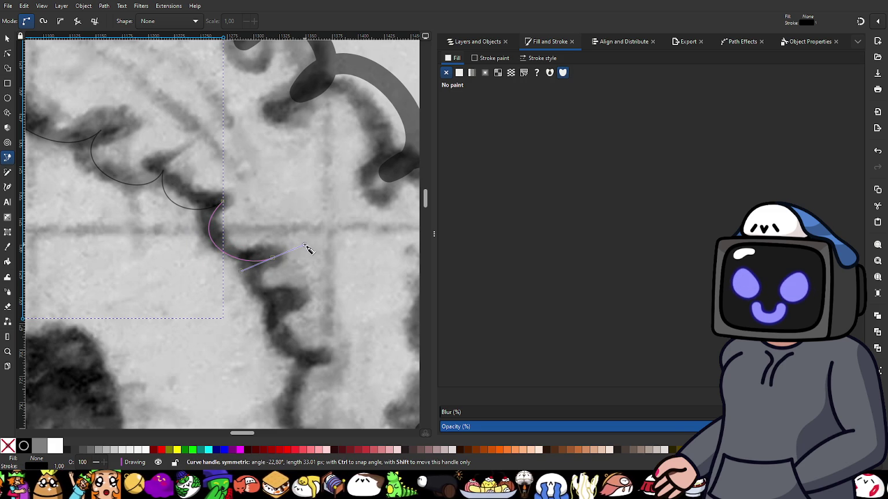
pyautogui.moveTo(305, 245); pyautogui.dragTo(306, 245)
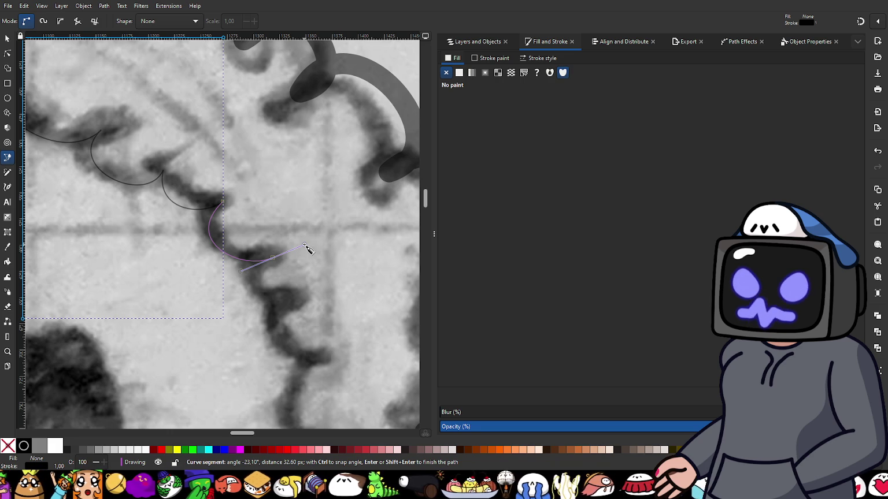
pyautogui.press('Return')
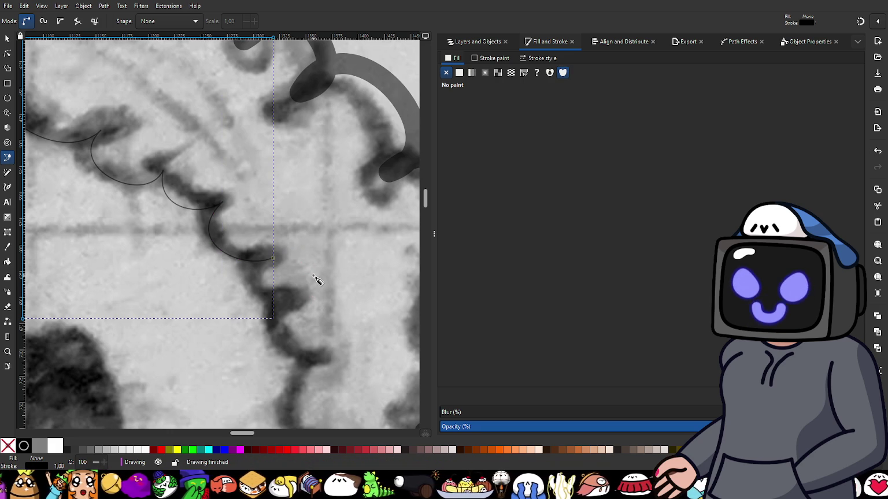
# - Trace two more scallops lower along the trim and finish the outline there
pyautogui.moveTo(272, 258); pyautogui.dragTo(226, 278)
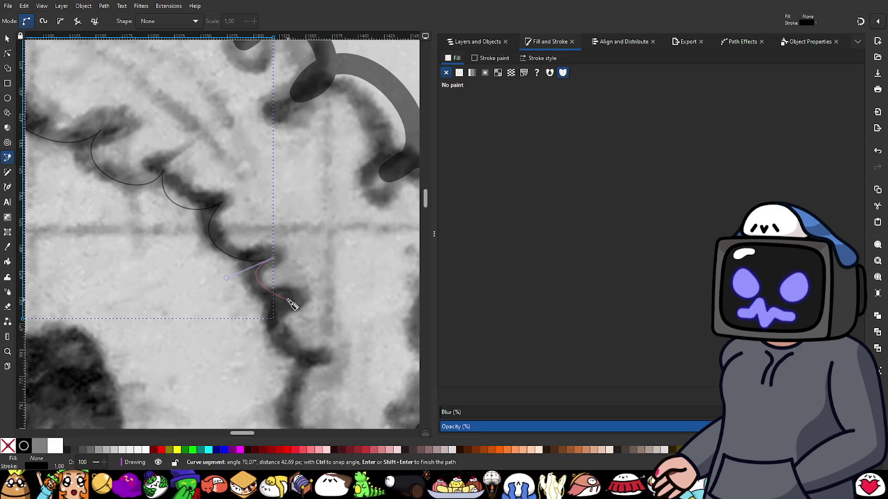
pyautogui.moveTo(288, 300); pyautogui.dragTo(321, 300)
pyautogui.press('Return')
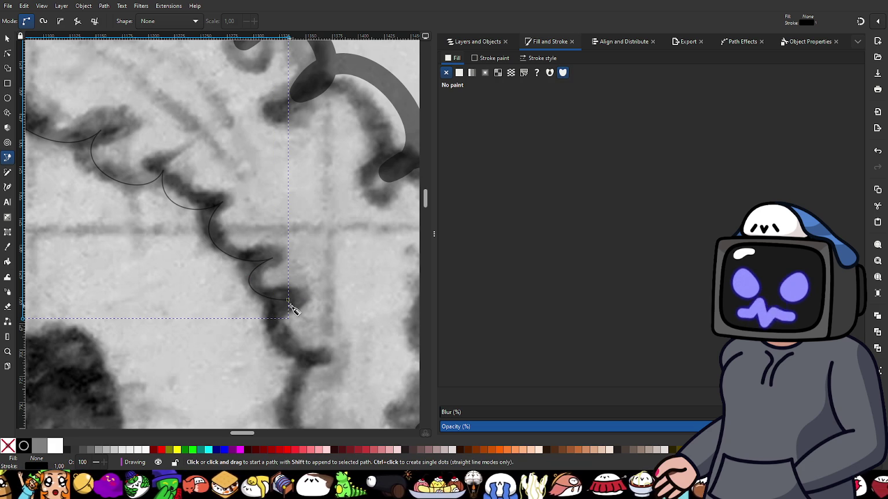
pyautogui.moveTo(289, 301); pyautogui.dragTo(249, 325)
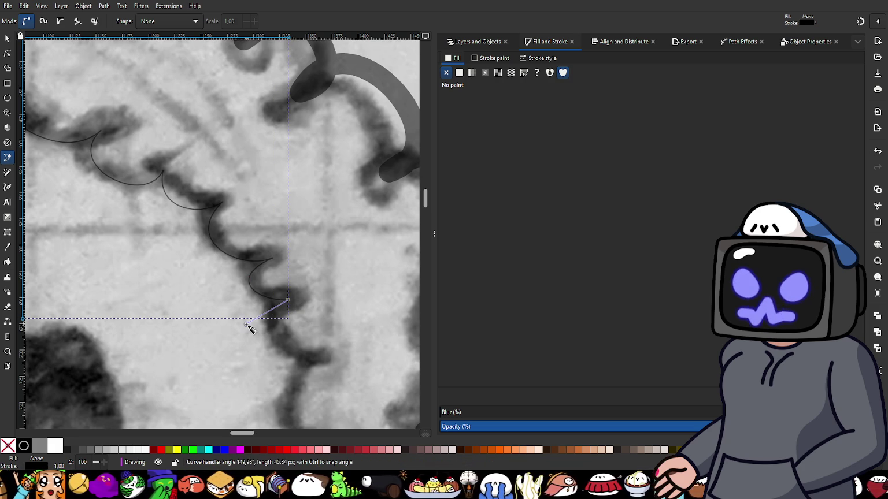
pyautogui.moveTo(315, 358); pyautogui.dragTo(350, 359)
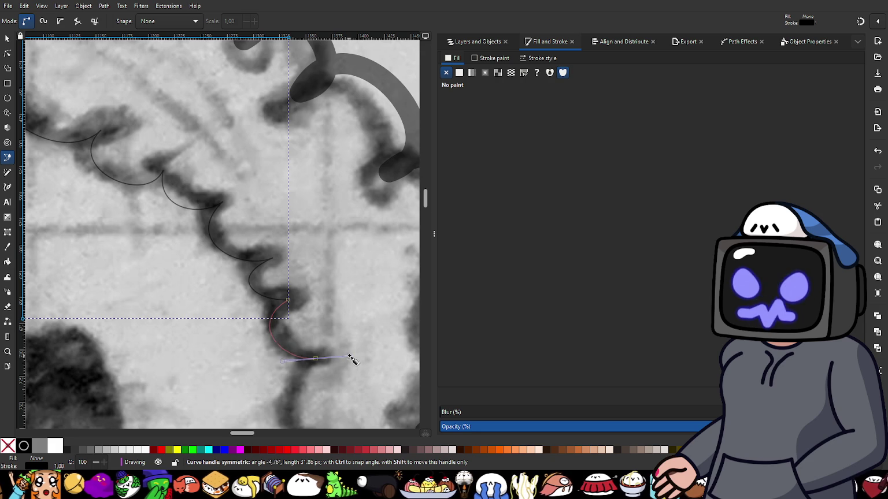
pyautogui.press('Return')
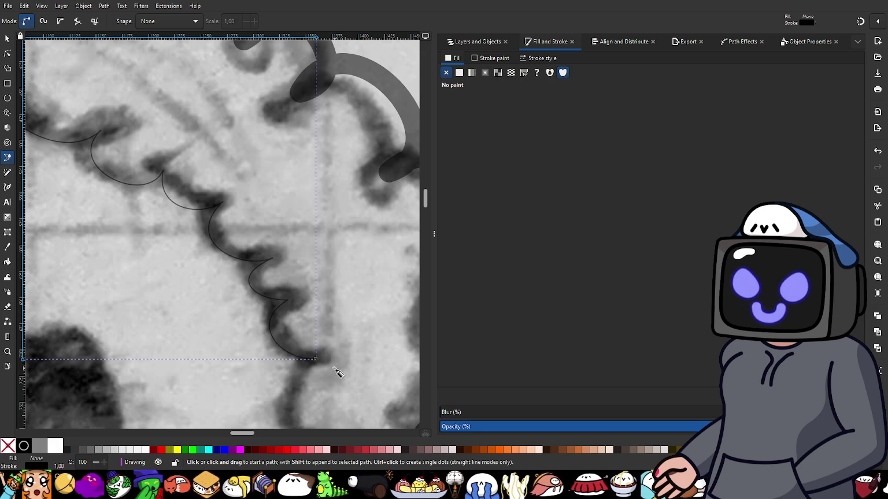
# - Trace the next scallop down the trim from the outline's end
pyautogui.scroll(-4, 321, 347)
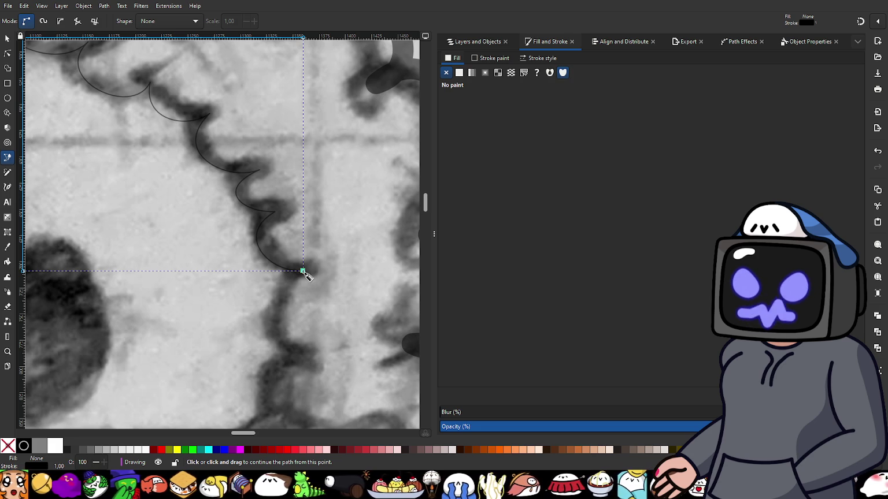
pyautogui.moveTo(303, 271); pyautogui.dragTo(250, 285)
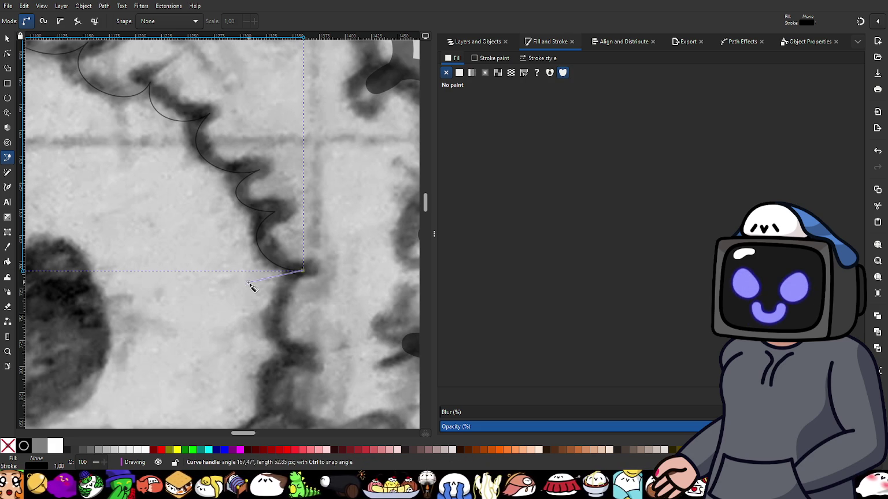
pyautogui.moveTo(288, 354); pyautogui.dragTo(314, 368)
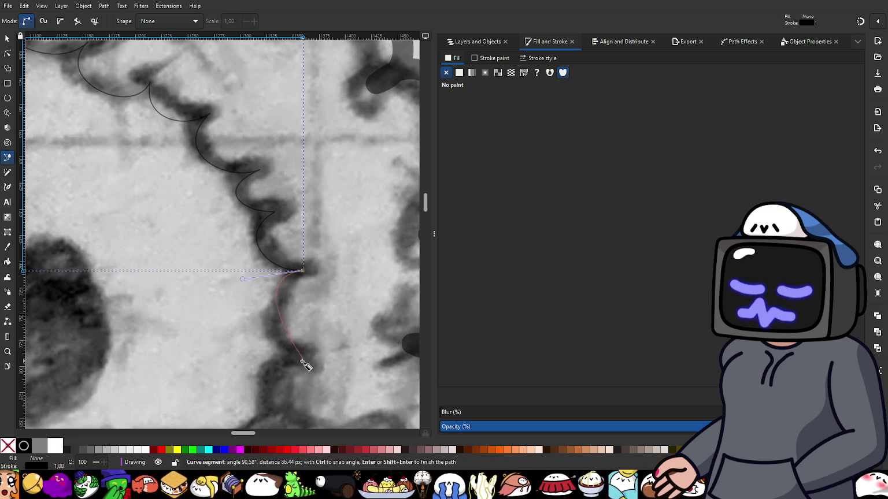
pyautogui.moveTo(314, 367); pyautogui.dragTo(341, 369)
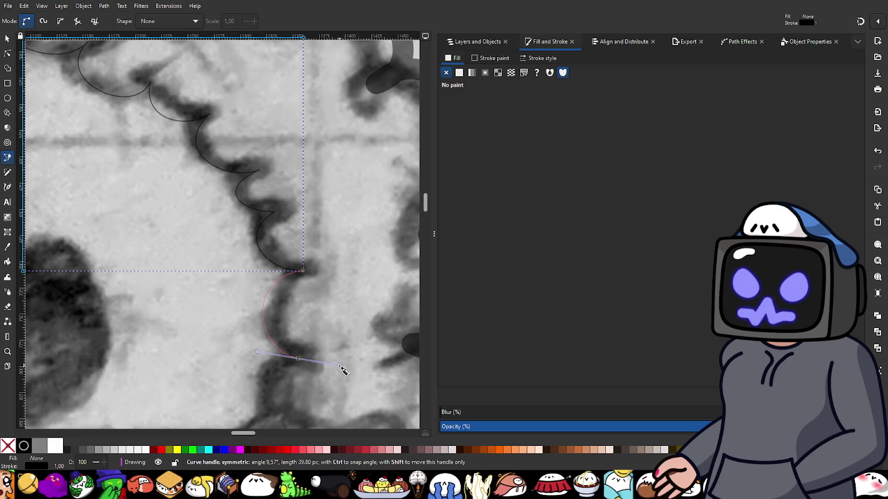
pyautogui.press('Return')
# - Add two more scallop curves following the trim lower toward its bend
pyautogui.scroll(-5, 339, 376)
pyautogui.moveTo(322, 214); pyautogui.dragTo(273, 206)
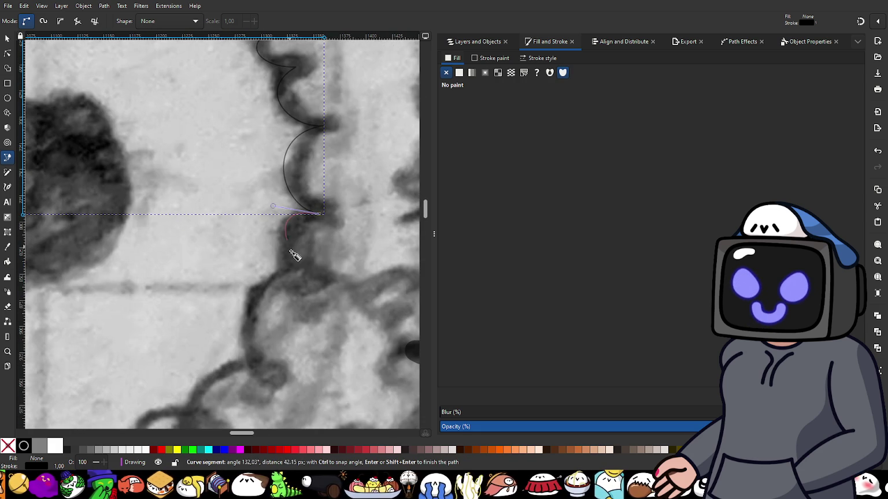
pyautogui.moveTo(302, 270); pyautogui.dragTo(337, 288)
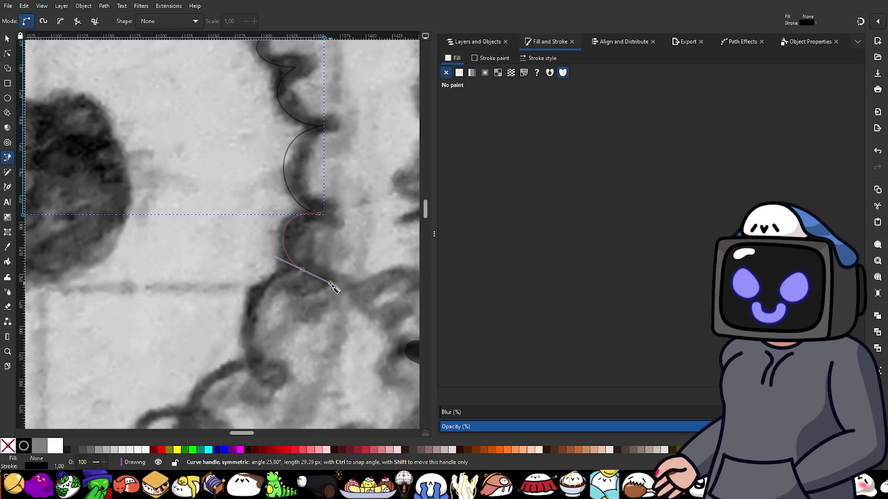
pyautogui.press('Return')
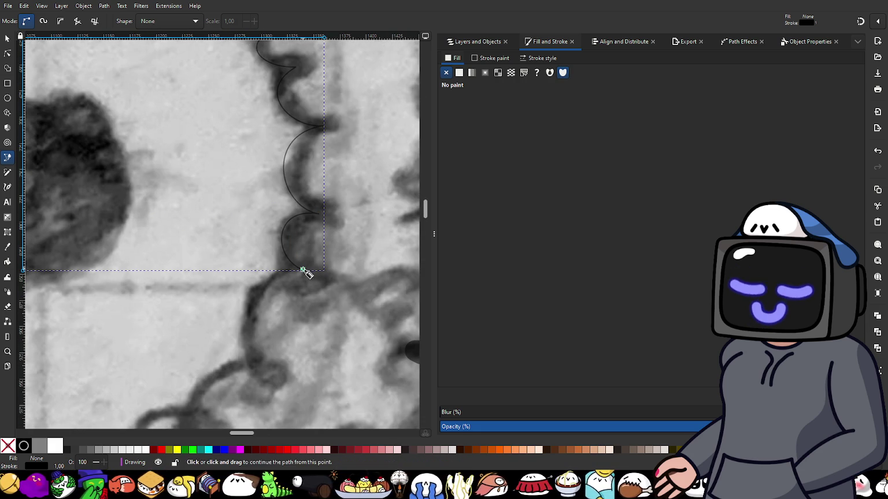
pyautogui.moveTo(302, 270); pyautogui.dragTo(217, 265)
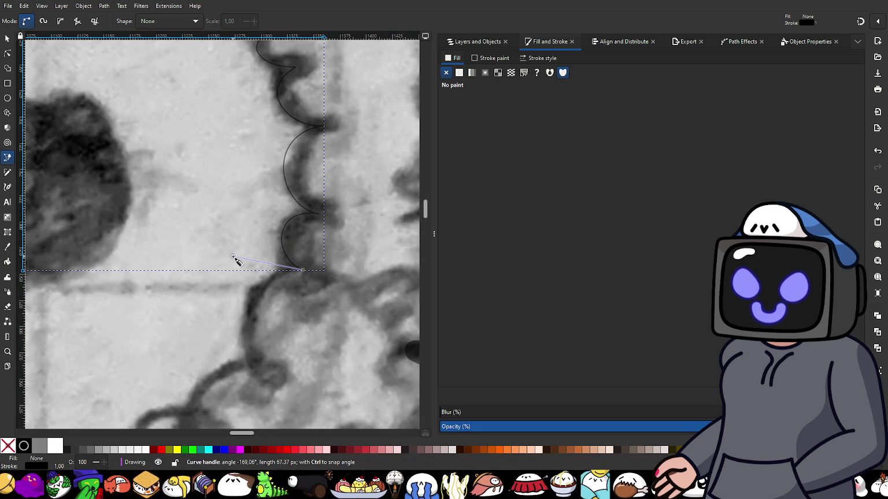
pyautogui.moveTo(240, 364); pyautogui.dragTo(298, 400)
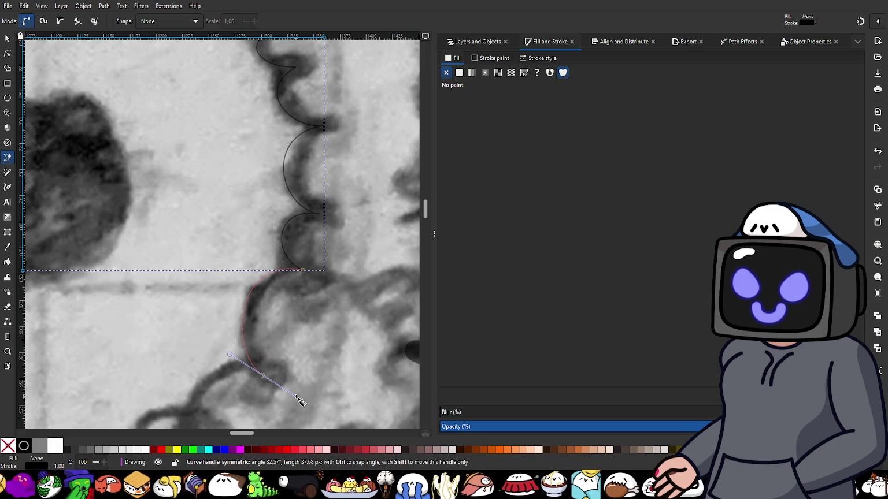
pyautogui.moveTo(296, 398); pyautogui.dragTo(297, 398)
pyautogui.press('Return')
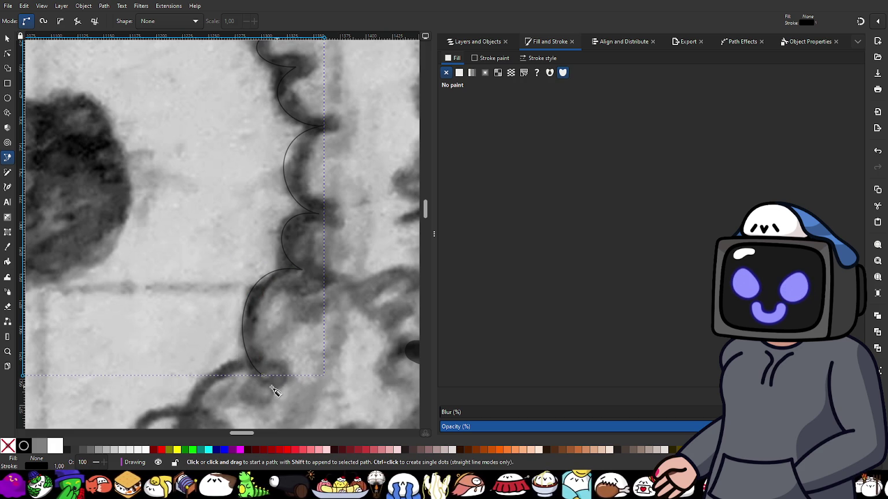
# - Trace another scallop around the bend and start dragging out the next one
pyautogui.scroll(-5, 246, 382)
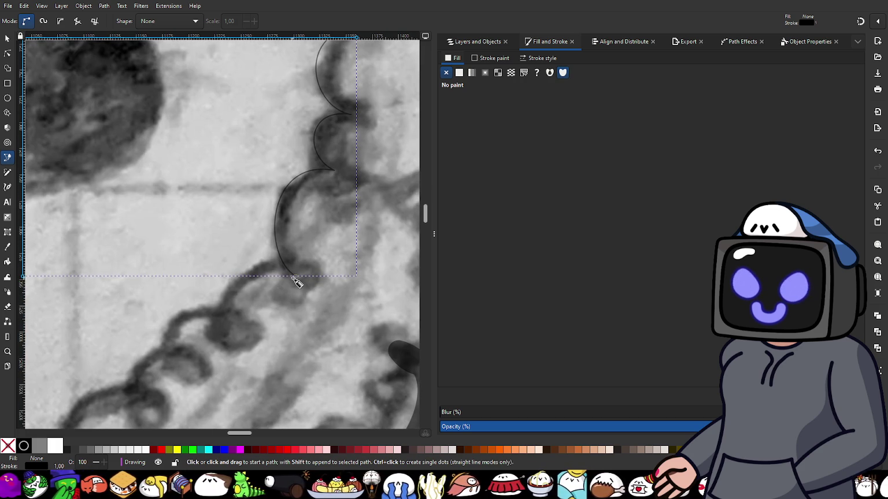
pyautogui.moveTo(294, 276); pyautogui.dragTo(248, 250)
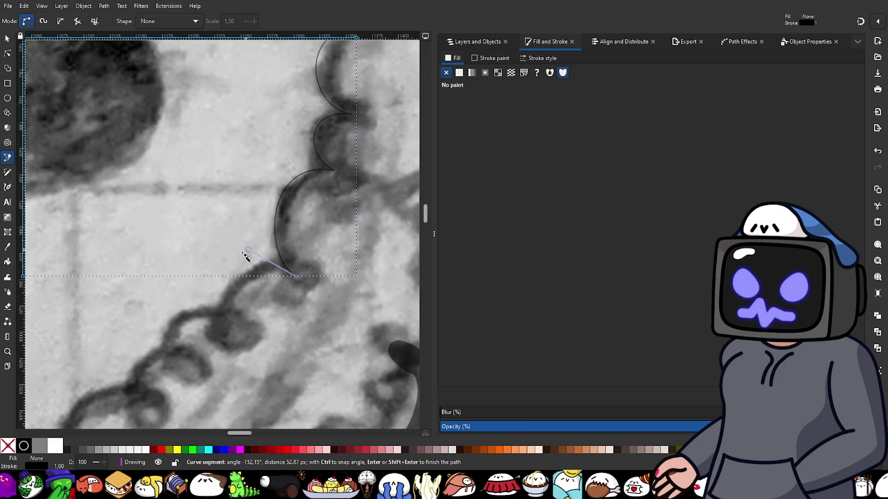
pyautogui.moveTo(226, 330); pyautogui.dragTo(252, 363)
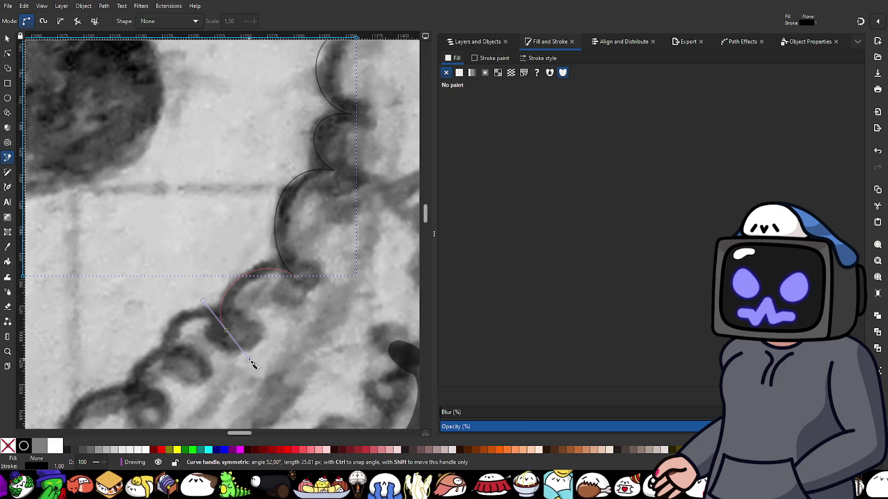
pyautogui.press('Return')
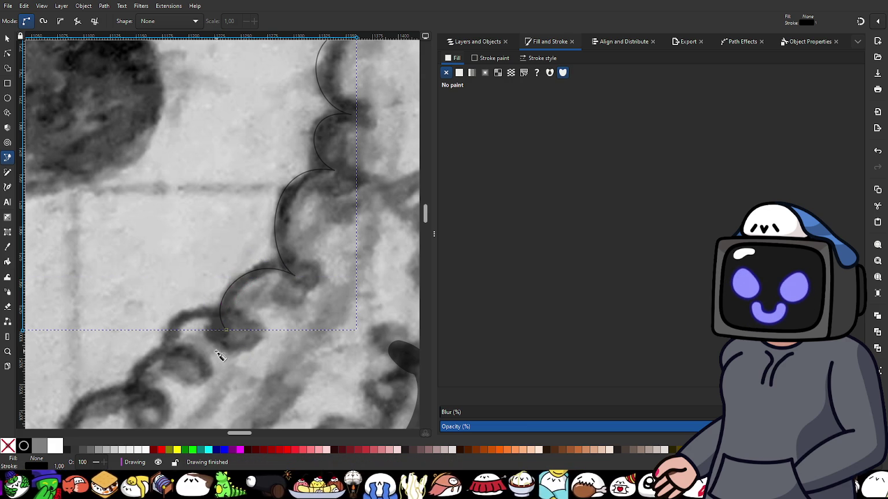
pyautogui.moveTo(221, 356)
pyautogui.mouseDown()
pyautogui.moveTo(327, 279)
pyautogui.moveTo(311, 224)
pyautogui.mouseUp()
pyautogui.click(290, 293)
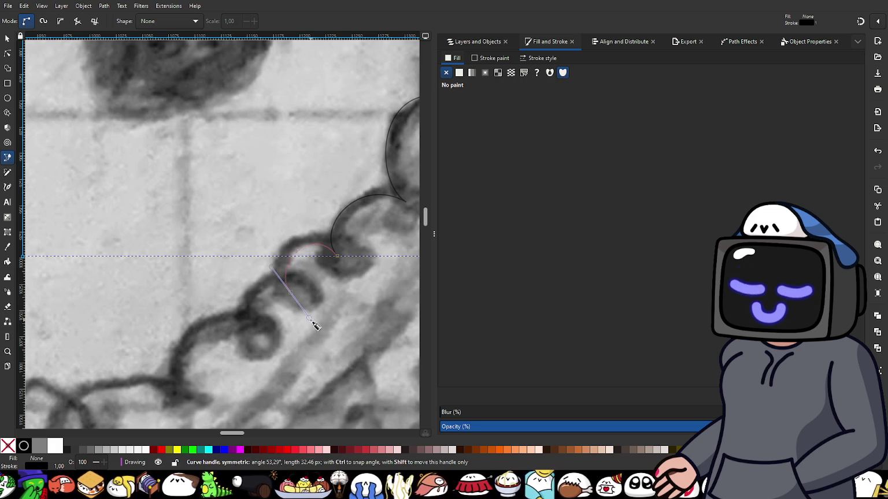
# - Finish the current scallop path and trace the next arc along the fur trim
pyautogui.press('Return')
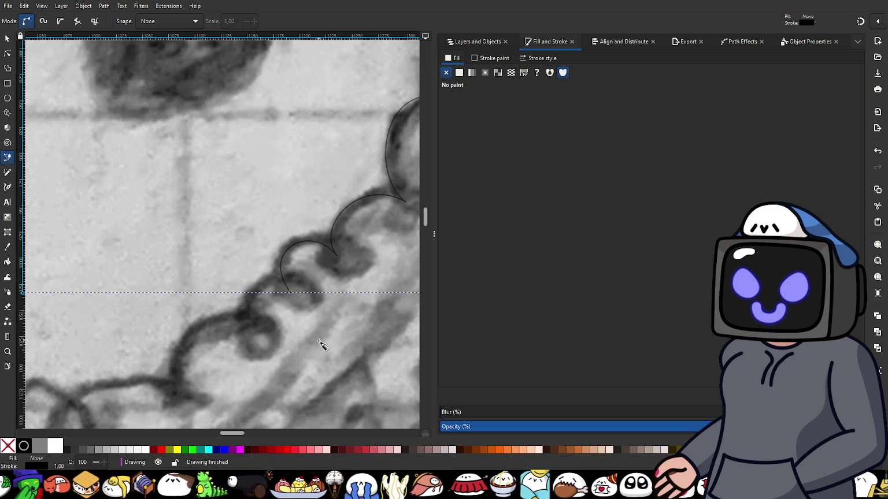
pyautogui.moveTo(290, 293); pyautogui.dragTo(255, 258)
pyautogui.moveTo(255, 335); pyautogui.dragTo(293, 376)
pyautogui.press('Return')
# - Trace two more scallop arcs leftward along the trim as one thin black curve
pyautogui.moveTo(235, 369); pyautogui.dragTo(296, 299)
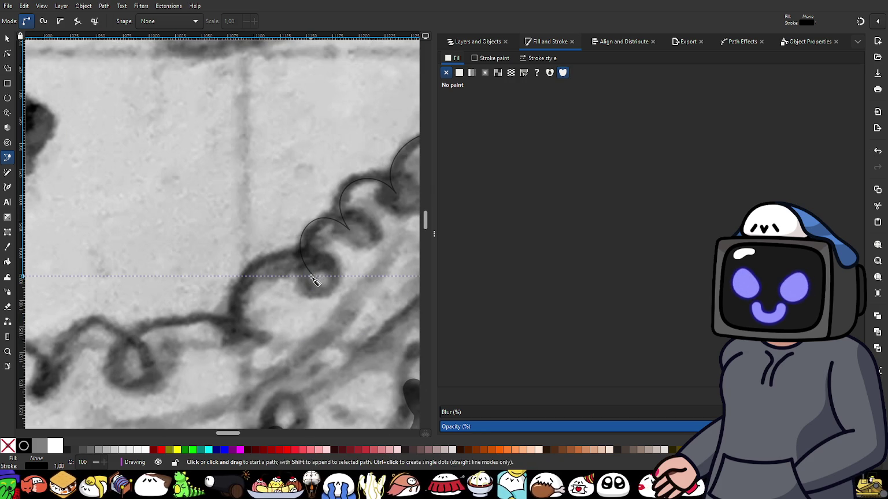
pyautogui.moveTo(312, 276); pyautogui.dragTo(274, 247)
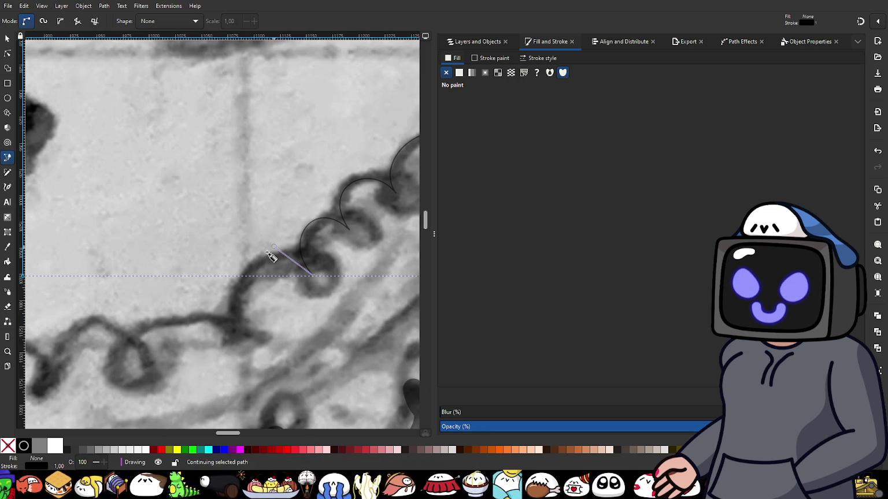
pyautogui.moveTo(235, 328); pyautogui.dragTo(263, 391)
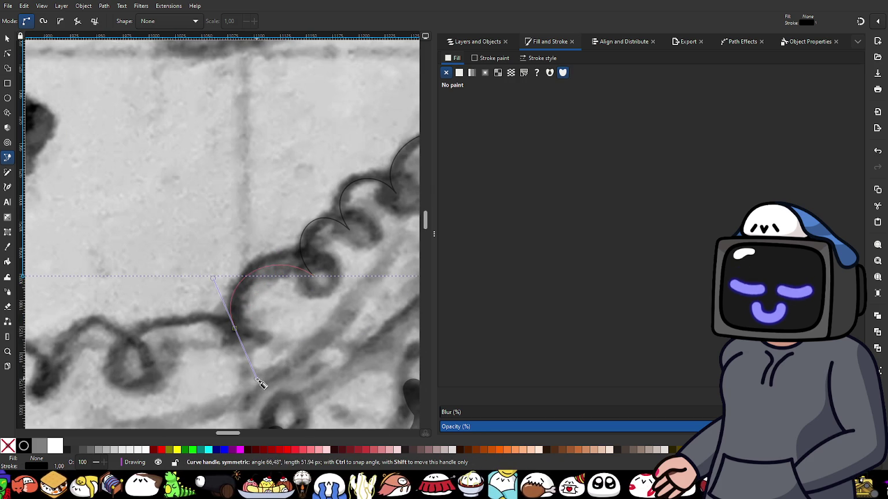
pyautogui.moveTo(264, 393); pyautogui.dragTo(266, 395)
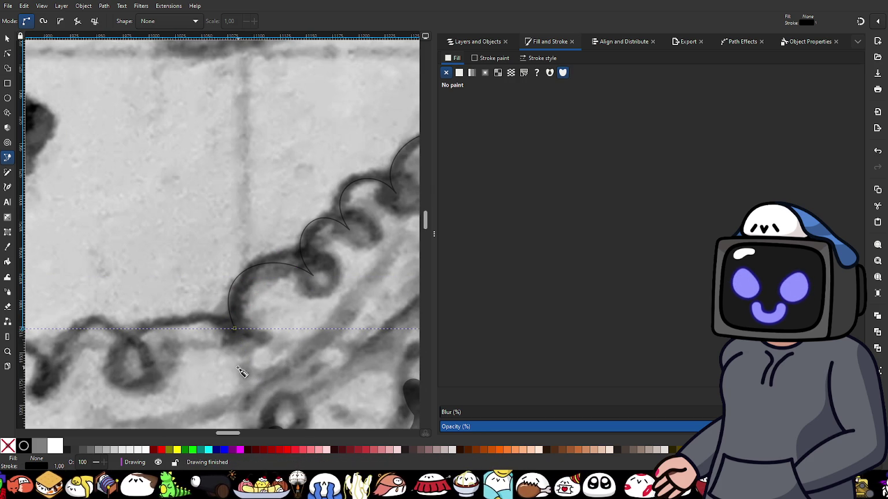
pyautogui.click(235, 329)
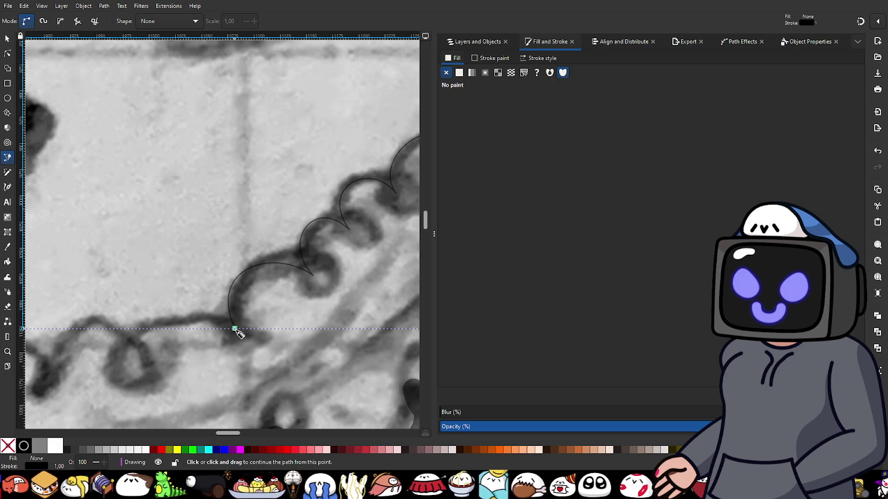
pyautogui.moveTo(235, 329); pyautogui.dragTo(190, 272)
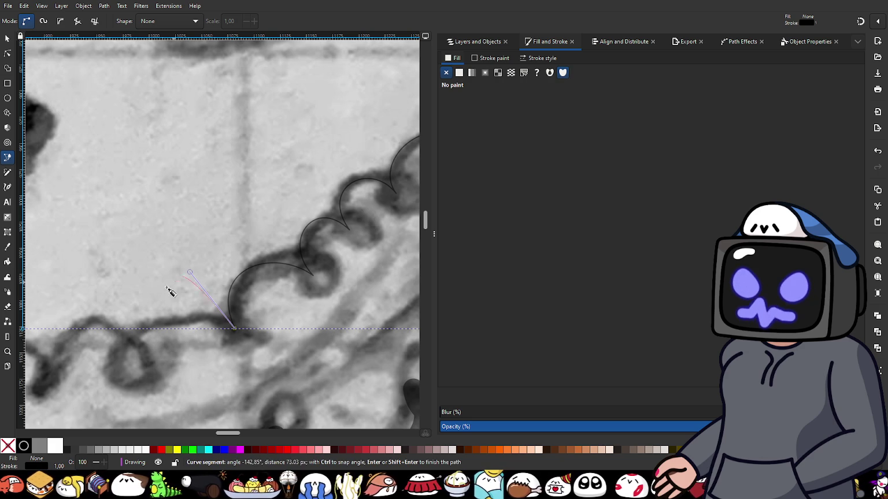
pyautogui.moveTo(122, 356); pyautogui.dragTo(147, 410)
pyautogui.press('Return')
# - Draw a new scalloped curve further left along the sketched fur trim
pyautogui.scroll(-3, 156, 373)
pyautogui.scroll(3, 225, 332)
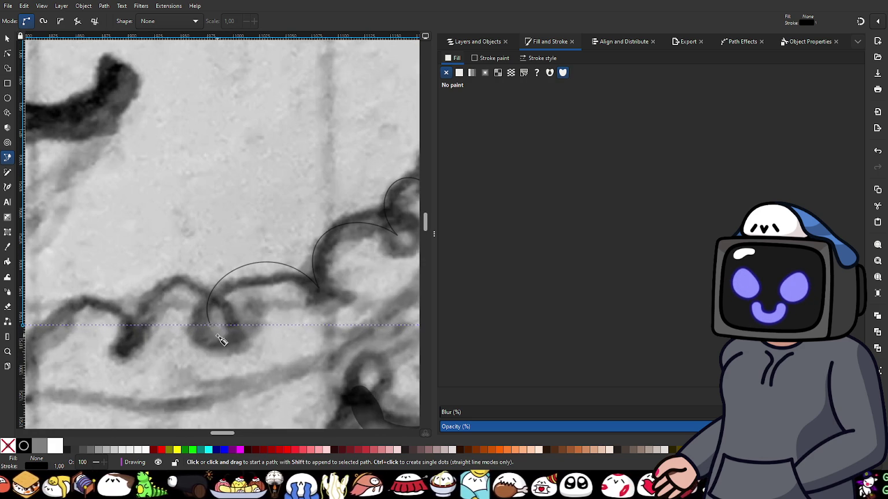
pyautogui.moveTo(210, 322); pyautogui.dragTo(212, 287)
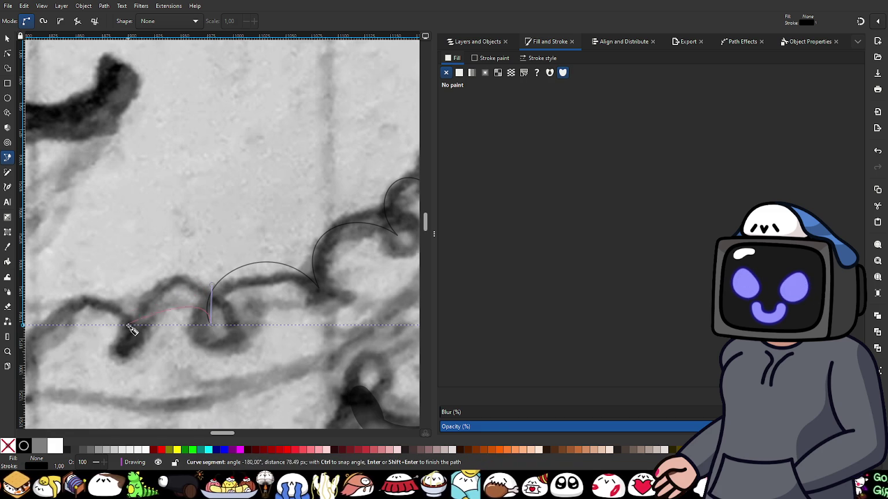
pyautogui.moveTo(133, 331); pyautogui.dragTo(134, 390)
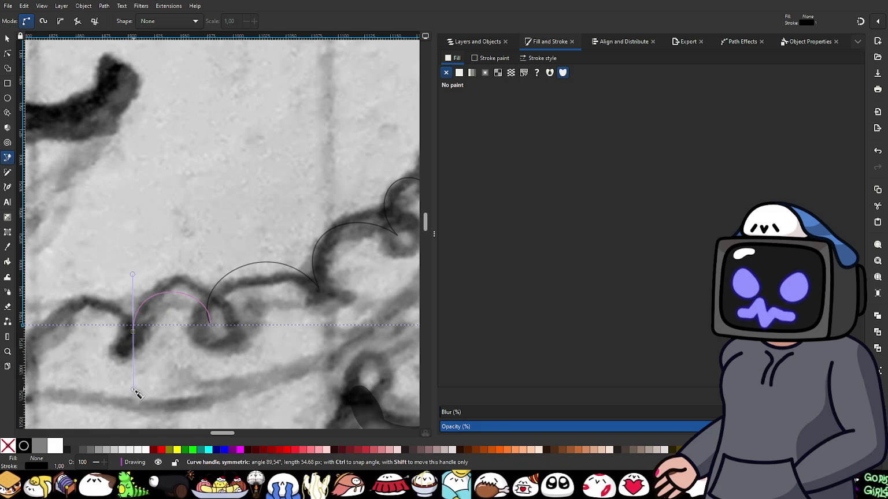
pyautogui.moveTo(136, 393); pyautogui.dragTo(135, 392)
pyautogui.moveTo(144, 361); pyautogui.dragTo(269, 322)
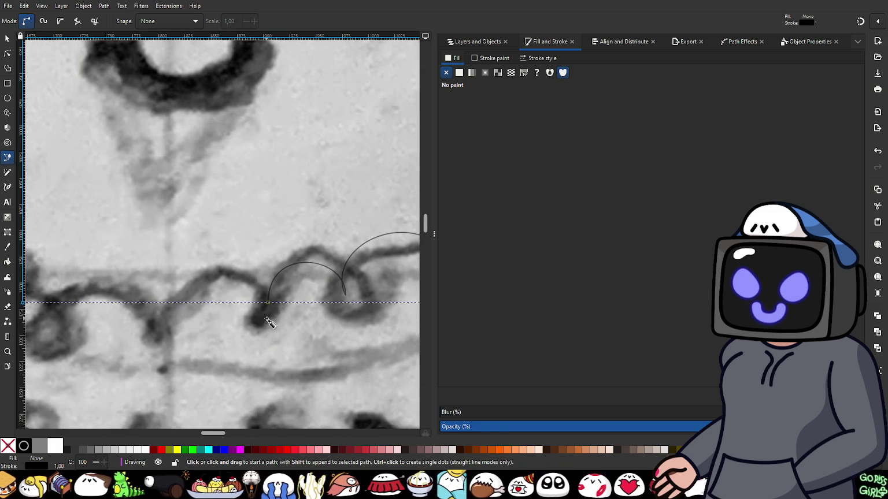
pyautogui.moveTo(269, 302); pyautogui.dragTo(263, 260)
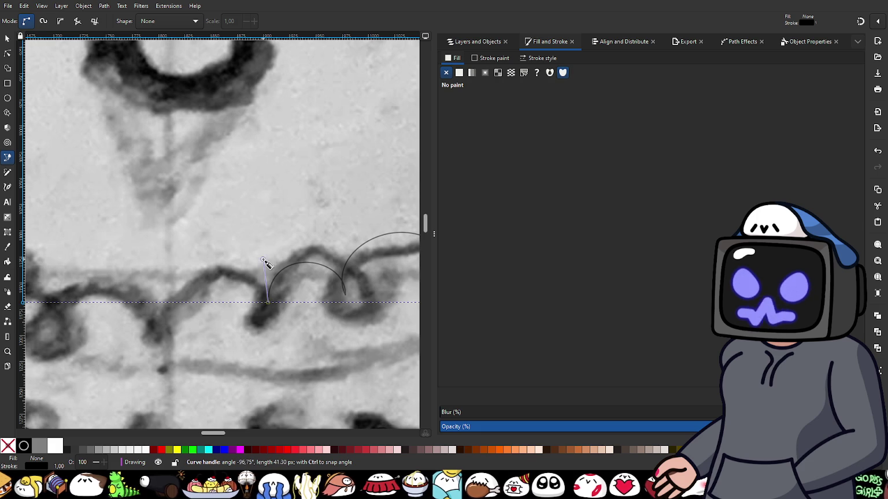
pyautogui.moveTo(158, 324); pyautogui.dragTo(169, 388)
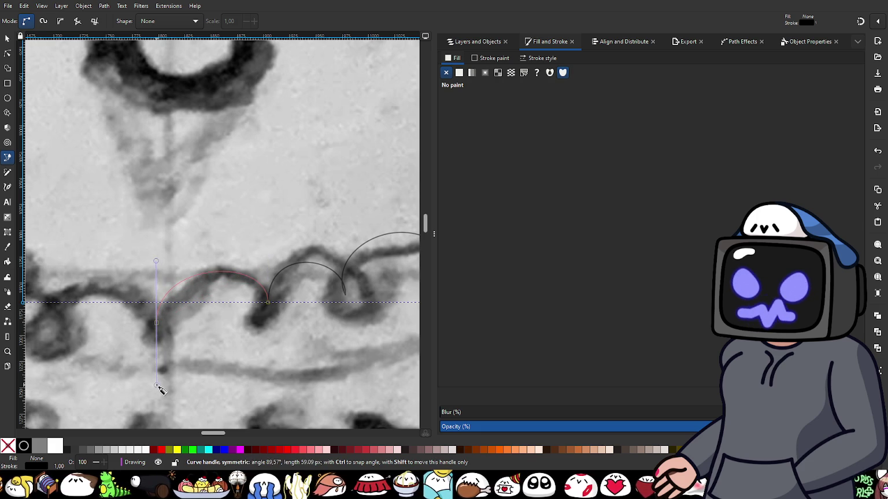
pyautogui.press('Return')
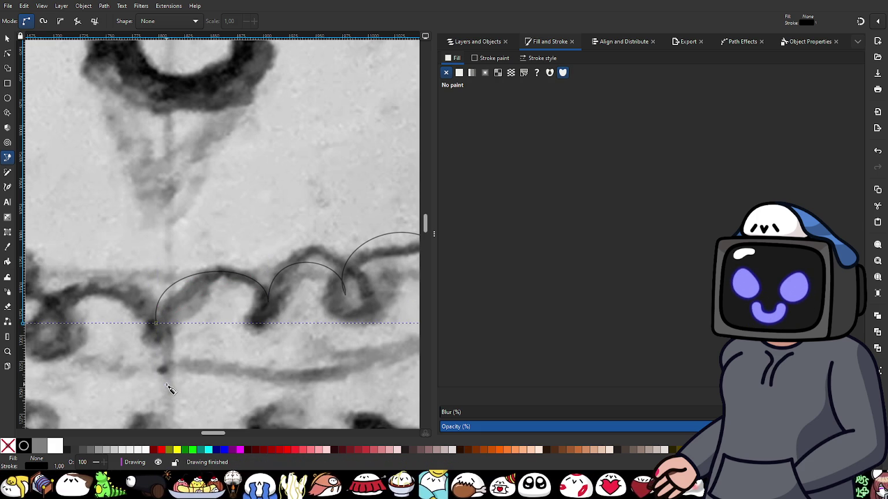
# - Extend the trim tracing with another scallop arc from the end node
pyautogui.hscroll(-5, 148, 360)
pyautogui.moveTo(288, 315); pyautogui.dragTo(283, 260)
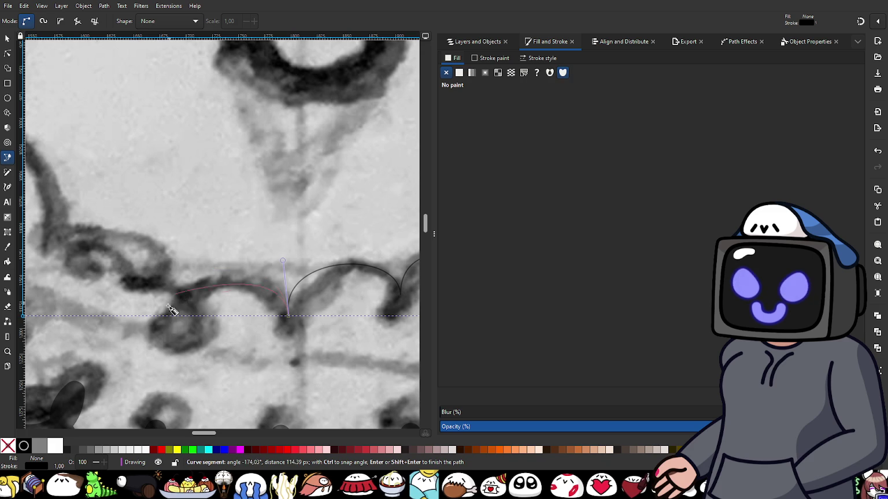
pyautogui.moveTo(175, 318); pyautogui.dragTo(171, 371)
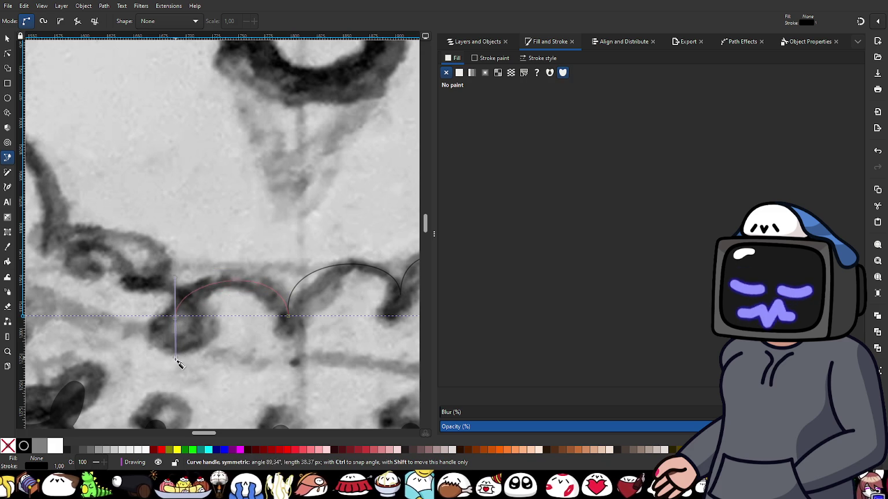
pyautogui.rightClick(171, 371)
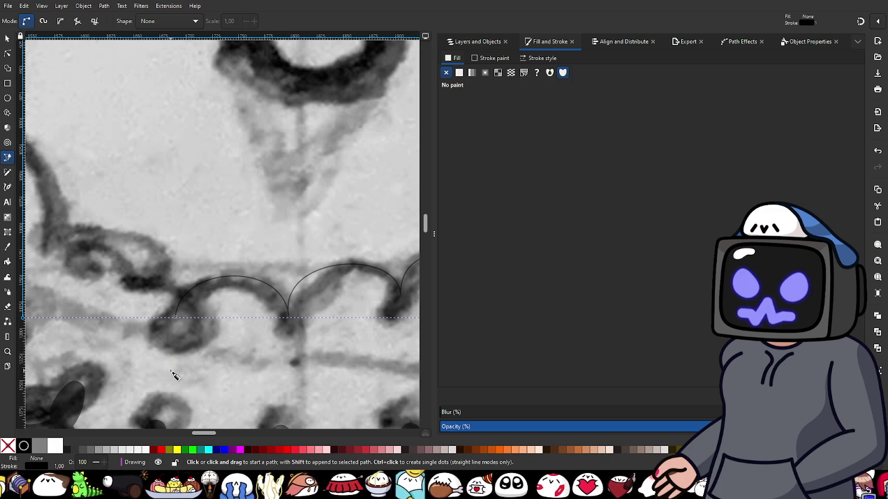
# - Add the next curved scallop segment along the trim edge
pyautogui.moveTo(139, 321)
pyautogui.mouseDown()
pyautogui.moveTo(226, 354)
pyautogui.moveTo(271, 305)
pyautogui.mouseUp()
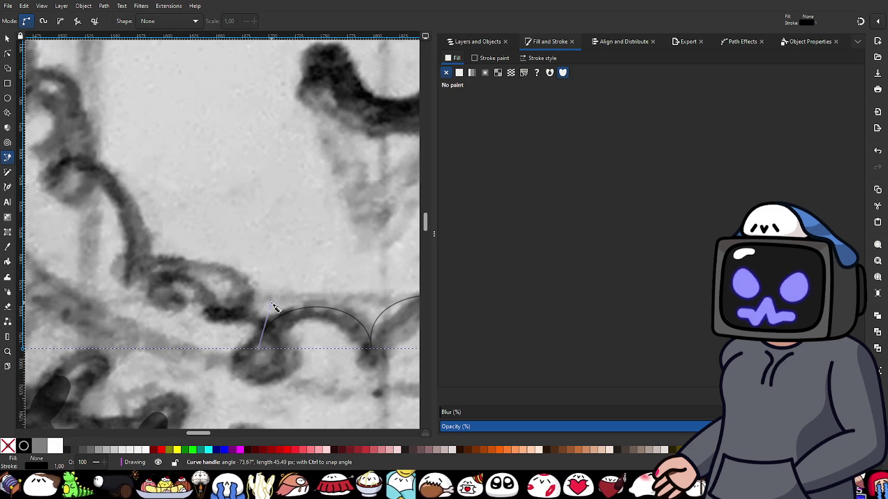
pyautogui.moveTo(276, 299); pyautogui.dragTo(274, 297)
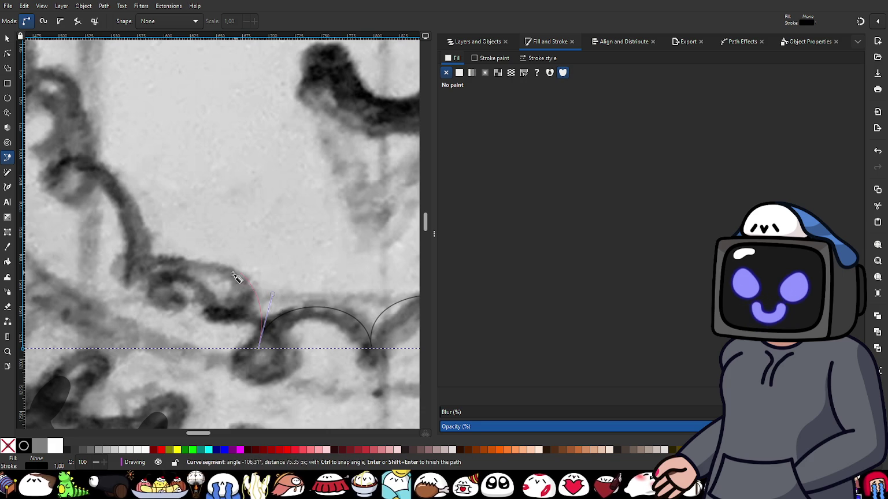
pyautogui.keyDown('ctrl'); pyautogui.scroll(-2, 194, 289); pyautogui.keyUp('ctrl')
pyautogui.keyDown('ctrl'); pyautogui.scroll(2, 225, 307); pyautogui.keyUp('ctrl')
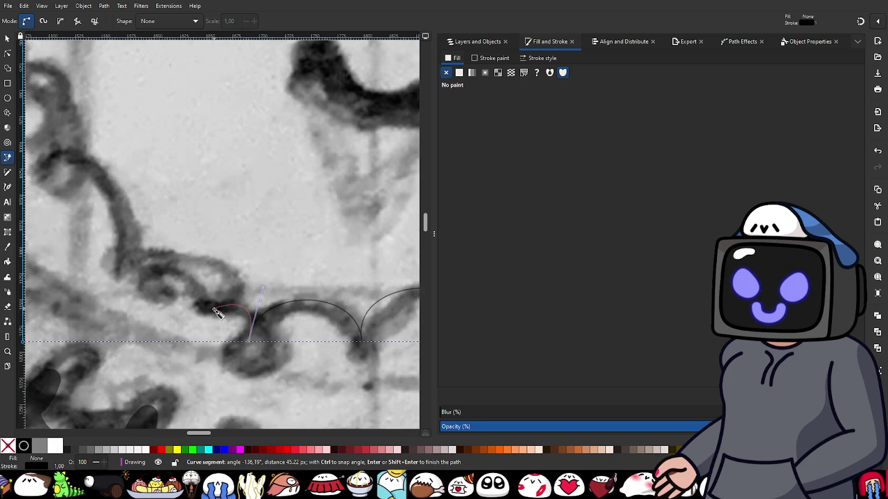
pyautogui.moveTo(214, 310); pyautogui.dragTo(200, 329)
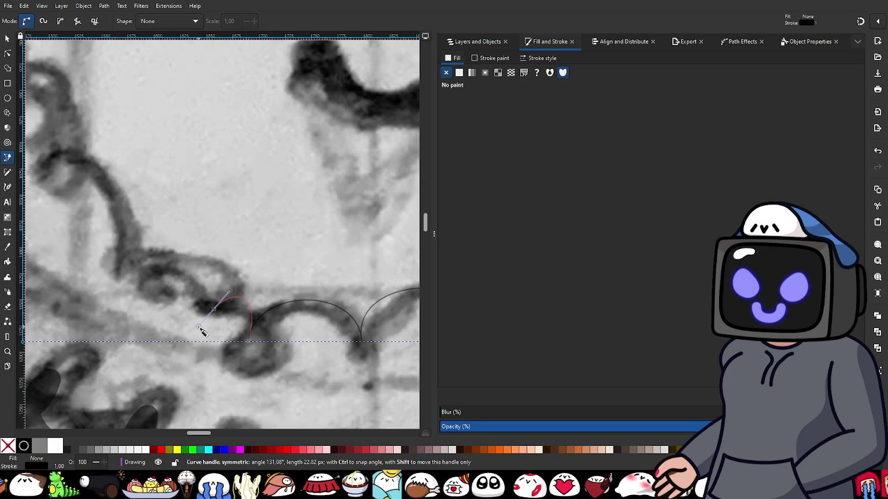
pyautogui.press('Return')
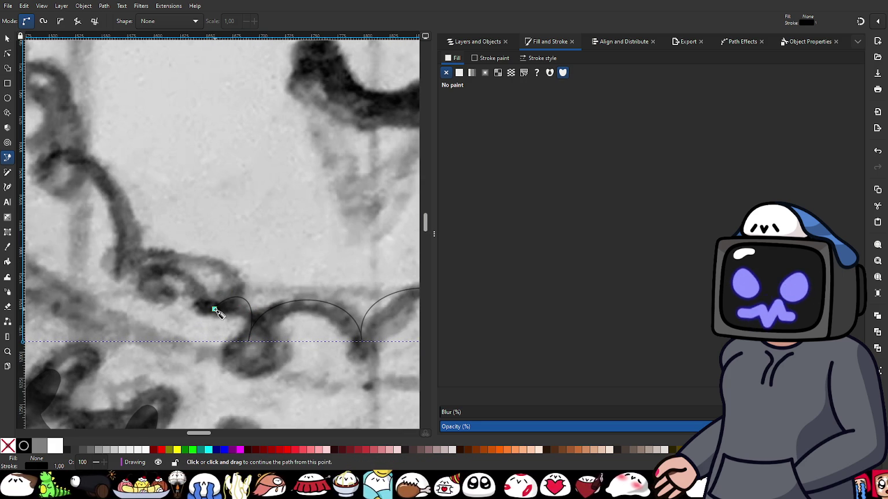
# - Trace two further scallop bumps continuing from the path's end node
pyautogui.moveTo(215, 310); pyautogui.dragTo(243, 281)
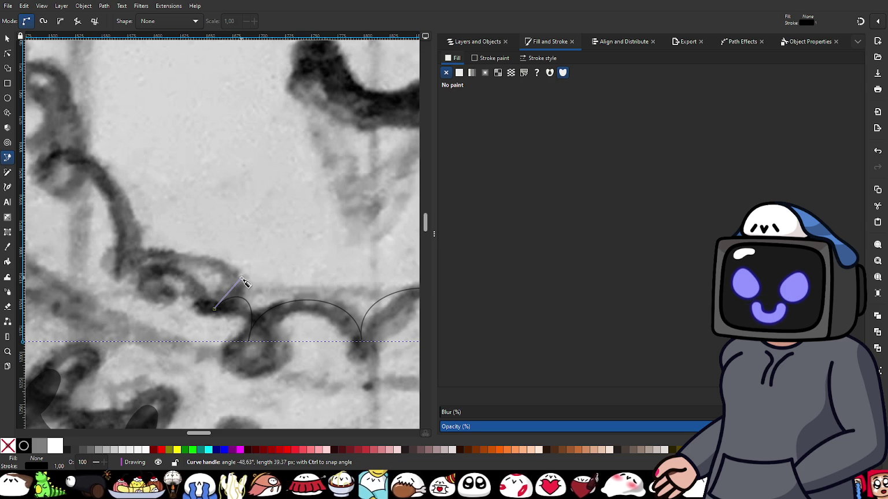
pyautogui.moveTo(133, 265); pyautogui.dragTo(82, 307)
pyautogui.press('Return')
pyautogui.keyDown('ctrl'); pyautogui.scroll(1, 161, 327); pyautogui.keyUp('ctrl')
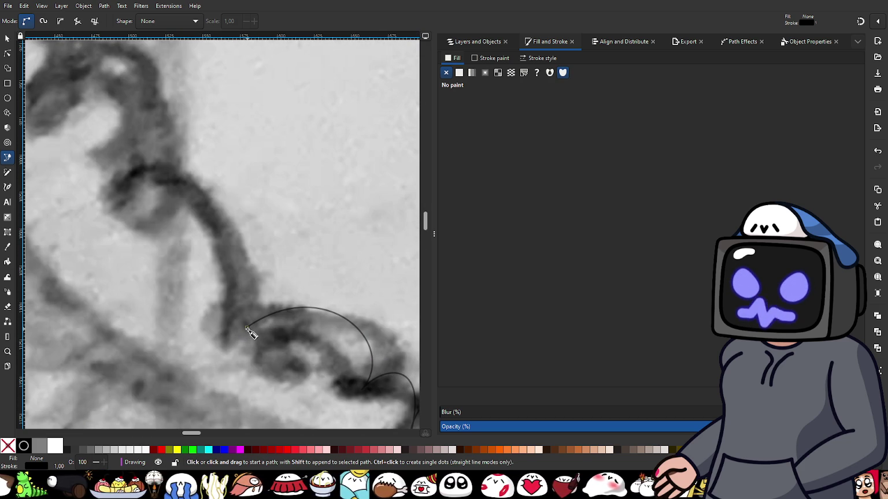
pyautogui.moveTo(246, 328); pyautogui.dragTo(276, 255)
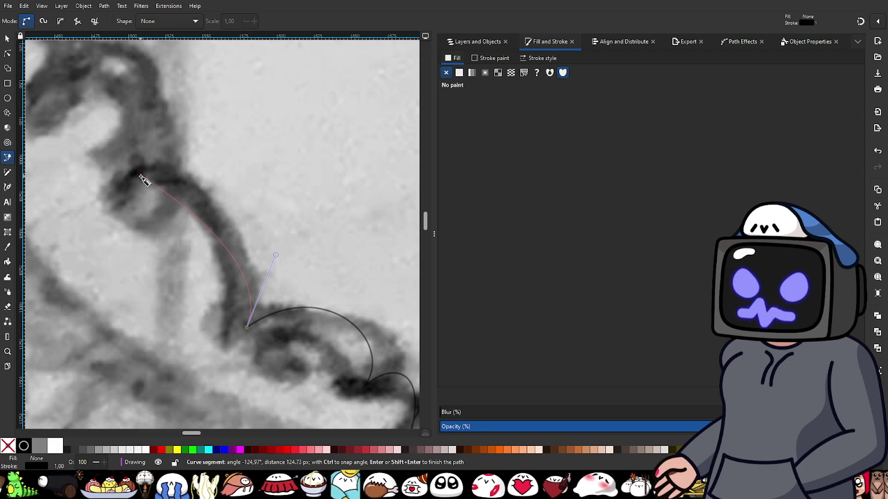
pyautogui.moveTo(134, 182); pyautogui.dragTo(71, 232)
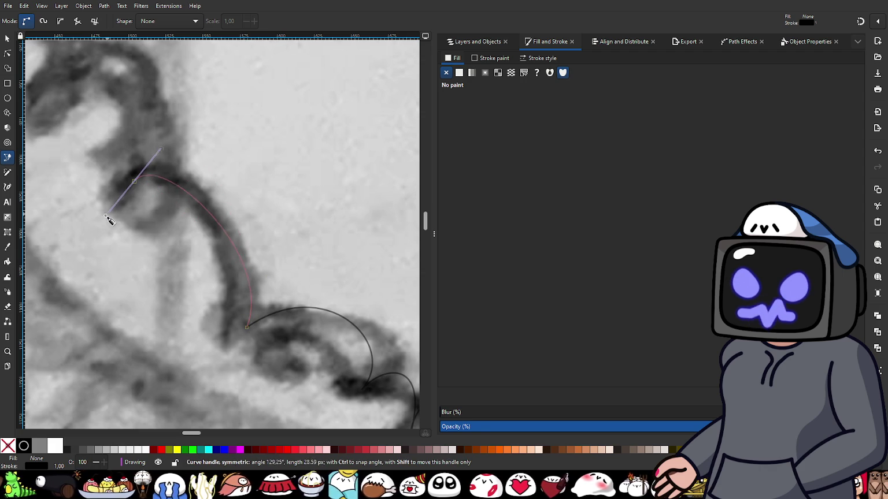
pyautogui.rightClick(71, 232)
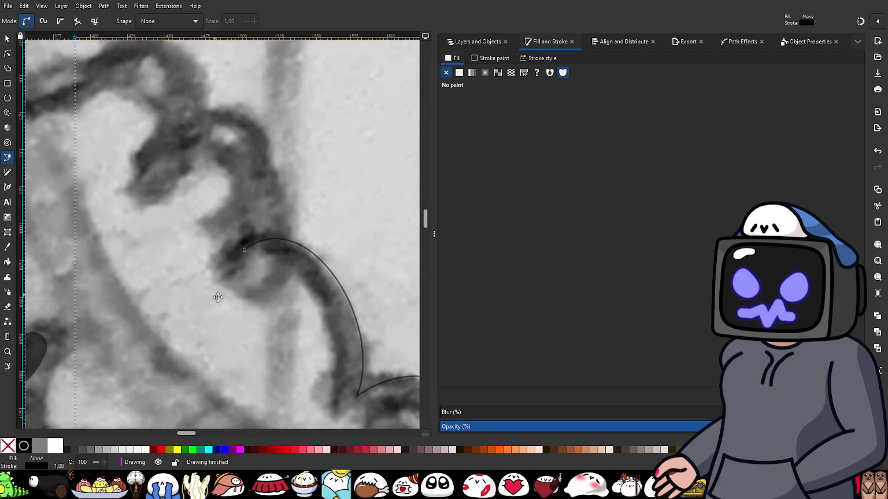
# - Extend the trim path with another scallop arc upward, then deselect it
pyautogui.scroll(3, 220, 260)
pyautogui.hscroll(-4, 220, 260)
pyautogui.moveTo(265, 317); pyautogui.dragTo(299, 289)
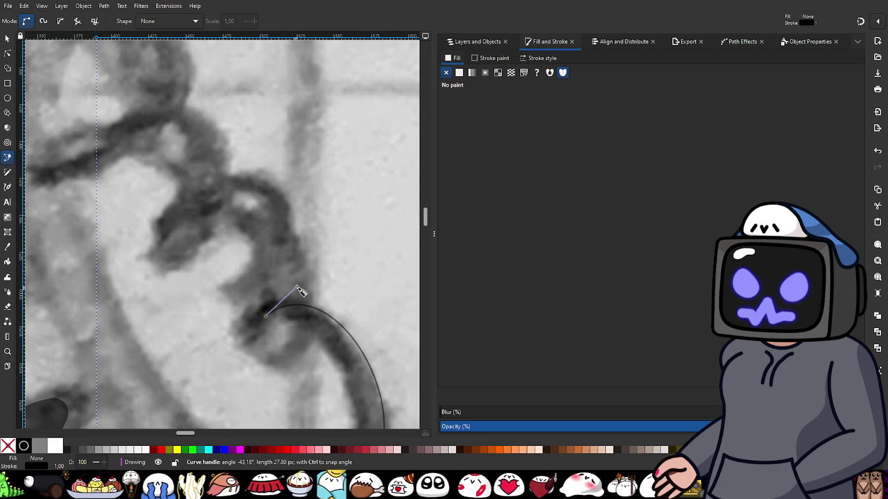
pyautogui.moveTo(181, 218); pyautogui.dragTo(108, 283)
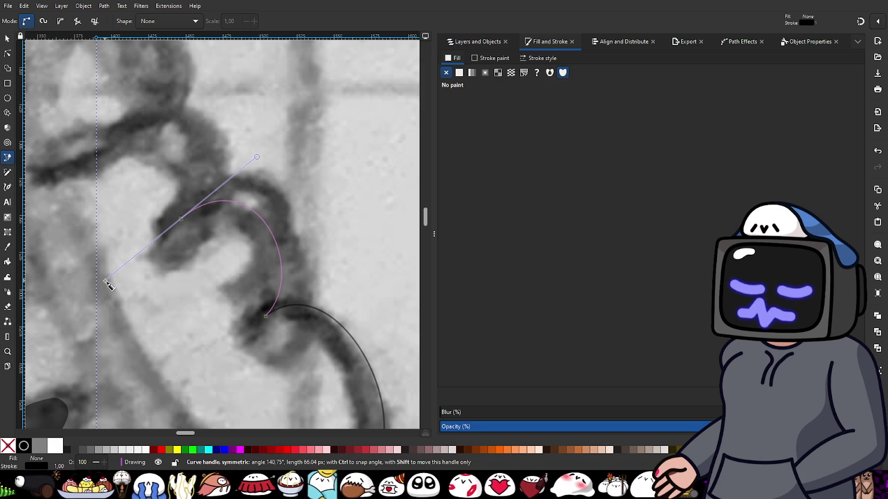
pyautogui.rightClick(106, 281)
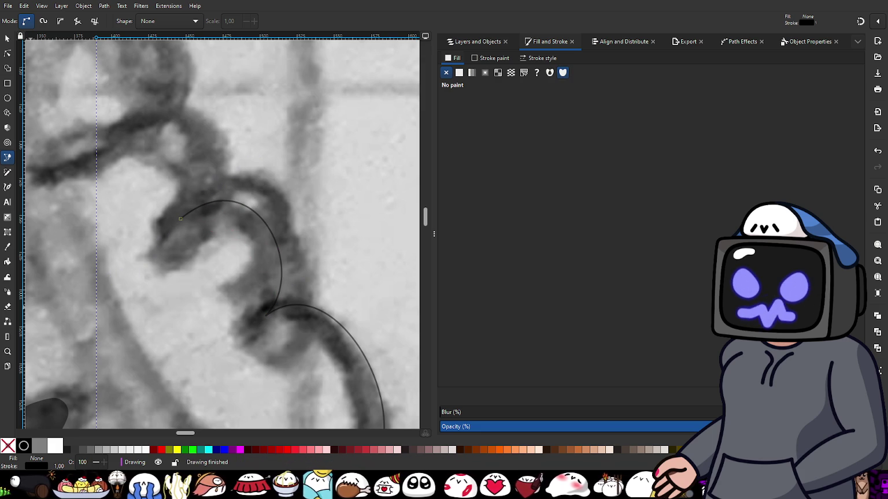
pyautogui.press('Escape')
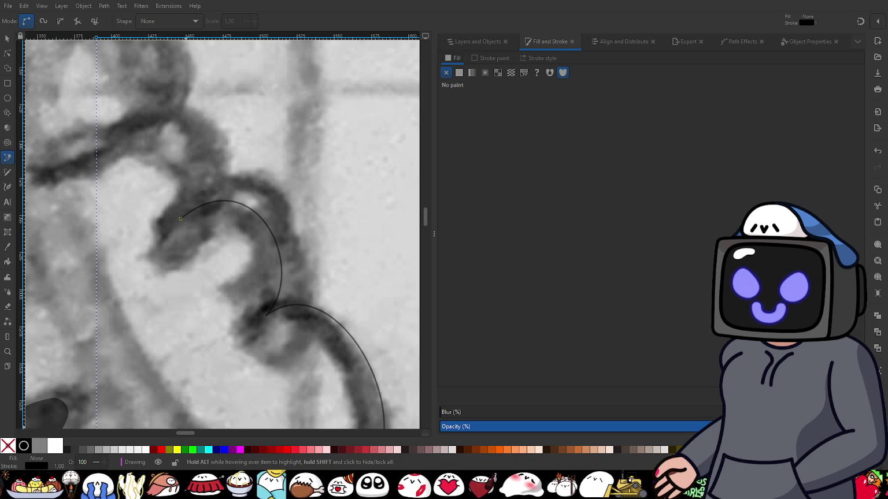
# - Add two more scallop arcs continuing up the trim from the end node
pyautogui.keyDown('ctrl'); pyautogui.scroll(-1, 208, 297); pyautogui.keyUp('ctrl')
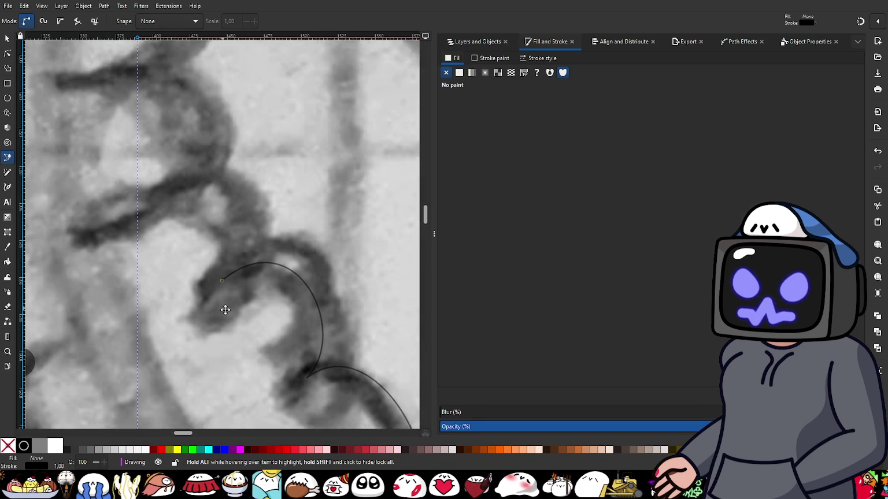
pyautogui.moveTo(247, 297)
pyautogui.mouseDown()
pyautogui.moveTo(269, 288)
pyautogui.moveTo(281, 267)
pyautogui.mouseUp()
pyautogui.moveTo(207, 238); pyautogui.dragTo(146, 274)
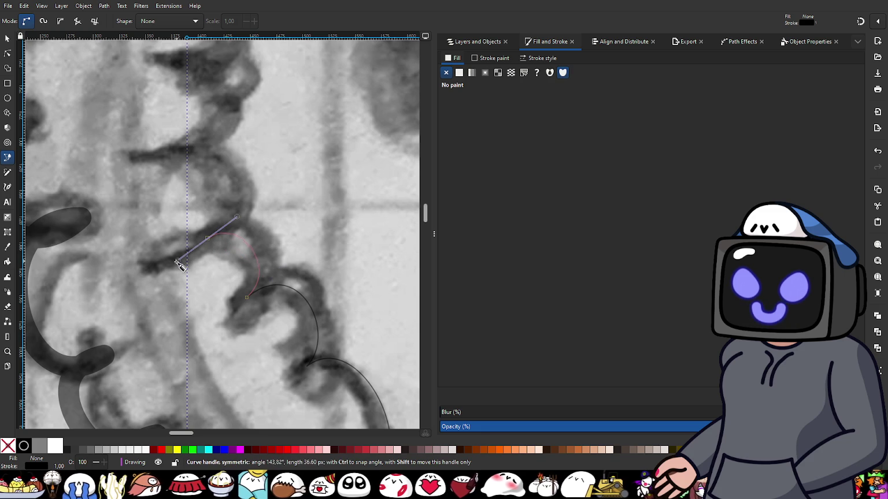
pyautogui.rightClick(146, 275)
pyautogui.scroll(2, 208, 302)
pyautogui.hscroll(-2, 208, 301)
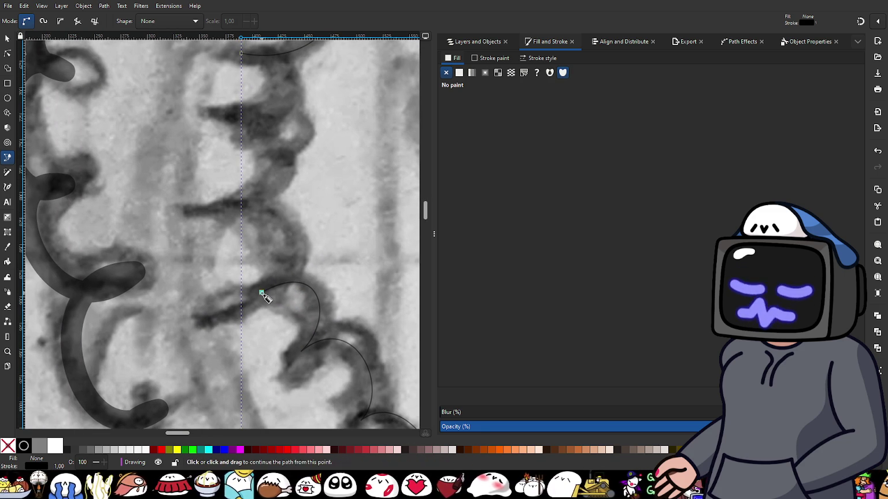
pyautogui.moveTo(261, 293); pyautogui.dragTo(310, 258)
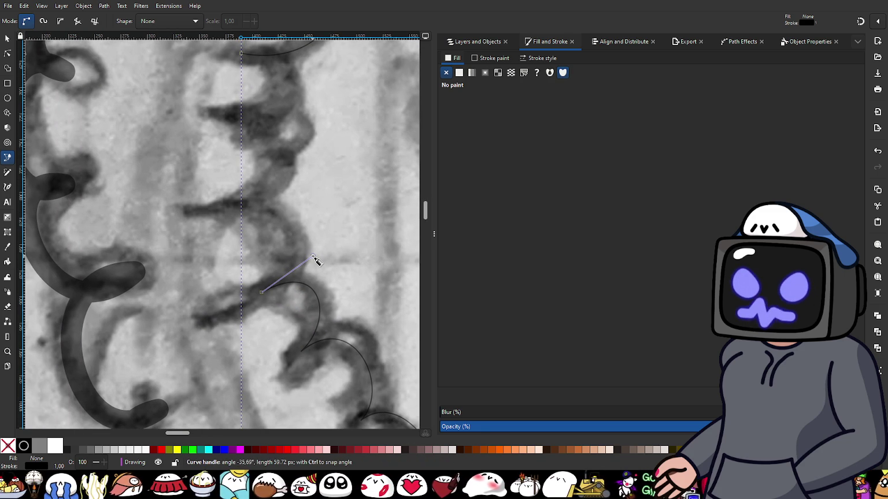
pyautogui.moveTo(313, 257); pyautogui.dragTo(313, 256)
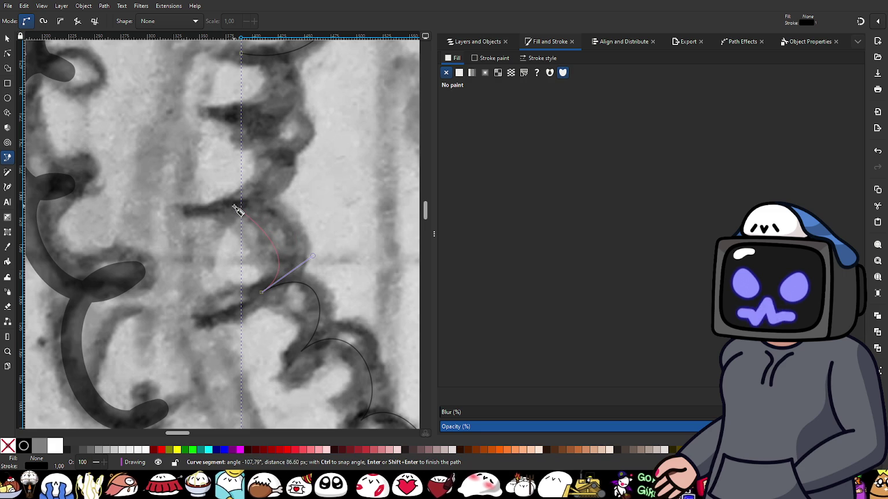
pyautogui.moveTo(230, 206); pyautogui.dragTo(169, 214)
pyautogui.rightClick(168, 214)
# - Join the final arcs back to the start, closing the trim into one 34-node path
pyautogui.scroll(3, 232, 204)
pyautogui.hscroll(-1, 232, 204)
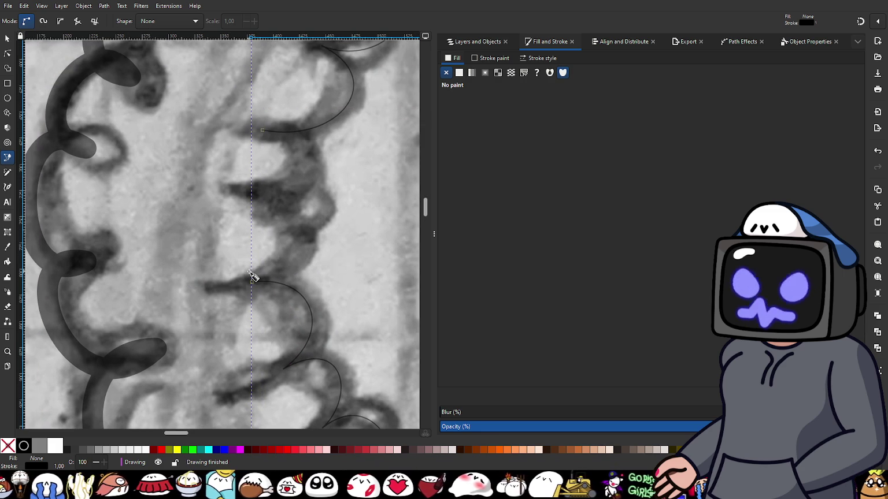
pyautogui.moveTo(252, 282); pyautogui.dragTo(322, 267)
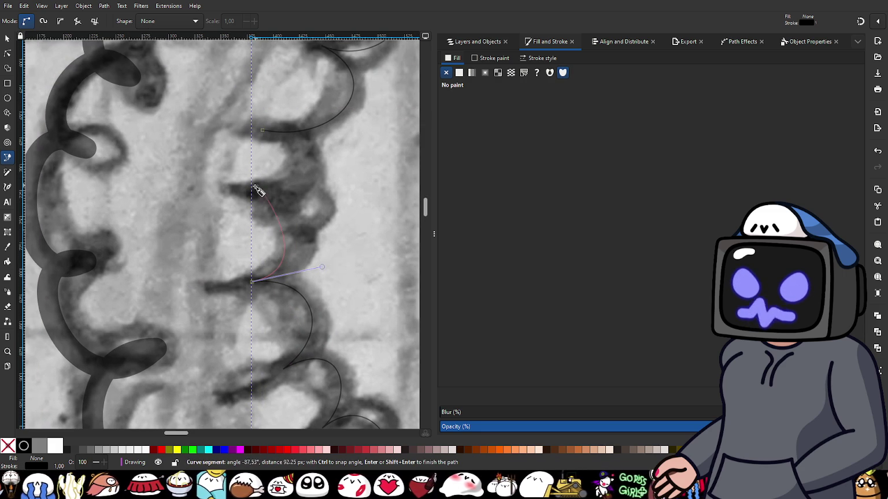
pyautogui.moveTo(253, 190); pyautogui.dragTo(199, 188)
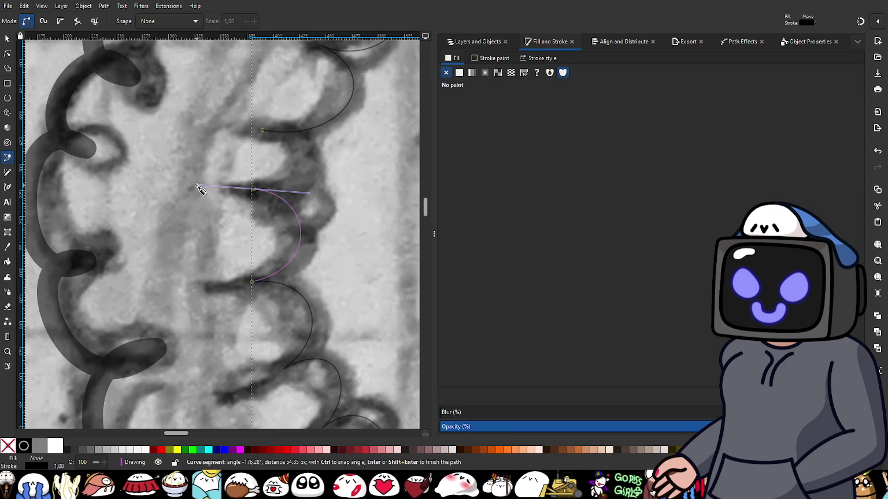
pyautogui.moveTo(263, 131); pyautogui.dragTo(325, 148)
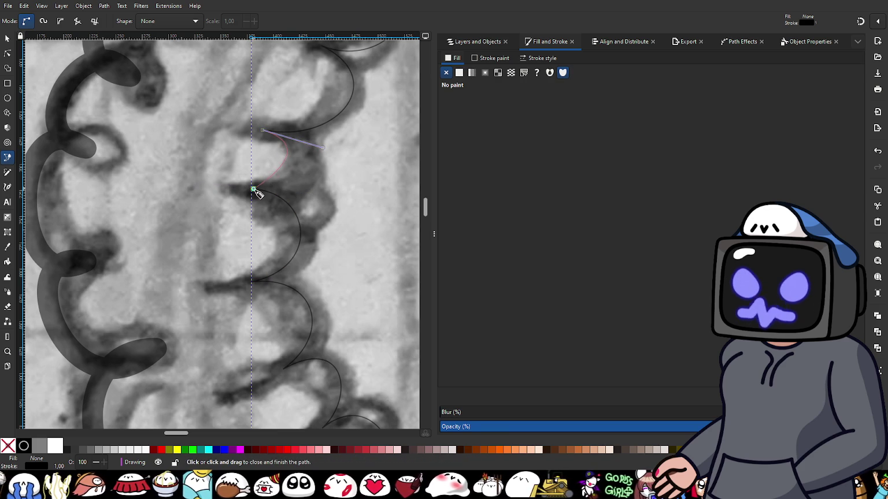
pyautogui.moveTo(252, 191); pyautogui.dragTo(192, 189)
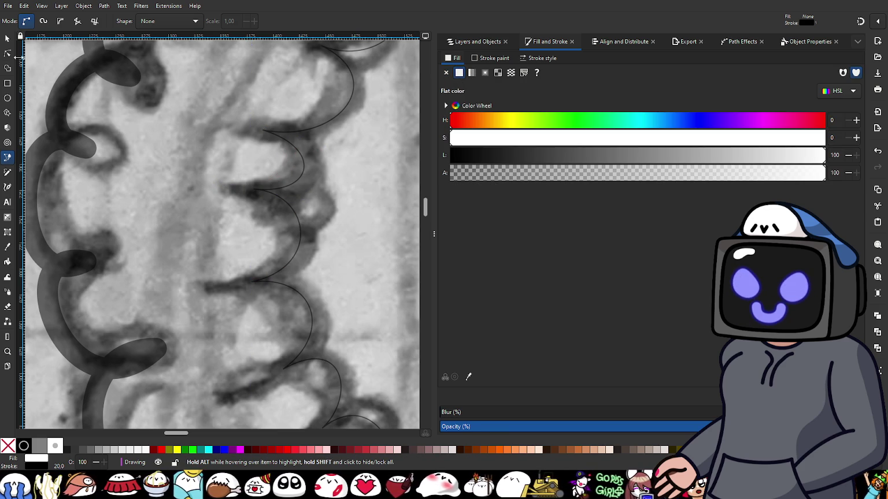
pyautogui.click(5, 39)
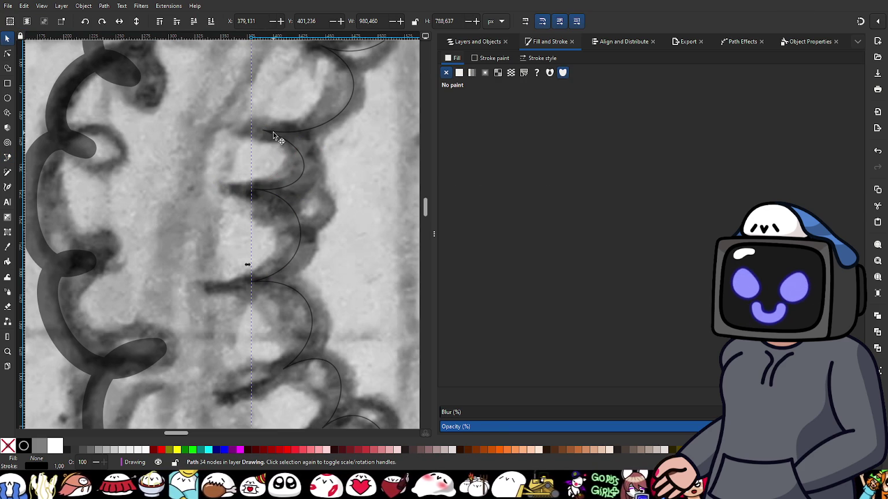
pyautogui.click(541, 58)
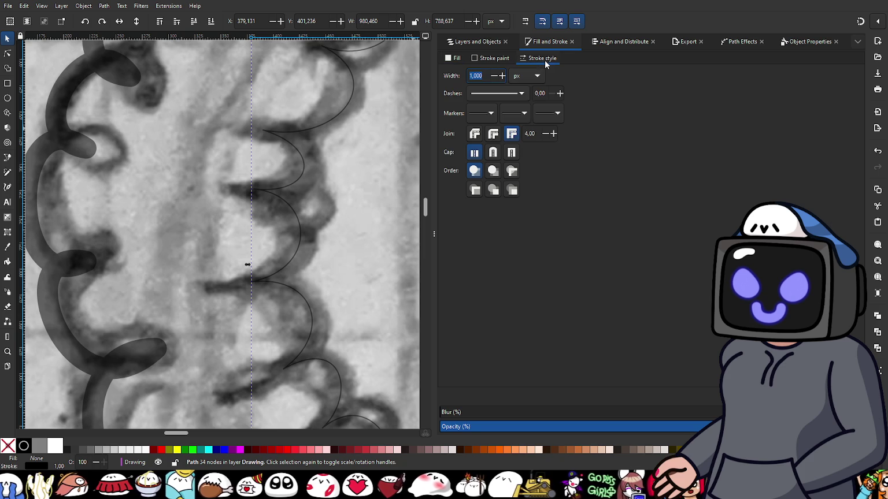
pyautogui.click(493, 134)
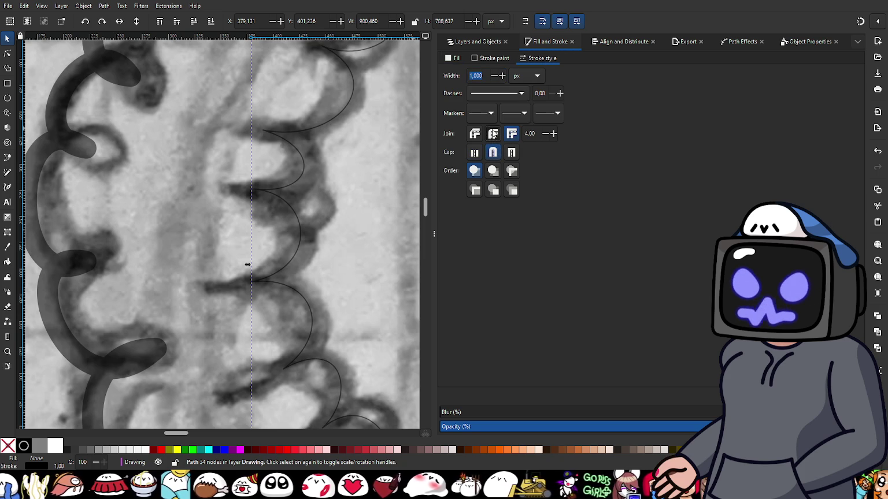
pyautogui.doubleClick(484, 77)
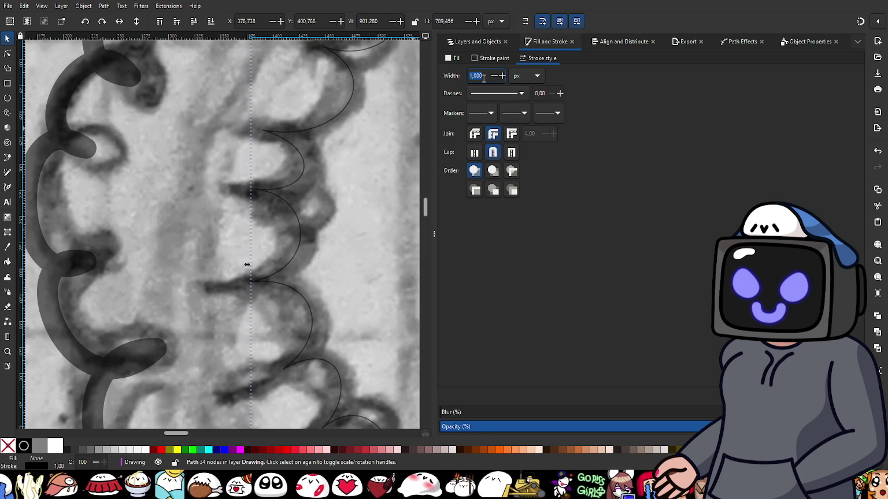
pyautogui.write('20')
pyautogui.press('Return')
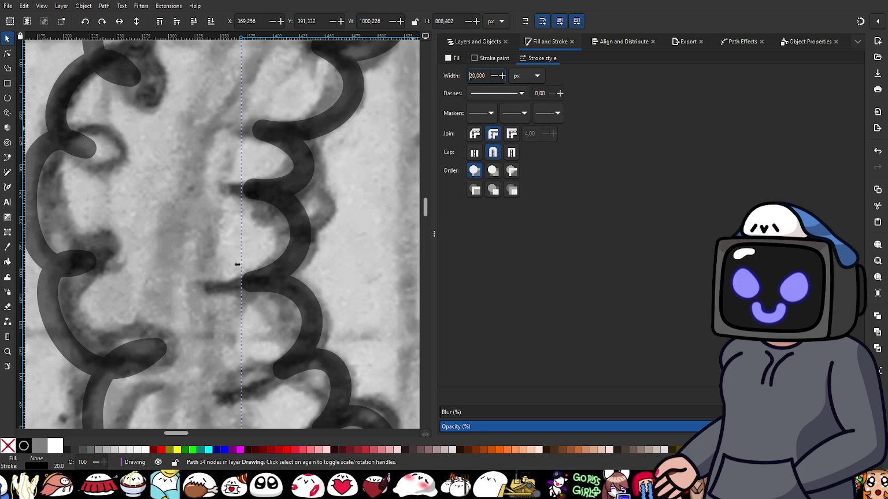
pyautogui.click(457, 58)
pyautogui.click(460, 73)
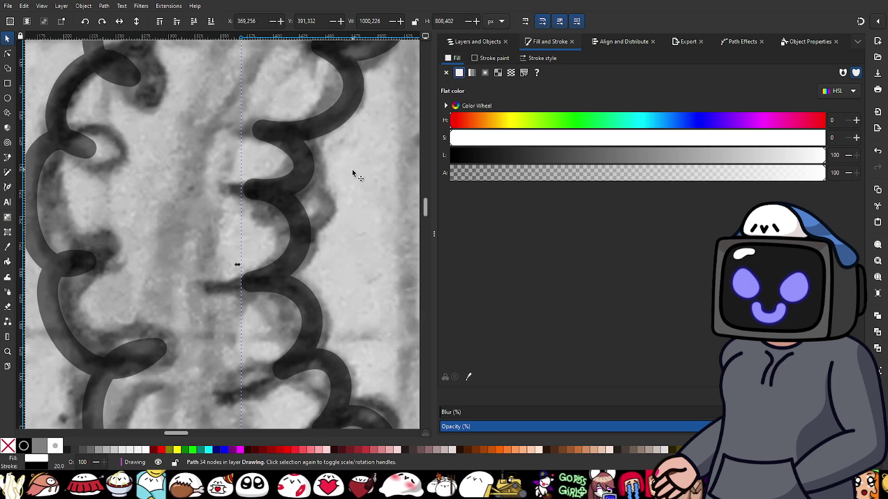
pyautogui.scroll(-4, 353, 169)
pyautogui.scroll(1, 253, 201)
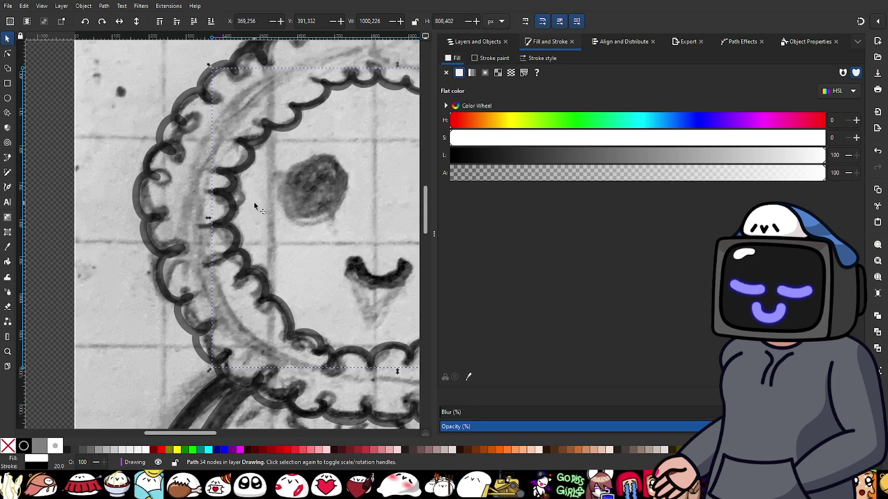
# - Combine the outer and inner trim paths, then revert so they stay separate
pyautogui.keyDown('shift'); pyautogui.click(166, 150); pyautogui.keyUp('shift')
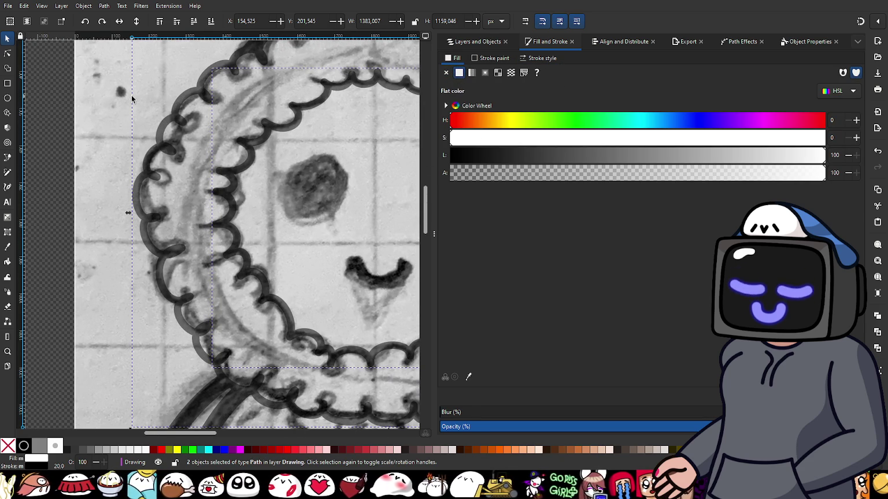
pyautogui.hotkey('ctrl', 'k')
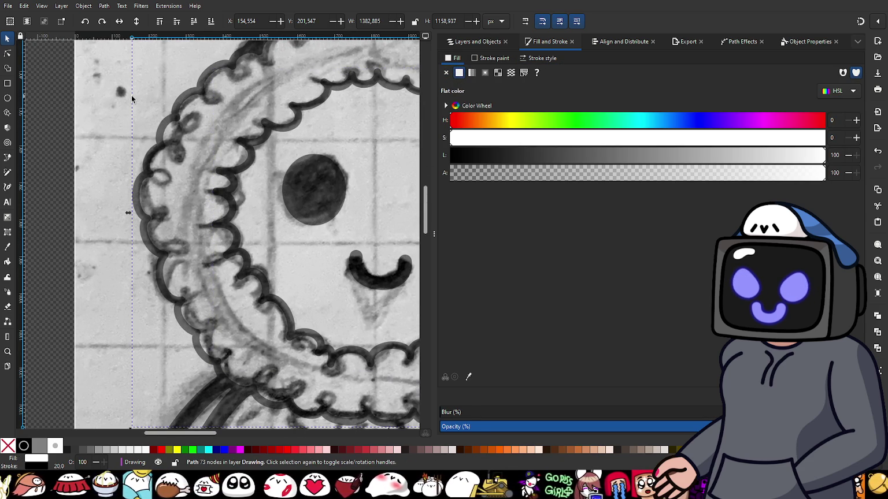
pyautogui.scroll(1, 202, 171)
pyautogui.scroll(2, 199, 175)
pyautogui.scroll(-2, 196, 205)
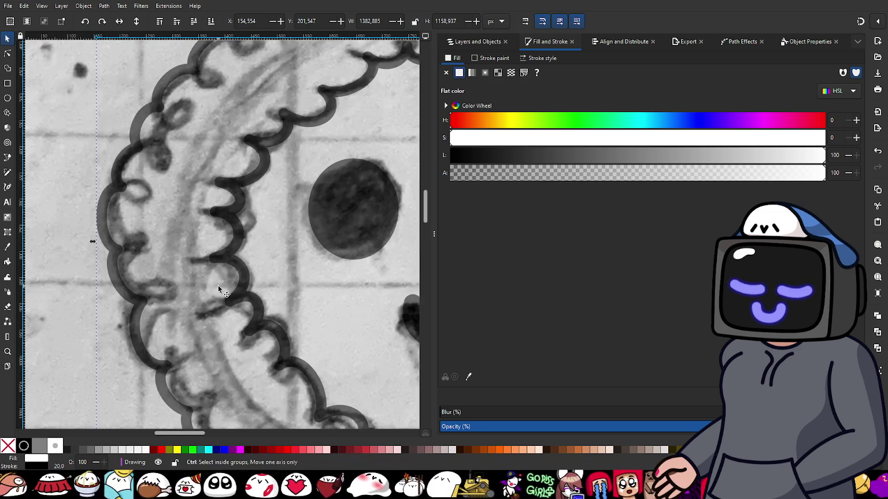
pyautogui.press('Delete')
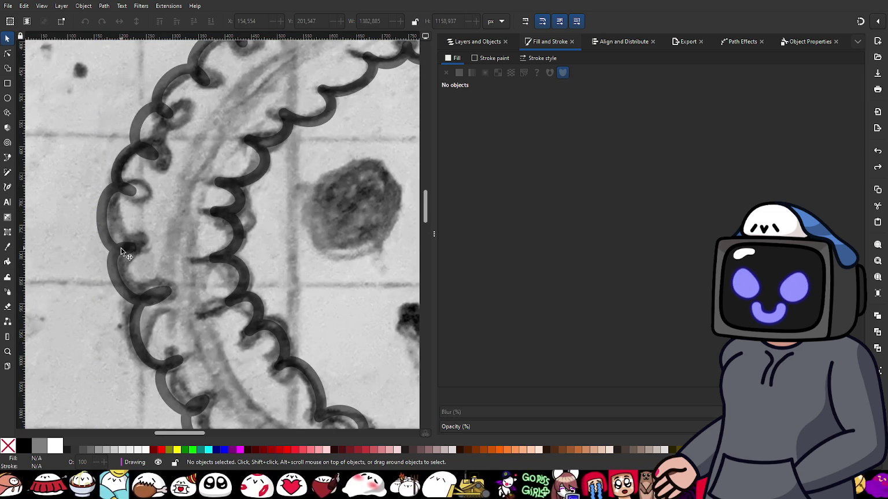
# - Duplicate the outer scalloped trim and set the copy's fill to none
pyautogui.click(121, 252)
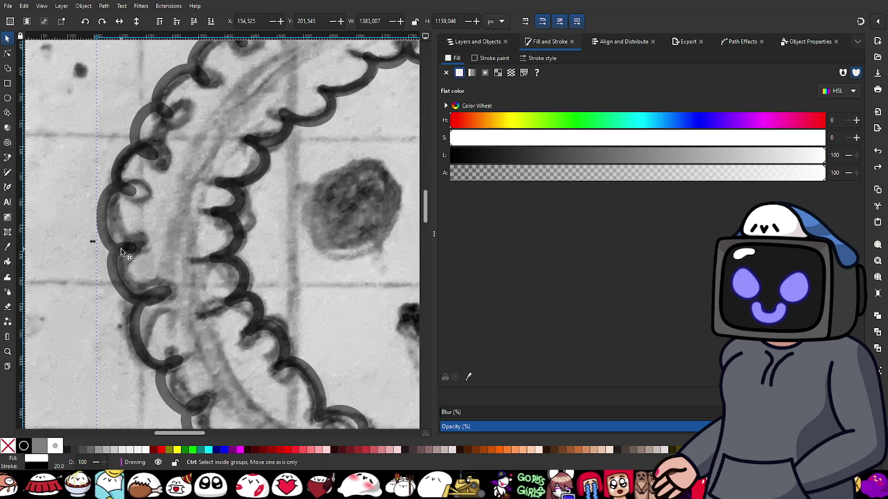
pyautogui.hotkey('ctrl', 'z')
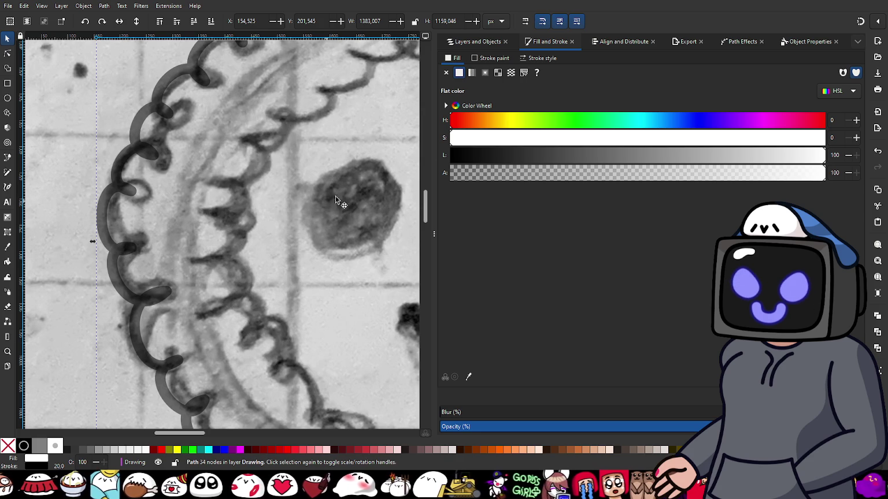
pyautogui.click(446, 74)
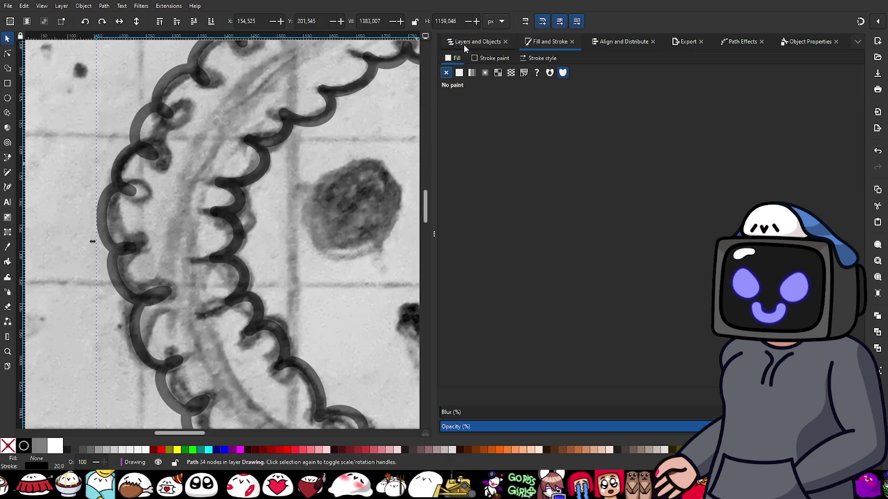
# - Duplicate the inner trim path12 and remove the copy's fill
pyautogui.click(465, 43)
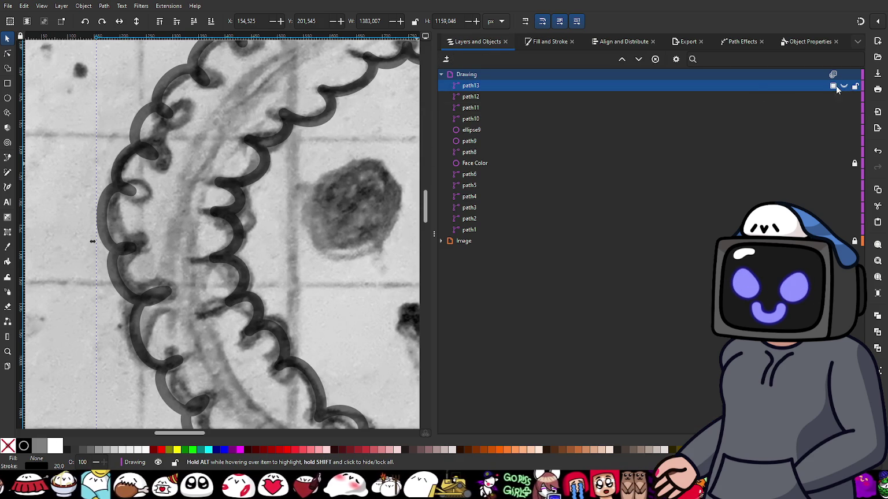
pyautogui.click(130, 157)
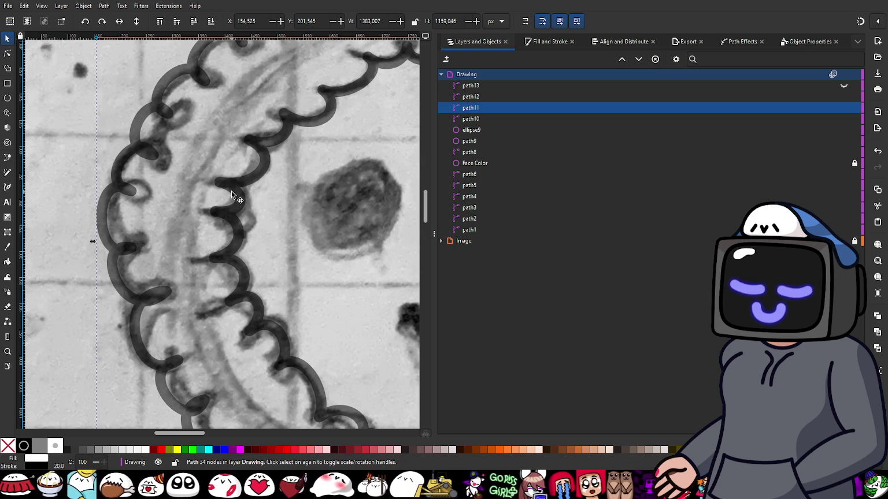
pyautogui.click(231, 191)
pyautogui.press('ctrl')
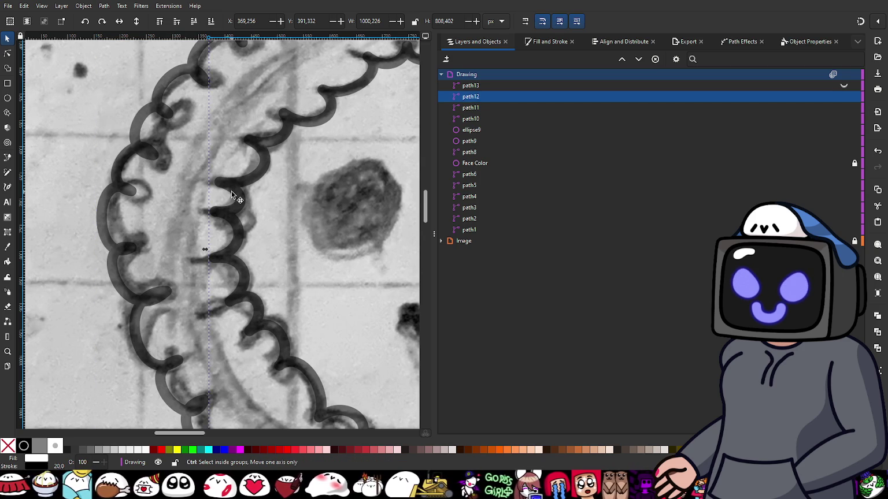
pyautogui.hotkey('ctrl', 'd')
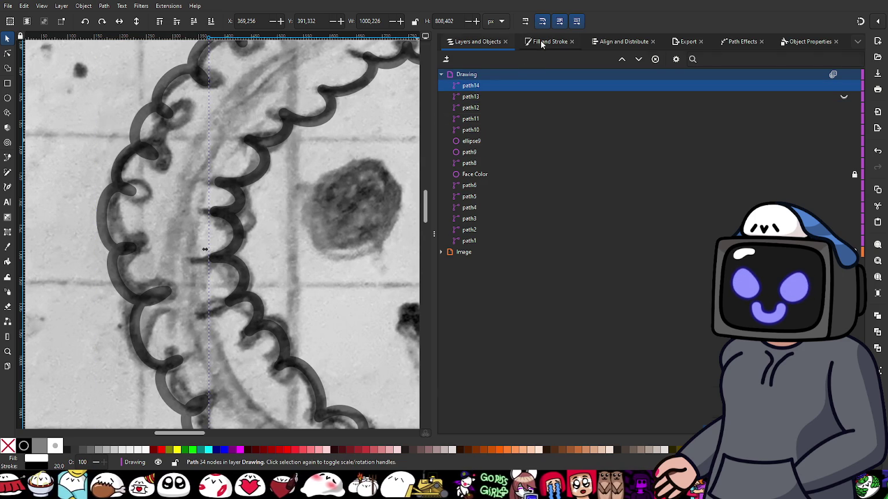
pyautogui.click(541, 41)
pyautogui.click(450, 75)
pyautogui.click(474, 41)
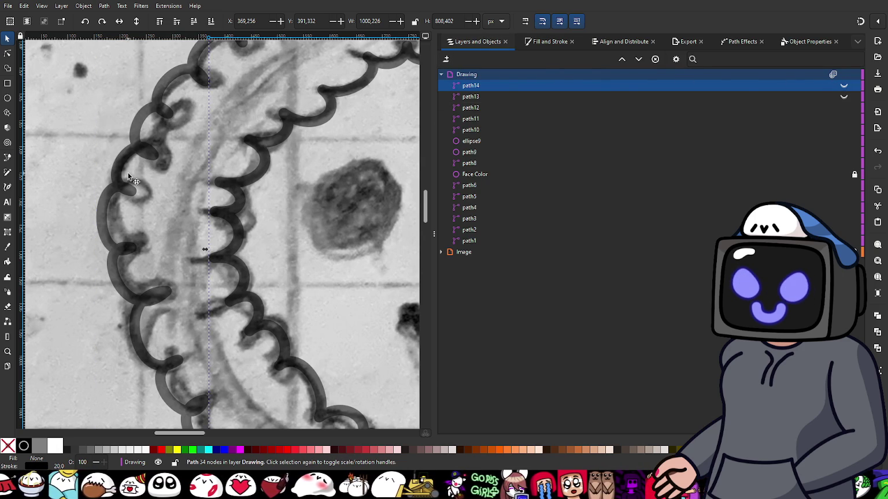
# - Combine path11 and path12 into a single trim shape
pyautogui.click(171, 176)
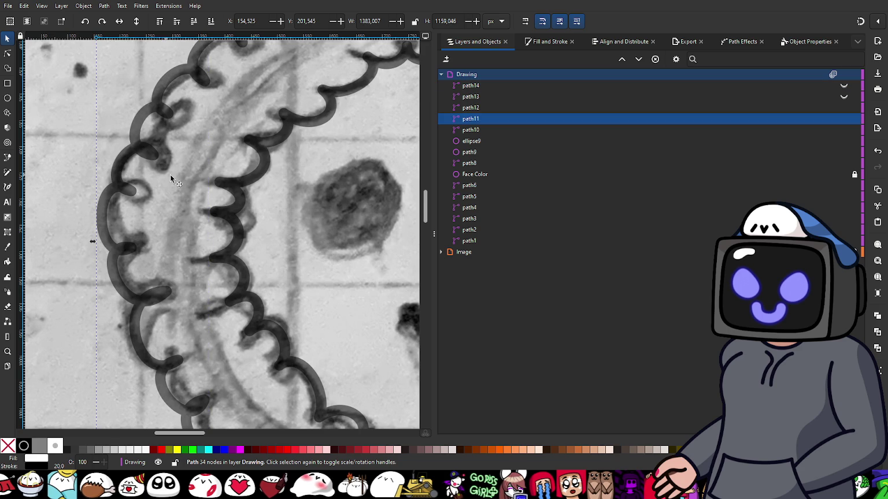
pyautogui.keyDown('shift'); pyautogui.click(240, 193); pyautogui.keyUp('shift')
pyautogui.hotkey('ctrl', '+')
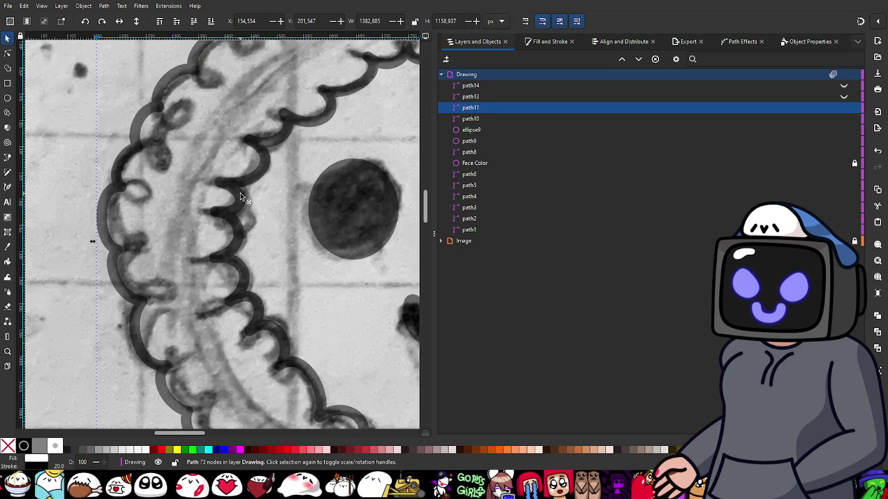
pyautogui.keyDown('ctrl'); pyautogui.scroll(-1, 240, 193); pyautogui.keyUp('ctrl')
pyautogui.keyDown('ctrl'); pyautogui.scroll(-1, 243, 199); pyautogui.keyUp('ctrl')
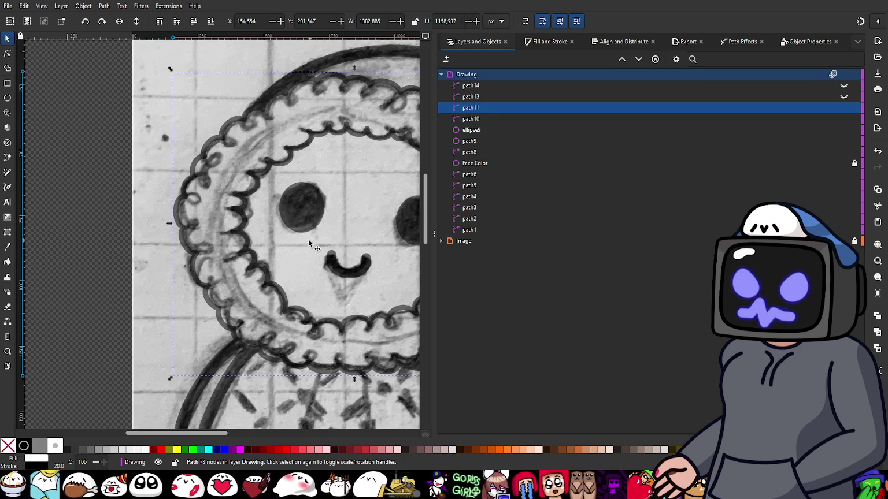
pyautogui.moveTo(309, 243); pyautogui.dragTo(263, 252)
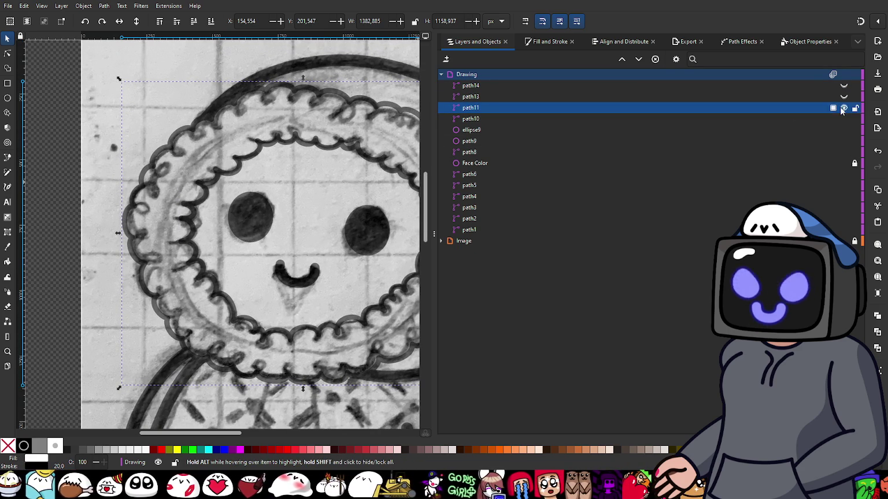
pyautogui.moveTo(845, 86)
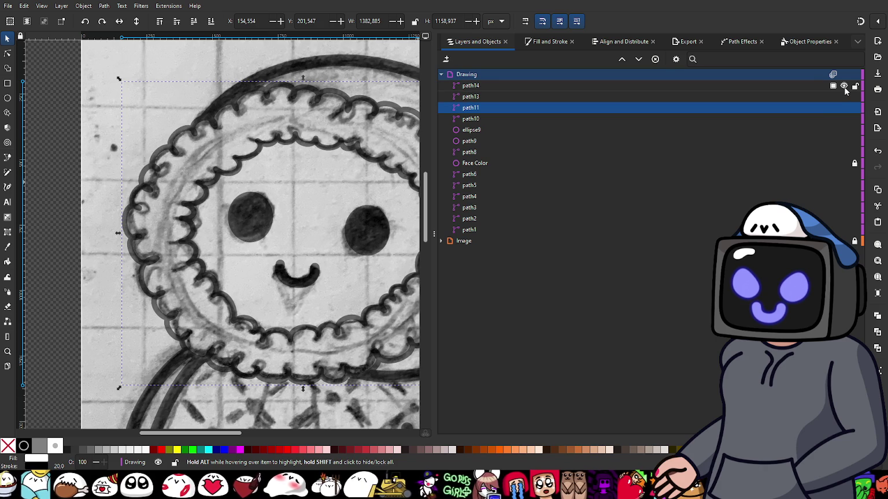
# - Set the merged trim's stroke to none, keeping its white fill, and deselect it
pyautogui.click(549, 44)
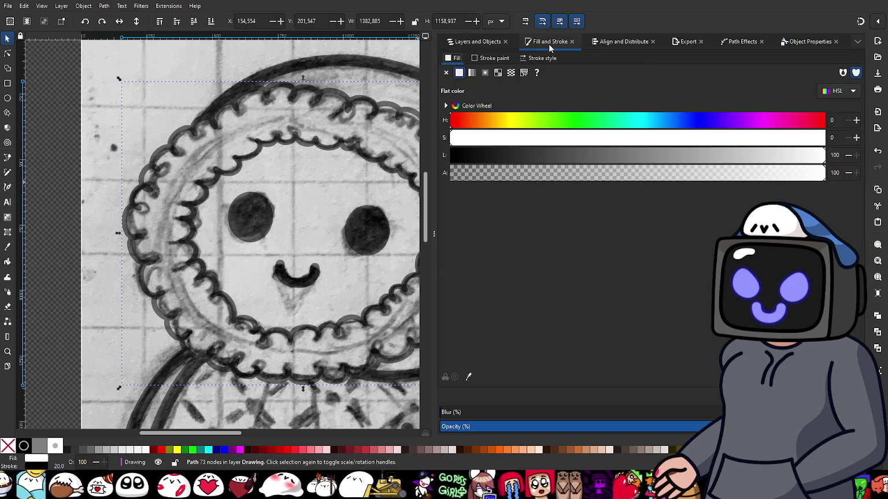
pyautogui.click(526, 58)
pyautogui.click(490, 58)
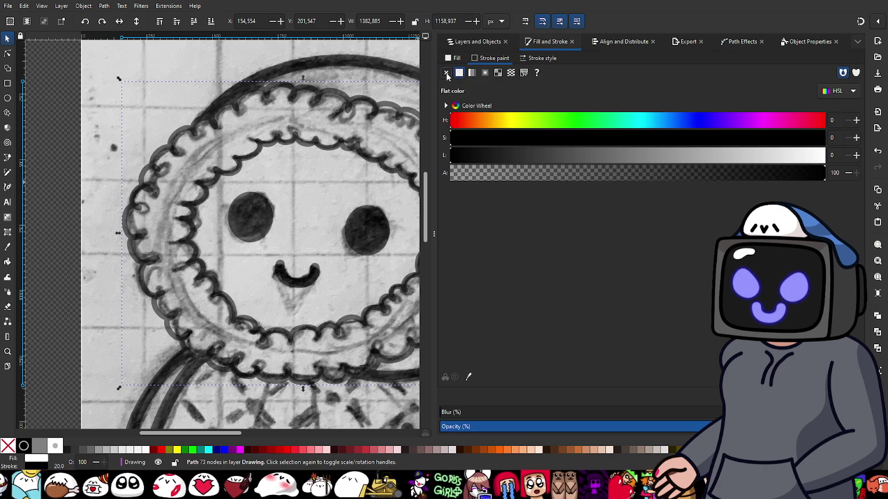
pyautogui.click(446, 74)
pyautogui.click(461, 44)
pyautogui.scroll(-2, 202, 272)
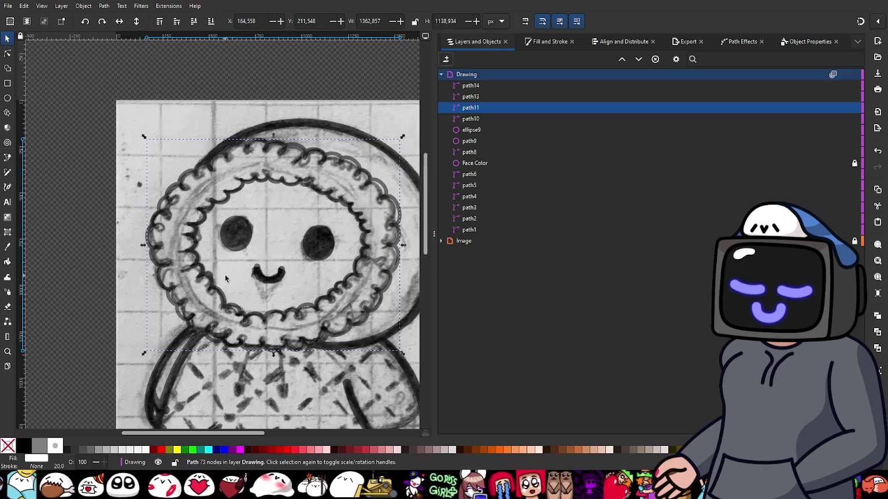
pyautogui.scroll(2, 178, 258)
pyautogui.click(65, 172)
pyautogui.scroll(2, 151, 213)
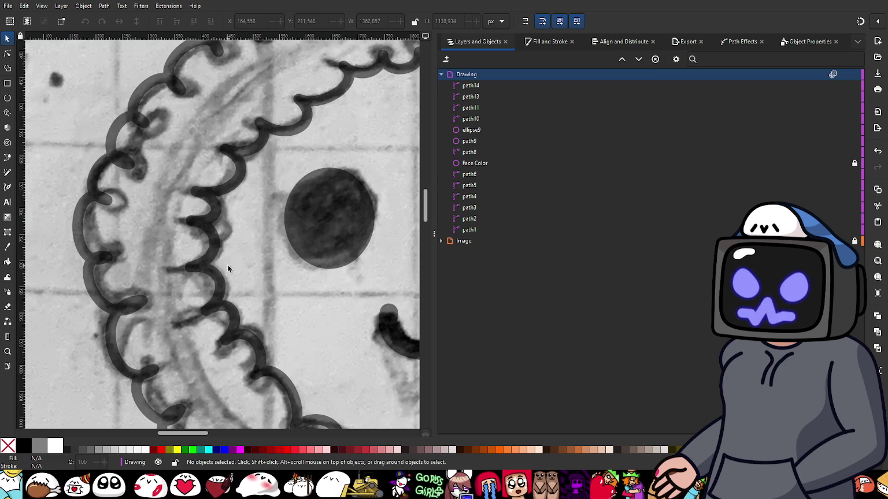
pyautogui.scroll(-3, 228, 269)
pyautogui.scroll(2, 223, 283)
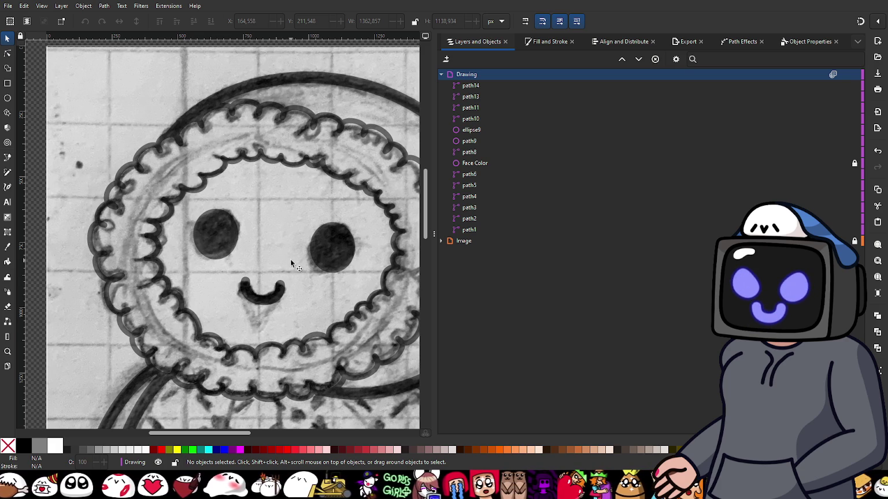
pyautogui.keyDown('ctrl'); pyautogui.scroll(-2, 272, 254); pyautogui.keyUp('ctrl')
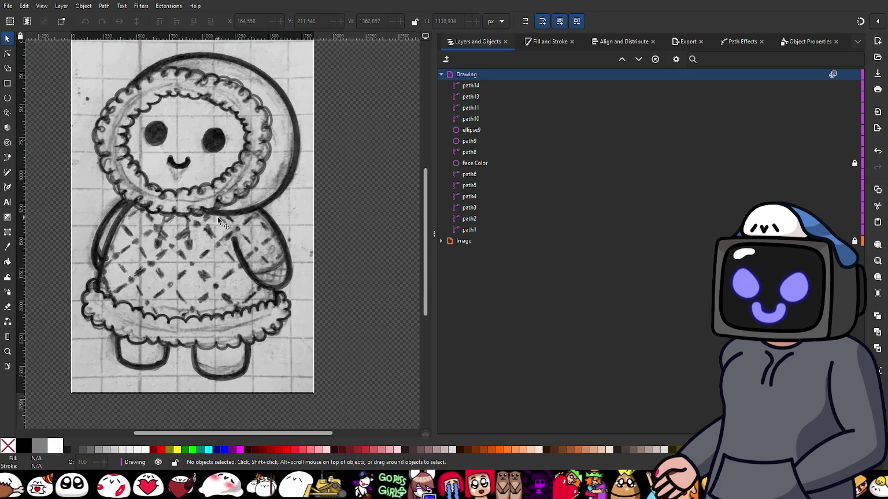
pyautogui.keyDown('ctrl'); pyautogui.scroll(1, 220, 222); pyautogui.keyUp('ctrl')
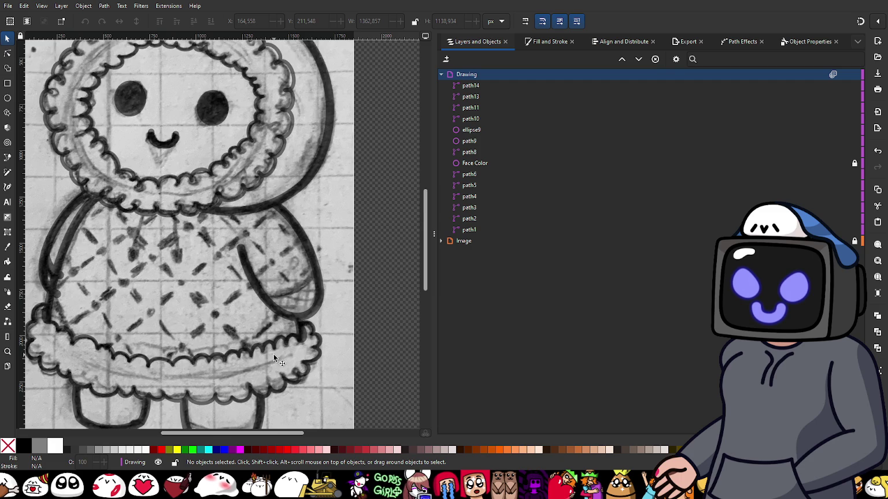
pyautogui.keyDown('ctrl'); pyautogui.scroll(1, 275, 358); pyautogui.keyUp('ctrl')
pyautogui.keyDown('ctrl'); pyautogui.scroll(1, 297, 357); pyautogui.keyUp('ctrl')
pyautogui.keyDown('ctrl'); pyautogui.scroll(1, 284, 343); pyautogui.keyUp('ctrl')
pyautogui.keyDown('ctrl'); pyautogui.scroll(1, 284, 341); pyautogui.keyUp('ctrl')
pyautogui.keyDown('ctrl'); pyautogui.scroll(-1, 272, 363); pyautogui.keyUp('ctrl')
pyautogui.scroll(2, 274, 347)
pyautogui.scroll(2, 277, 330)
pyautogui.scroll(2, 280, 312)
pyautogui.keyDown('ctrl'); pyautogui.scroll(1, 306, 253); pyautogui.keyUp('ctrl')
pyautogui.keyDown('ctrl'); pyautogui.scroll(1, 302, 250); pyautogui.keyUp('ctrl')
pyautogui.keyDown('ctrl'); pyautogui.scroll(1, 302, 249); pyautogui.keyUp('ctrl')
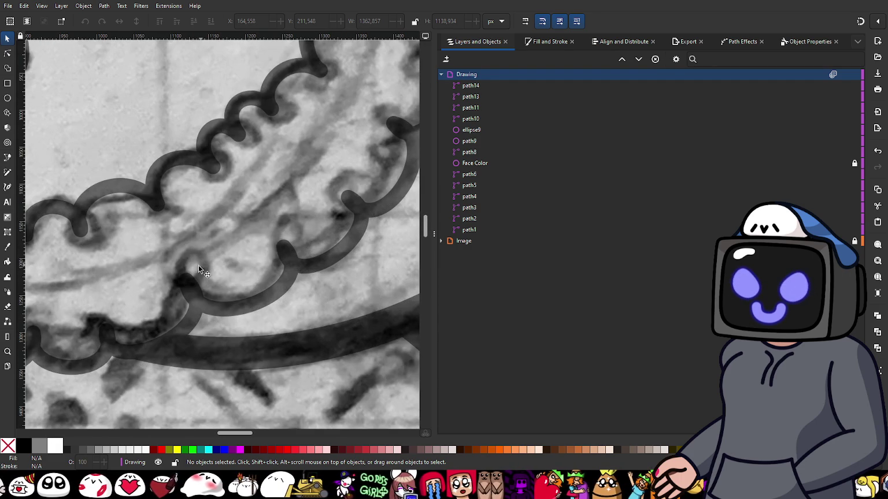
pyautogui.keyDown('ctrl'); pyautogui.scroll(-2, 202, 272); pyautogui.keyUp('ctrl')
pyautogui.keyDown('ctrl'); pyautogui.scroll(-1, 243, 281); pyautogui.keyUp('ctrl')
pyautogui.keyDown('ctrl'); pyautogui.scroll(-1, 289, 289); pyautogui.keyUp('ctrl')
pyautogui.keyDown('ctrl'); pyautogui.scroll(-1, 341, 298); pyautogui.keyUp('ctrl')
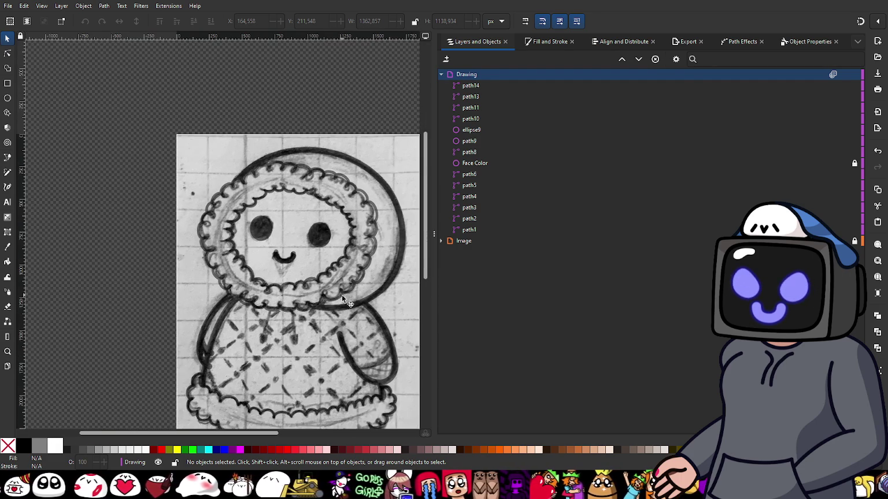
pyautogui.scroll(-1, 342, 298)
pyautogui.scroll(-2, 277, 277)
pyautogui.hscroll(1, 277, 277)
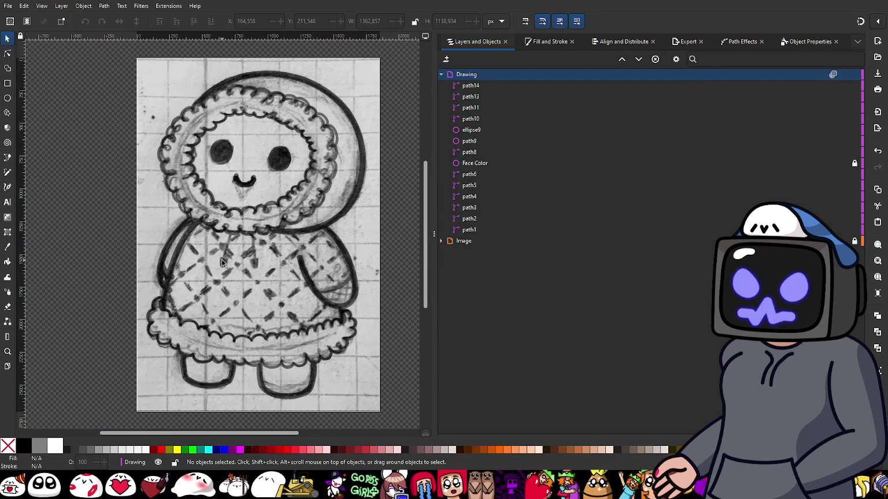
pyautogui.moveTo(624, 240)
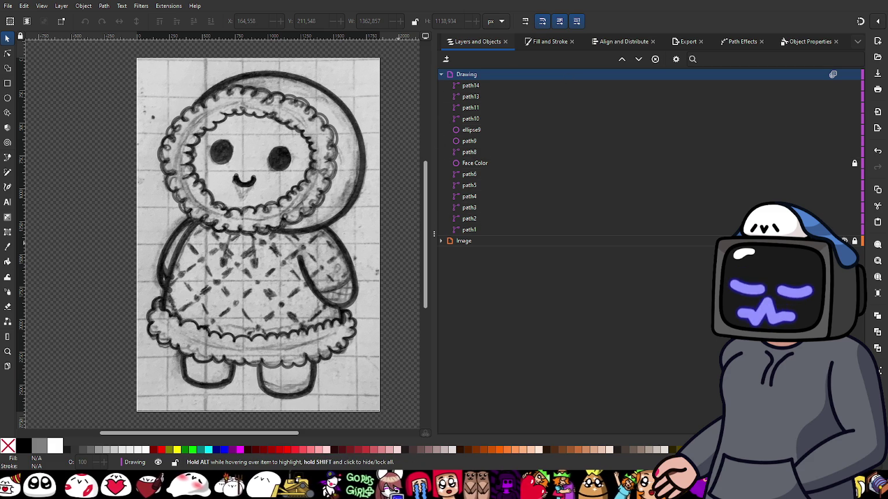
pyautogui.click(845, 241)
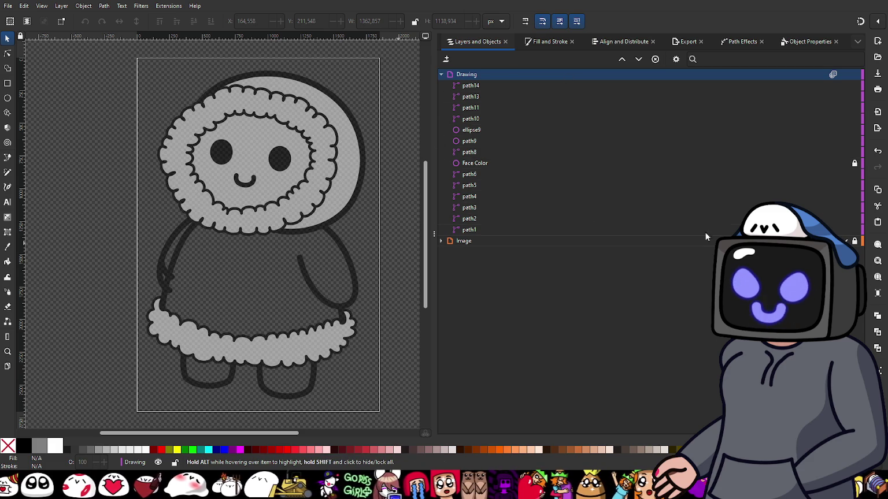
# - Raise the Drawing layer's opacity back to full
pyautogui.click(833, 74)
pyautogui.moveTo(832, 107); pyautogui.dragTo(871, 108)
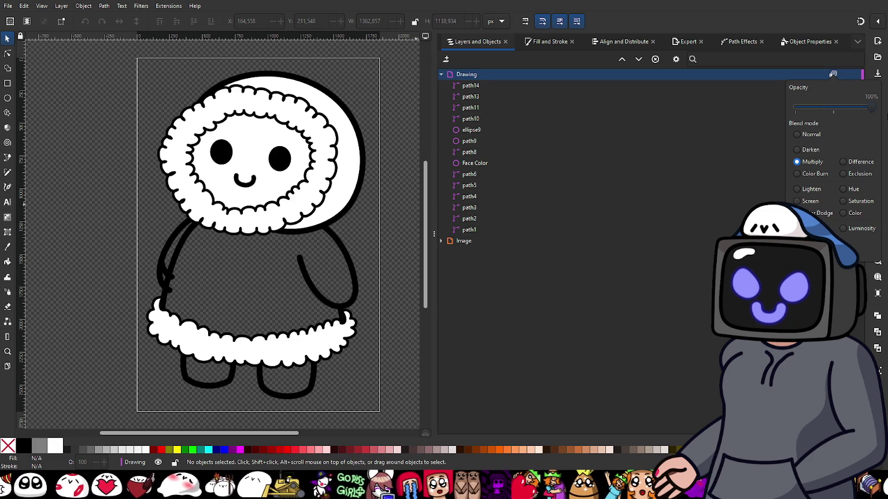
pyautogui.click(313, 270)
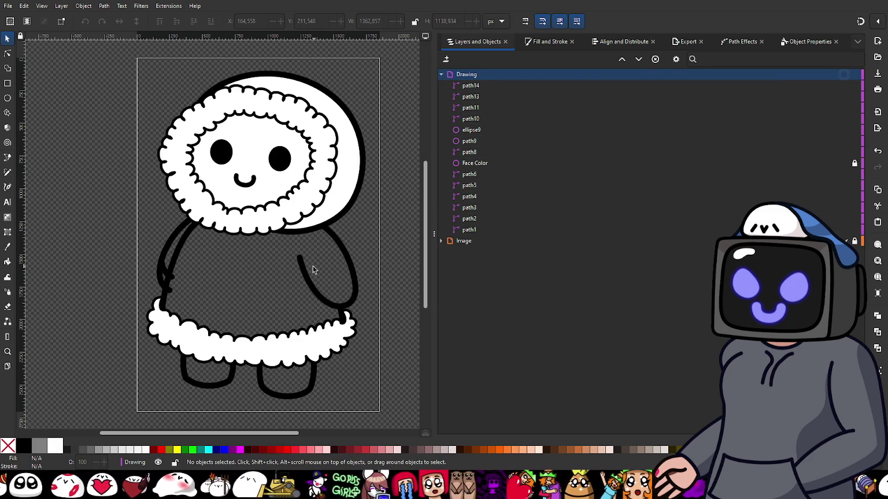
pyautogui.scroll(3, 180, 261)
pyautogui.scroll(2, 148, 269)
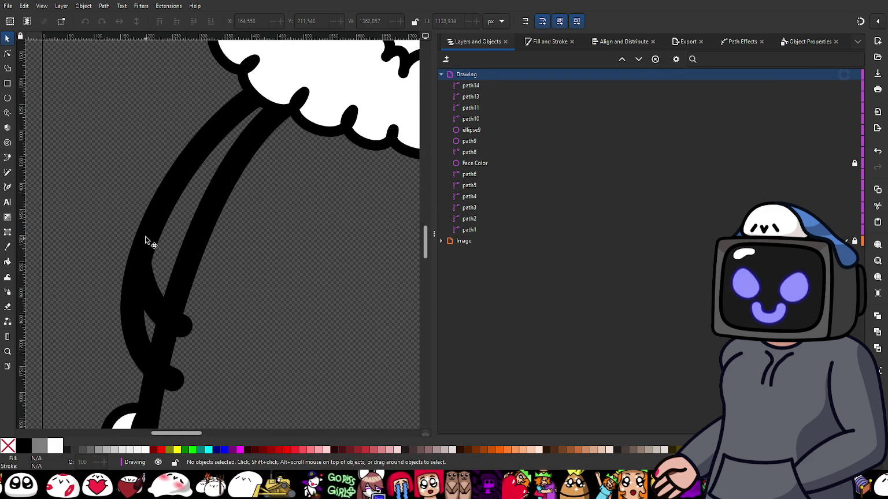
# - Fill the inner arm piece and the body outline with flat white, then deselect
pyautogui.click(153, 232)
pyautogui.click(544, 45)
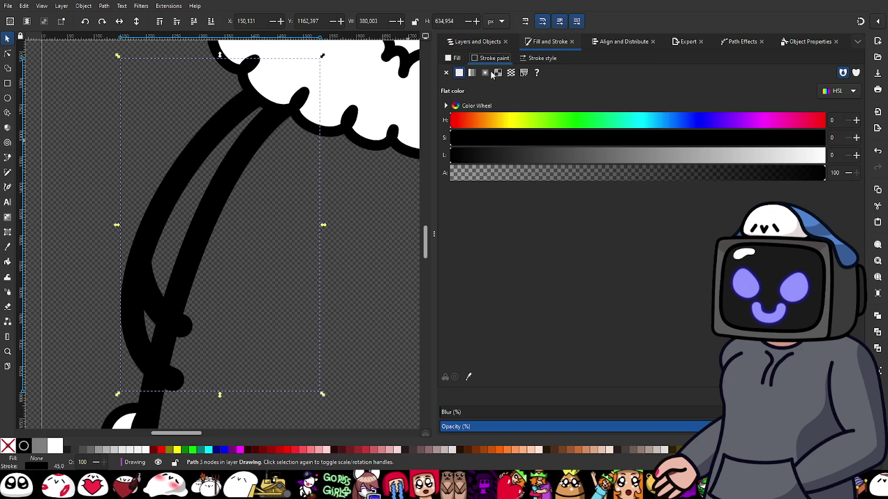
pyautogui.click(454, 58)
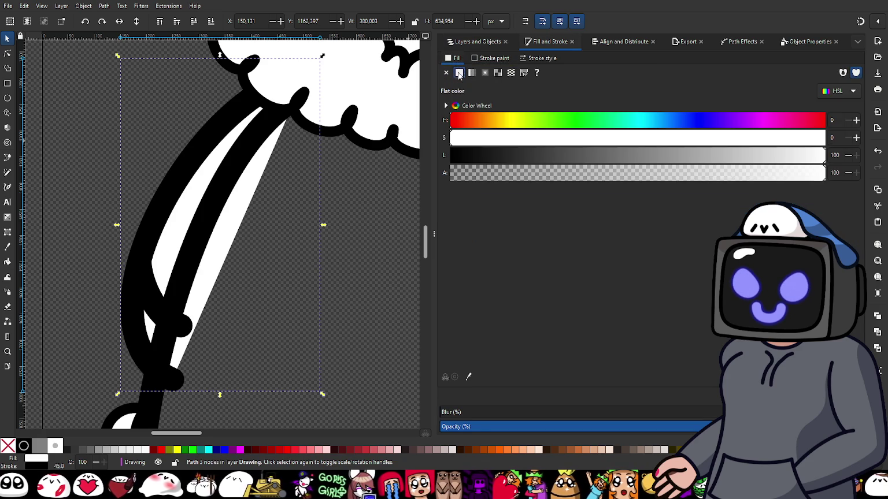
pyautogui.click(183, 283)
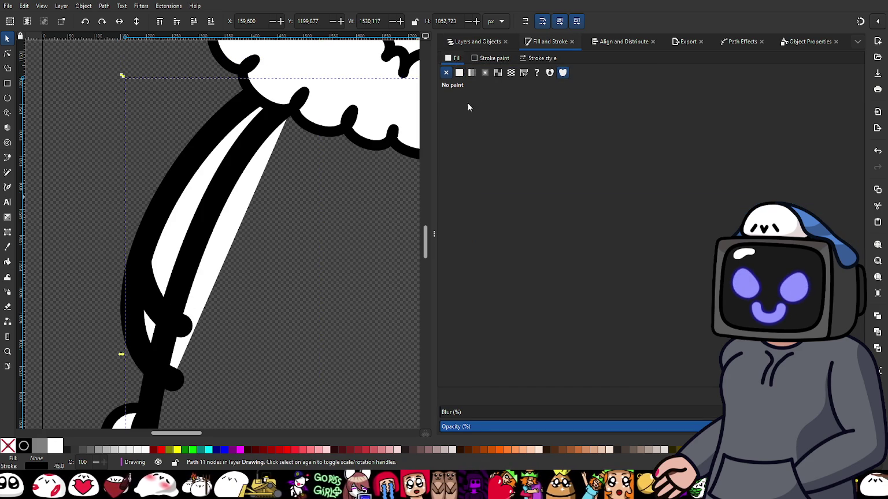
pyautogui.click(459, 73)
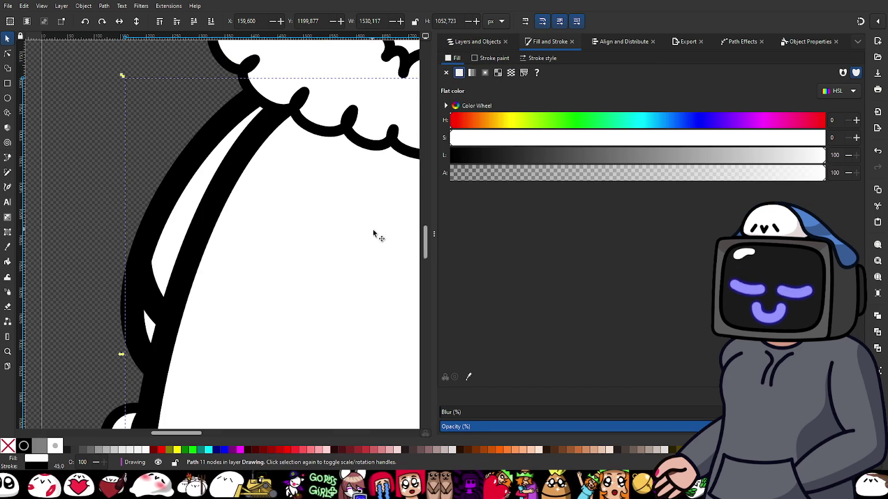
pyautogui.scroll(-3, 373, 233)
pyautogui.scroll(1, 324, 277)
pyautogui.scroll(1, 341, 275)
pyautogui.scroll(1, 347, 278)
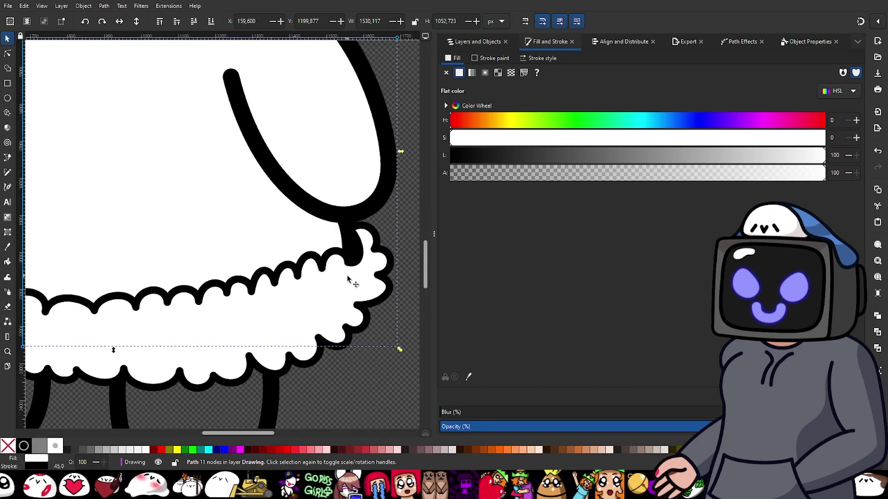
pyautogui.scroll(1, 347, 278)
pyautogui.scroll(1, 347, 279)
pyautogui.scroll(-1, 347, 279)
pyautogui.scroll(-1, 329, 260)
pyautogui.scroll(-1, 333, 265)
pyautogui.scroll(-1, 265, 221)
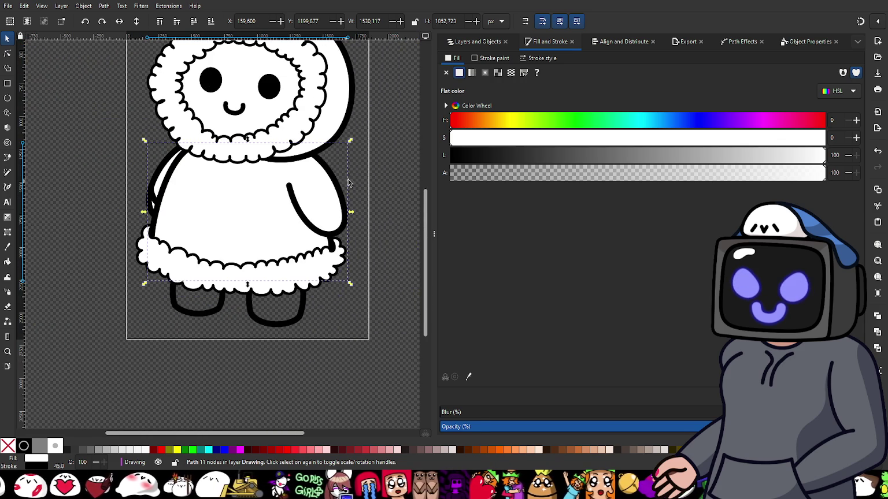
pyautogui.click(364, 172)
# - Fill the right and left leg paths with flat white, then deselect
pyautogui.scroll(2, 211, 205)
pyautogui.scroll(-2, 267, 211)
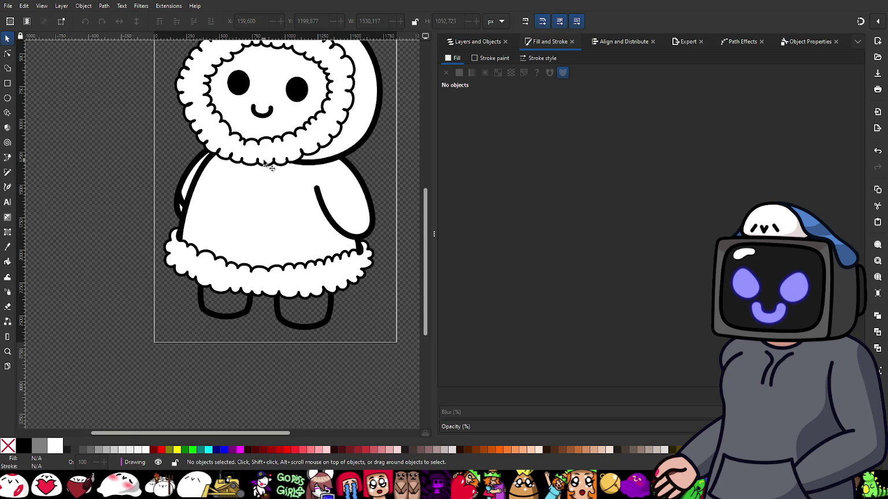
pyautogui.scroll(1, 265, 164)
pyautogui.scroll(2, 249, 139)
pyautogui.scroll(-1, 244, 131)
pyautogui.scroll(-1, 279, 222)
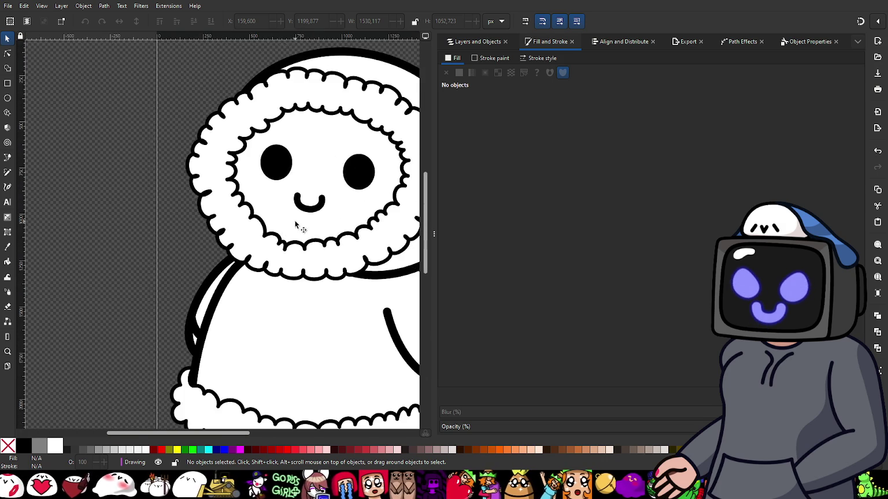
pyautogui.moveTo(295, 225); pyautogui.dragTo(225, 217)
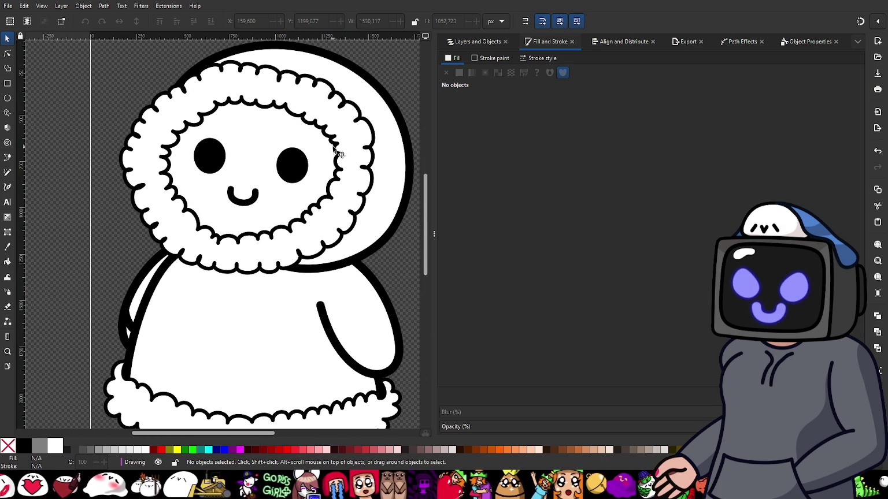
pyautogui.scroll(-2, 318, 223)
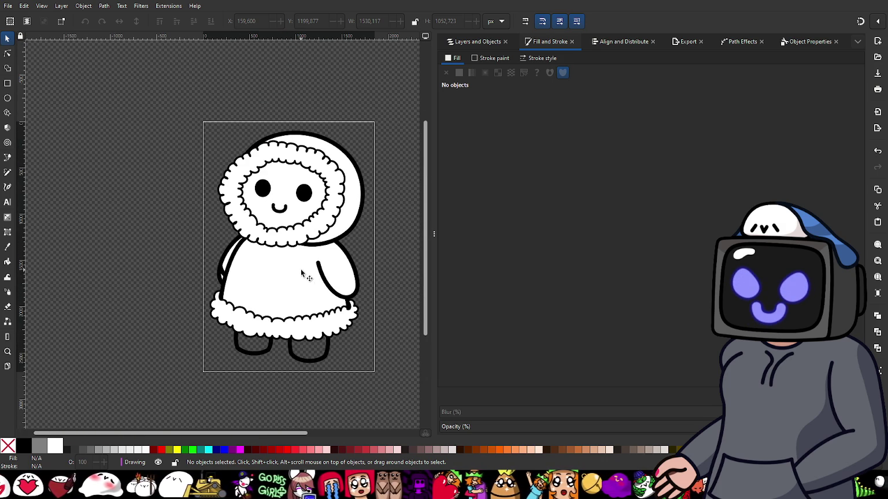
pyautogui.click(466, 42)
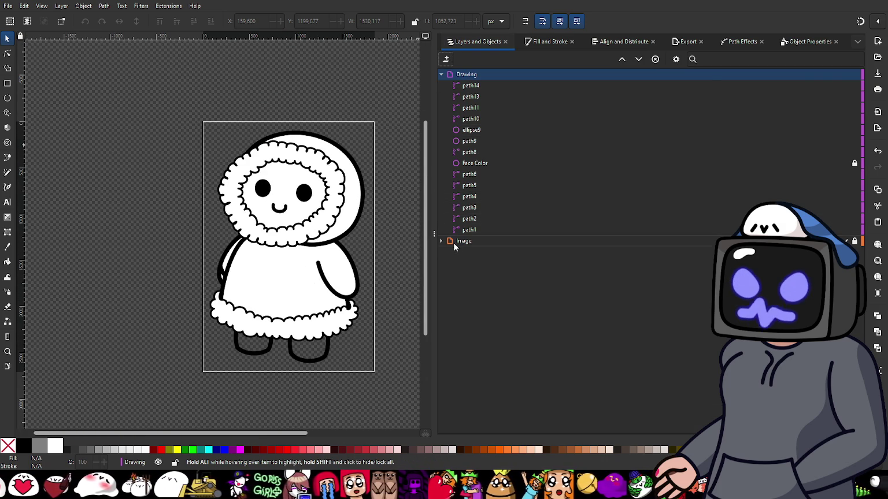
pyautogui.scroll(2, 313, 350)
pyautogui.click(292, 350)
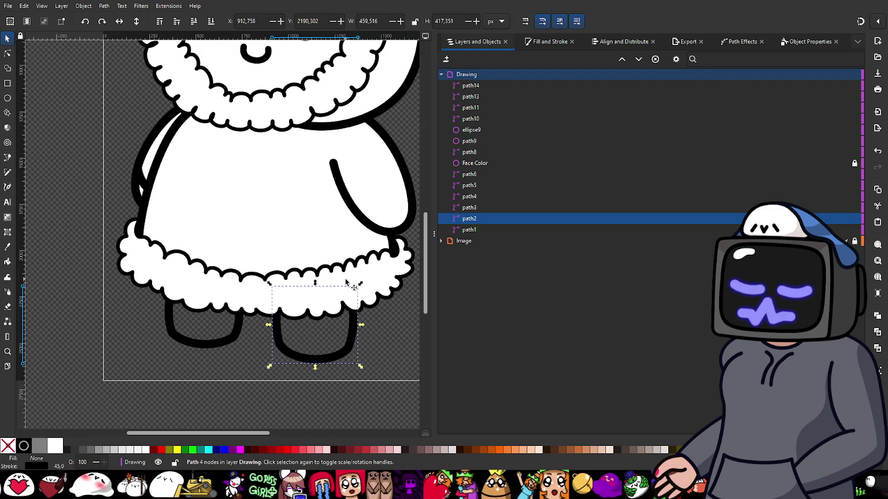
pyautogui.click(546, 41)
pyautogui.click(459, 73)
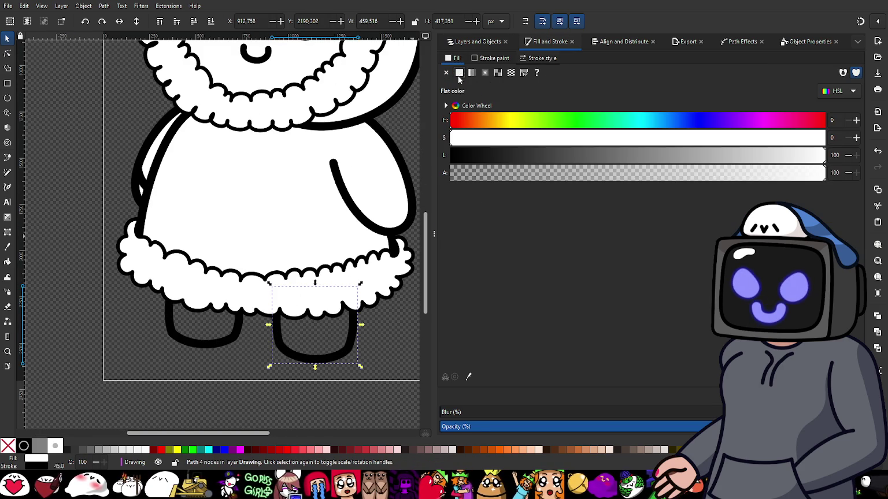
pyautogui.click(240, 335)
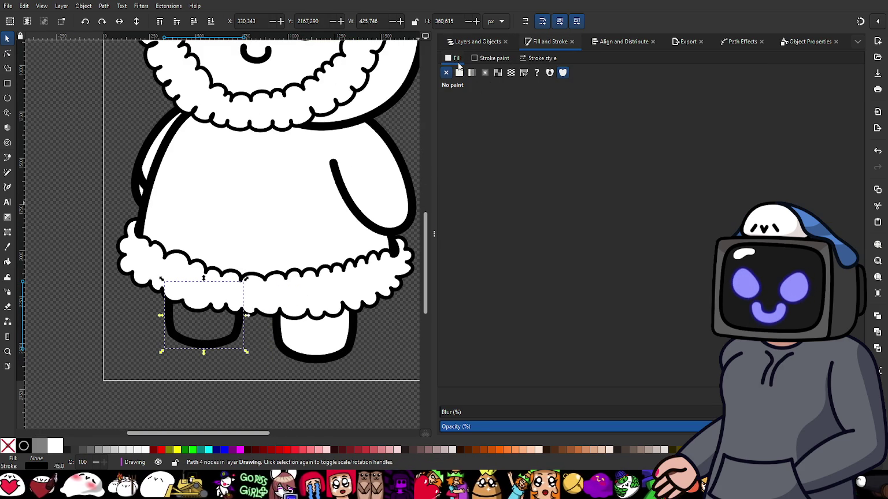
pyautogui.click(459, 73)
pyautogui.scroll(-1, 370, 233)
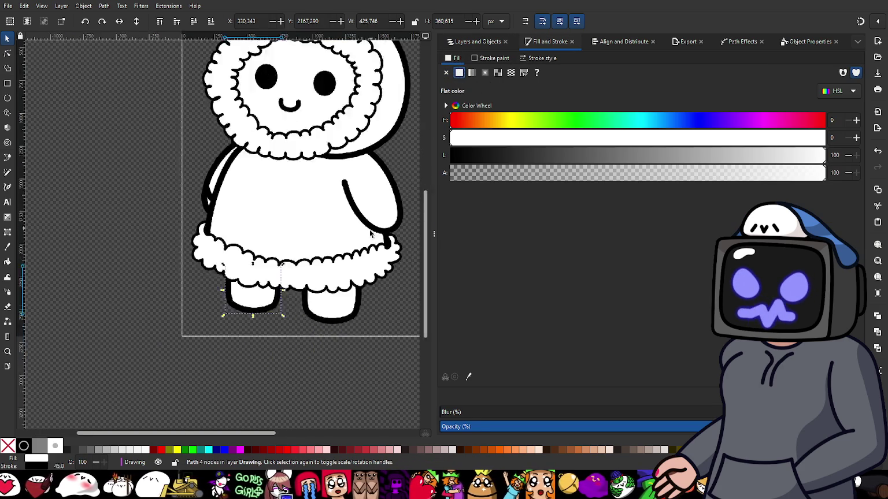
pyautogui.scroll(3, 324, 230)
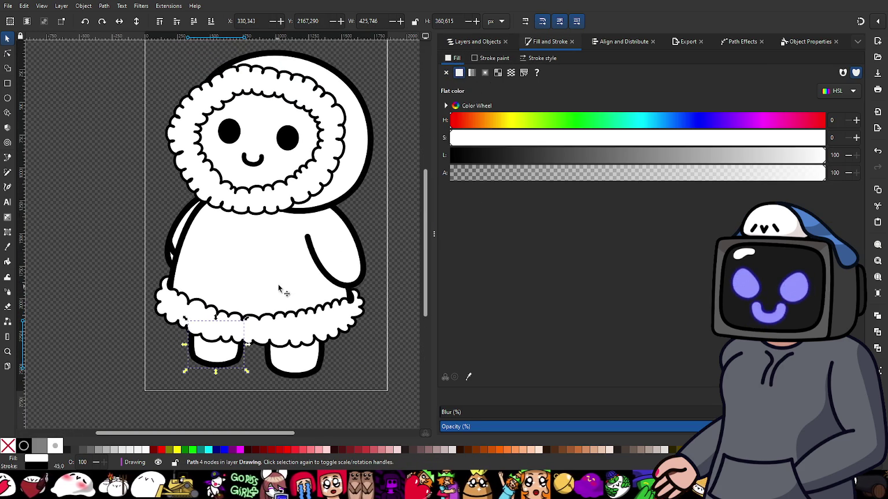
pyautogui.scroll(2, 321, 107)
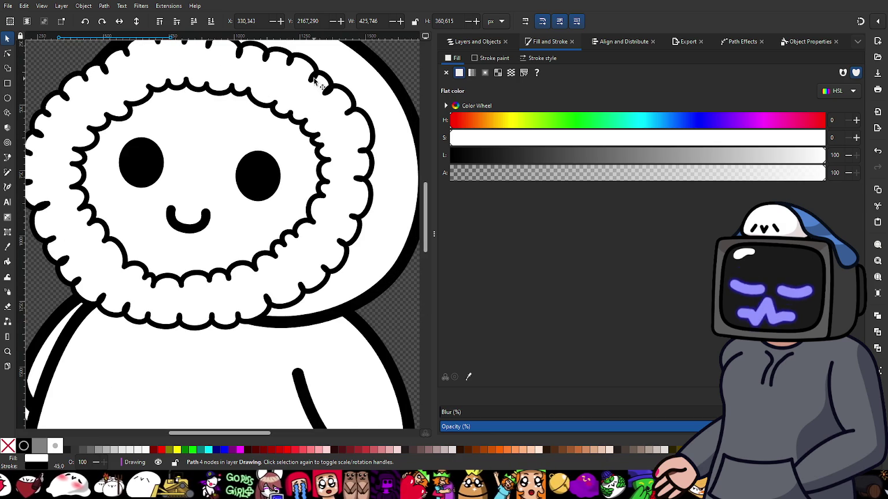
pyautogui.scroll(-2, 214, 145)
pyautogui.click(366, 226)
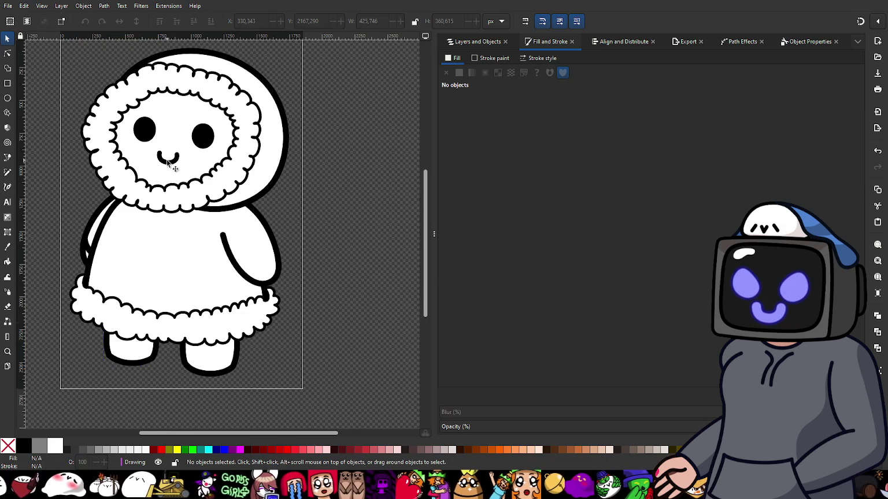
pyautogui.scroll(-2, 366, 226)
pyautogui.scroll(1, 240, 198)
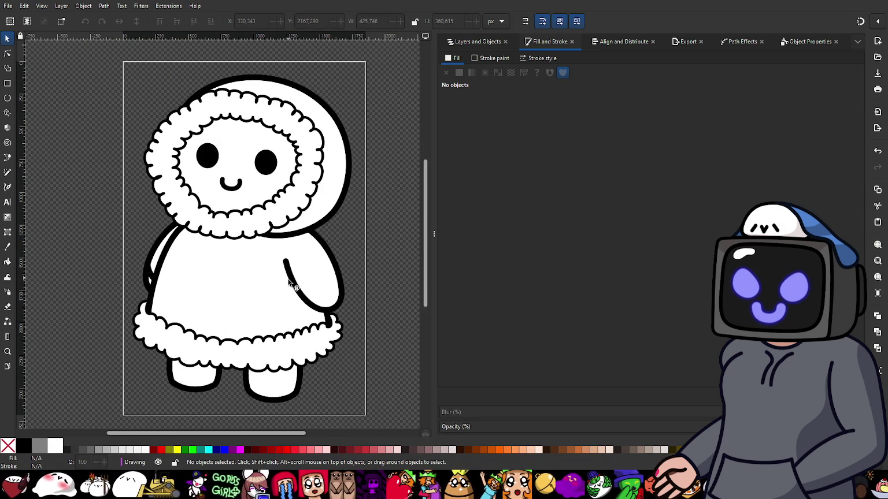
pyautogui.scroll(2, 157, 331)
pyautogui.scroll(1, 158, 329)
pyautogui.scroll(-1, 157, 328)
pyautogui.scroll(-2, 290, 274)
pyautogui.hscroll(1, 290, 274)
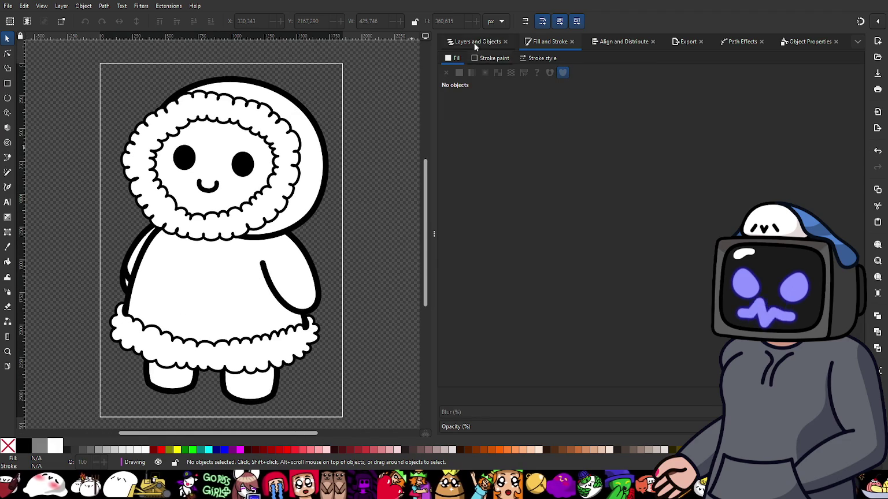
# - Set the Drawing layer to 50% opacity in Multiply mode
pyautogui.click(477, 42)
pyautogui.moveTo(624, 74)
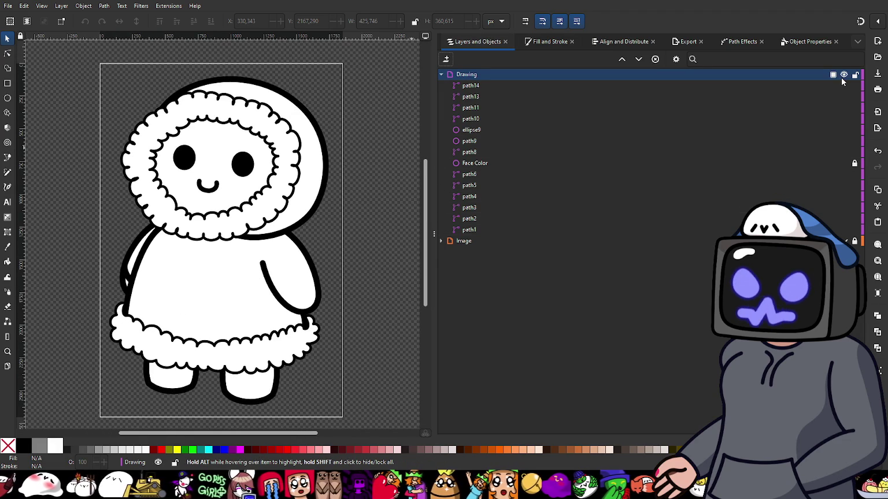
pyautogui.click(832, 75)
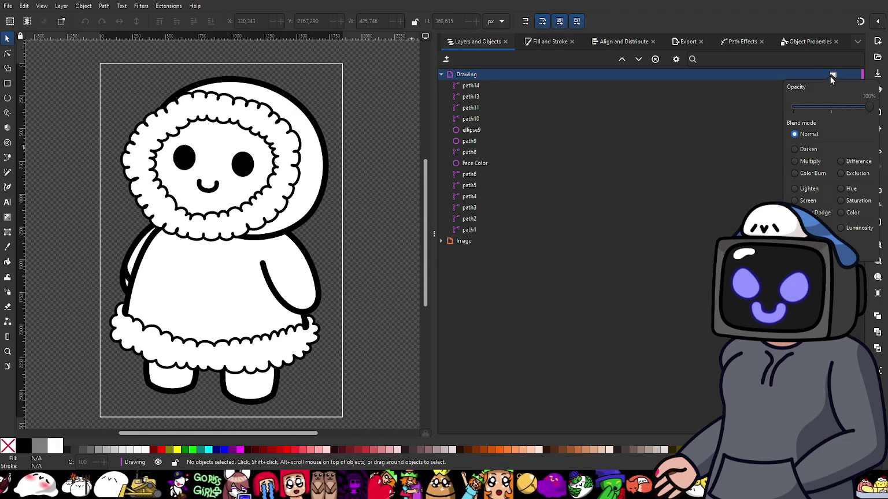
pyautogui.moveTo(845, 108); pyautogui.dragTo(830, 107)
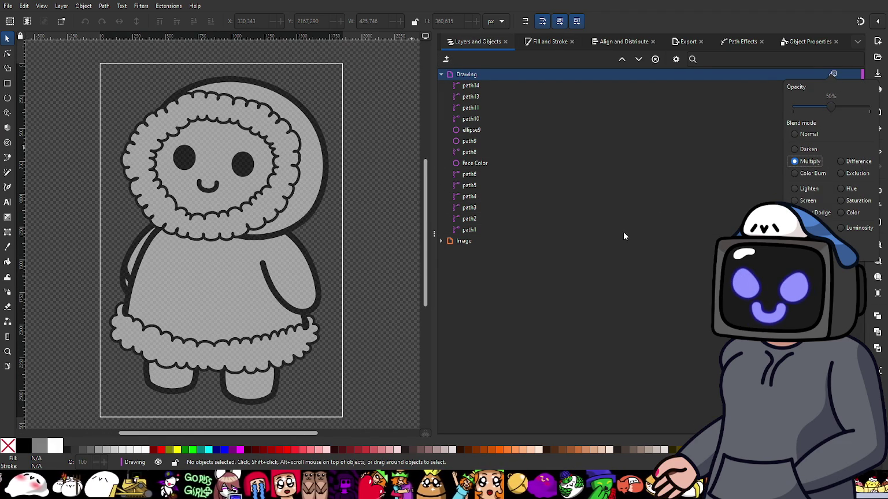
pyautogui.click(517, 256)
# - Show the pencil sketch layer, toggling it to compare with the line art
pyautogui.click(845, 241)
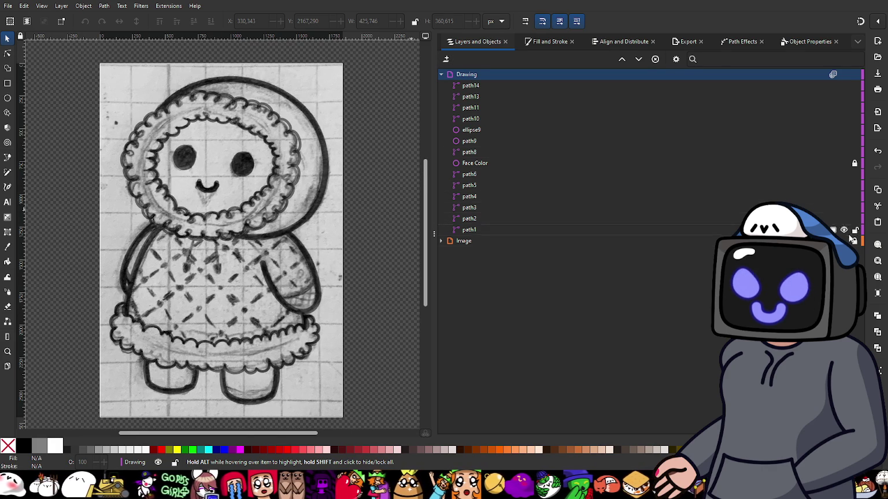
pyautogui.click(844, 241)
pyautogui.click(845, 241)
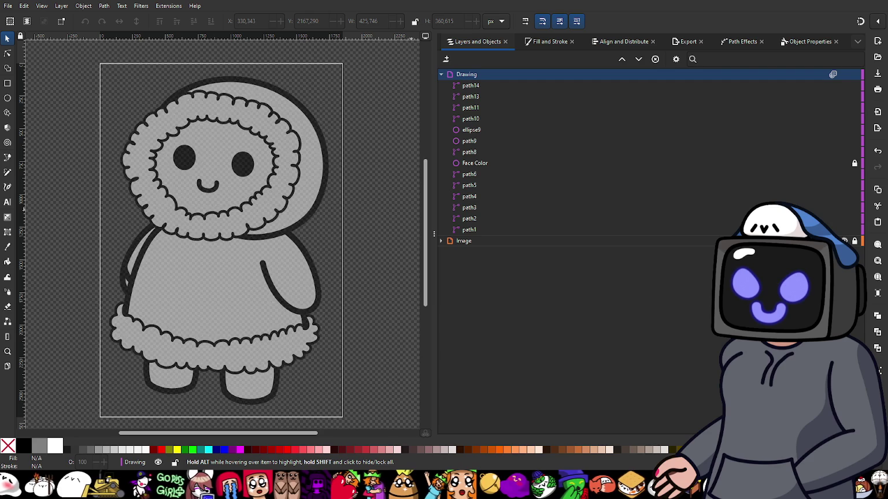
pyautogui.click(844, 241)
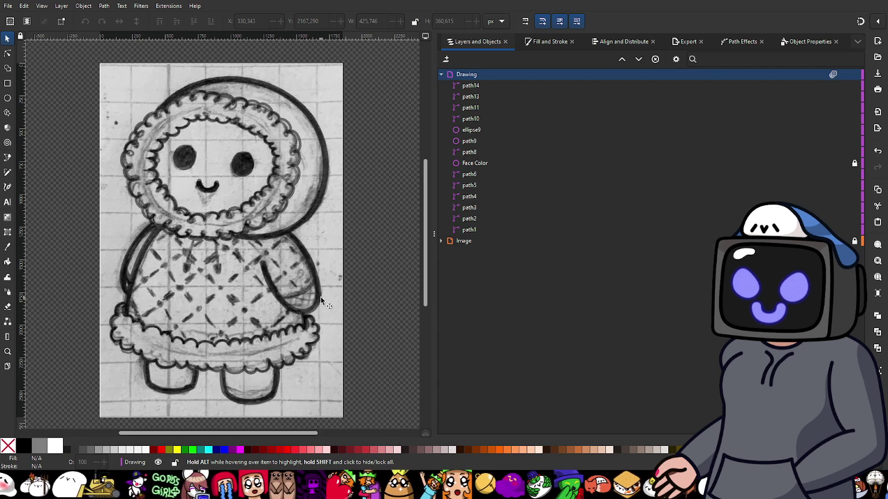
pyautogui.scroll(4, 303, 296)
# - Draw a Bezier curve along the right sleeve's lower edge and show its Fill and Stroke settings
pyautogui.press('b')
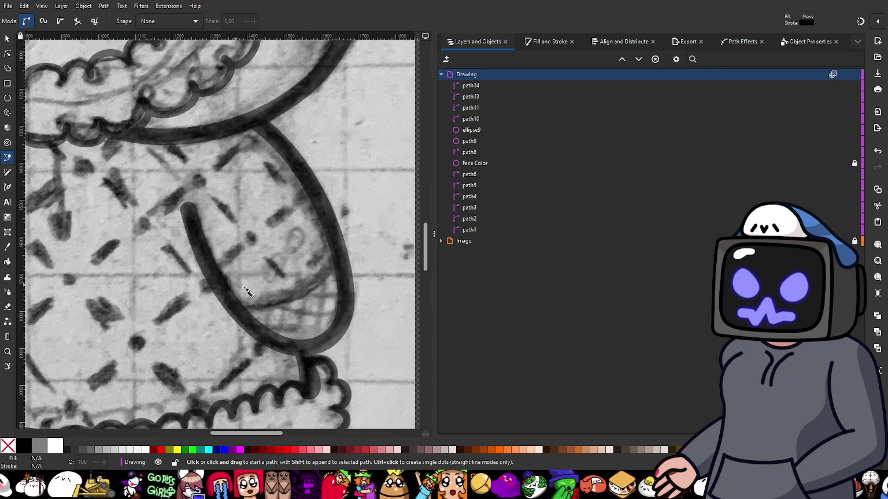
pyautogui.moveTo(338, 259); pyautogui.dragTo(329, 282)
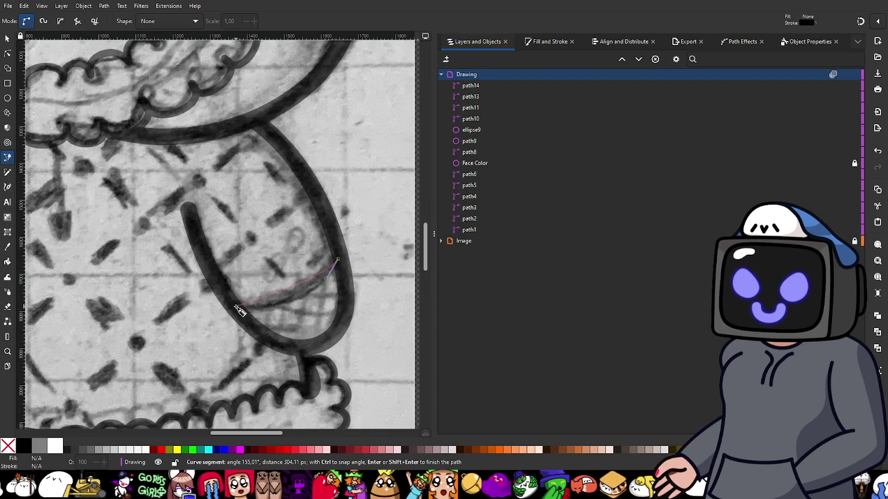
pyautogui.moveTo(235, 307); pyautogui.dragTo(204, 301)
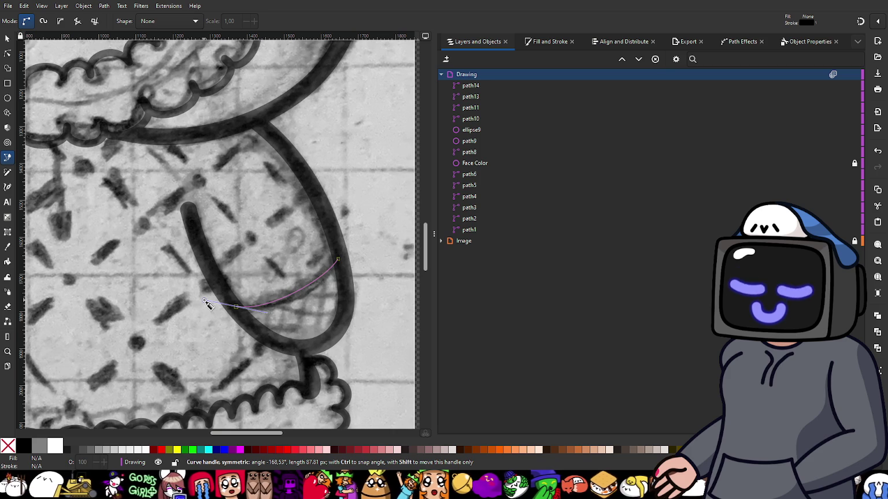
pyautogui.press('Return')
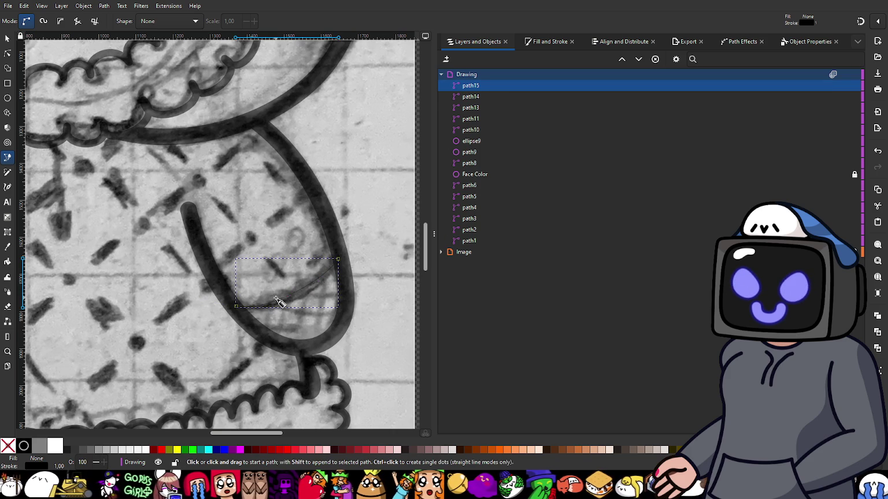
pyautogui.keyDown('ctrl'); pyautogui.scroll(-2, 278, 302); pyautogui.keyUp('ctrl')
pyautogui.keyDown('ctrl'); pyautogui.scroll(-2, 315, 283); pyautogui.keyUp('ctrl')
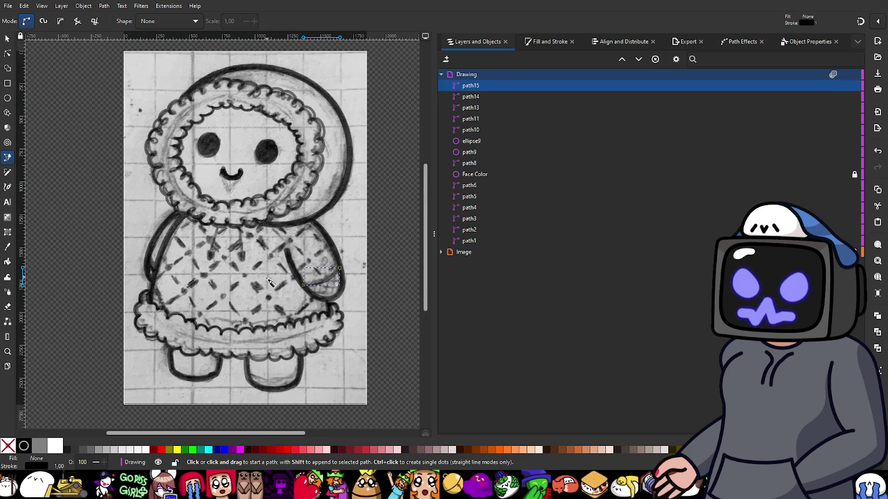
pyautogui.click(543, 44)
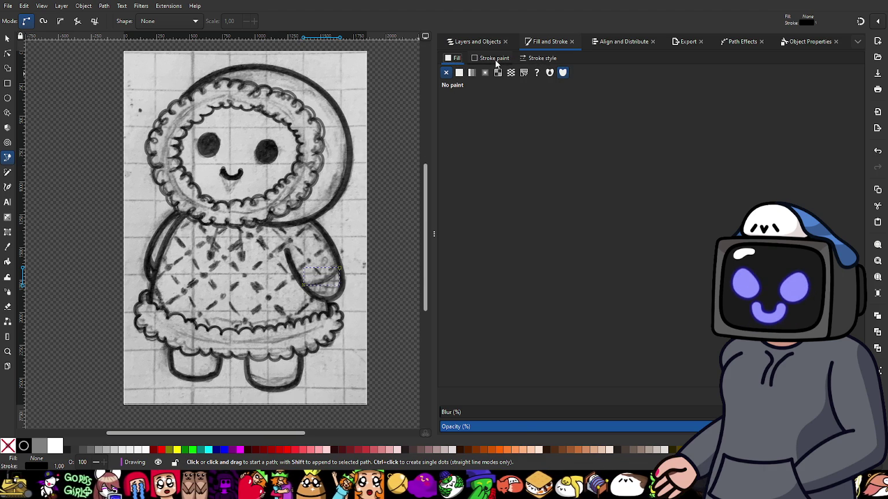
# - Give the sleeve curve a 45 px stroke with round joins and round caps
pyautogui.click(523, 59)
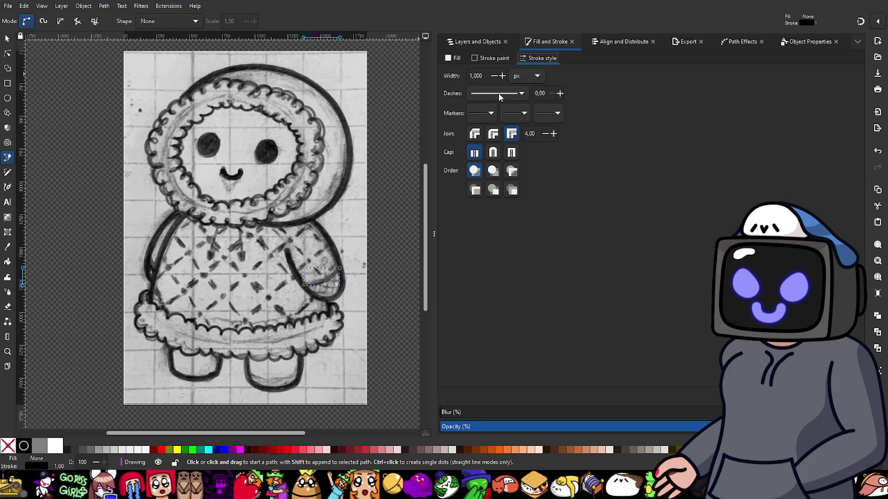
pyautogui.click(493, 133)
pyautogui.click(493, 153)
pyautogui.click(490, 76)
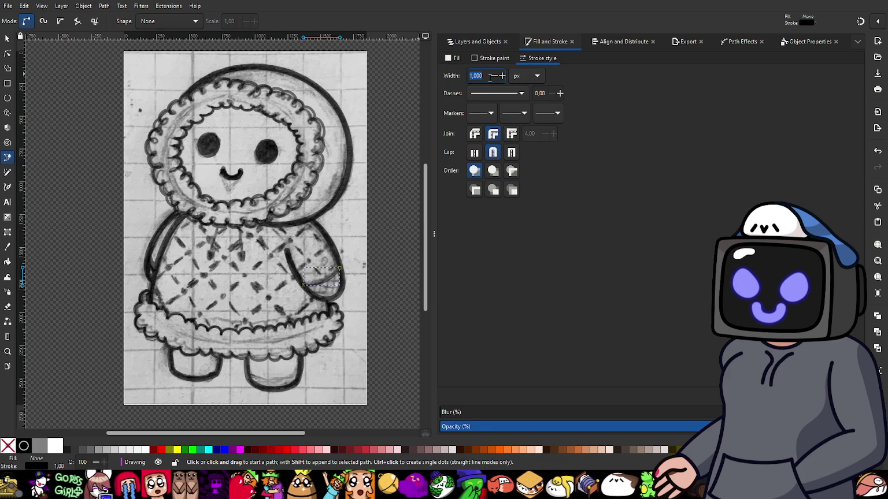
pyautogui.write('45')
pyautogui.press('Return')
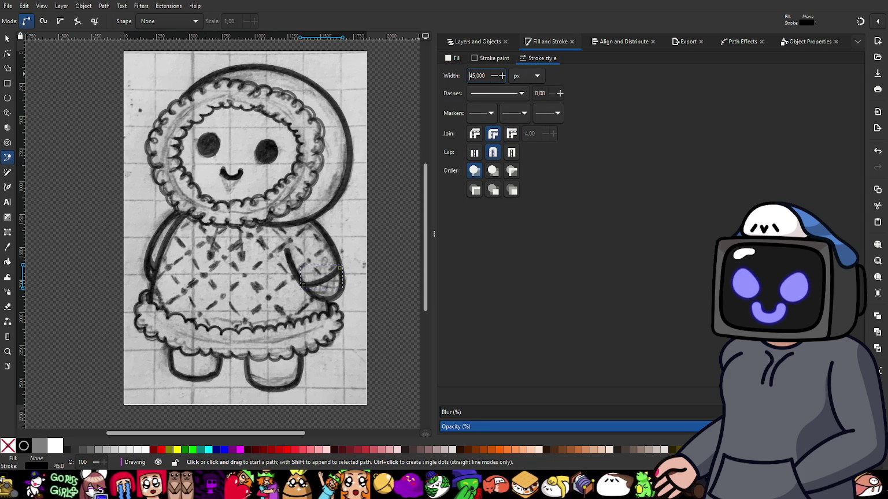
pyautogui.keyDown('ctrl'); pyautogui.scroll(3, 315, 296); pyautogui.keyUp('ctrl')
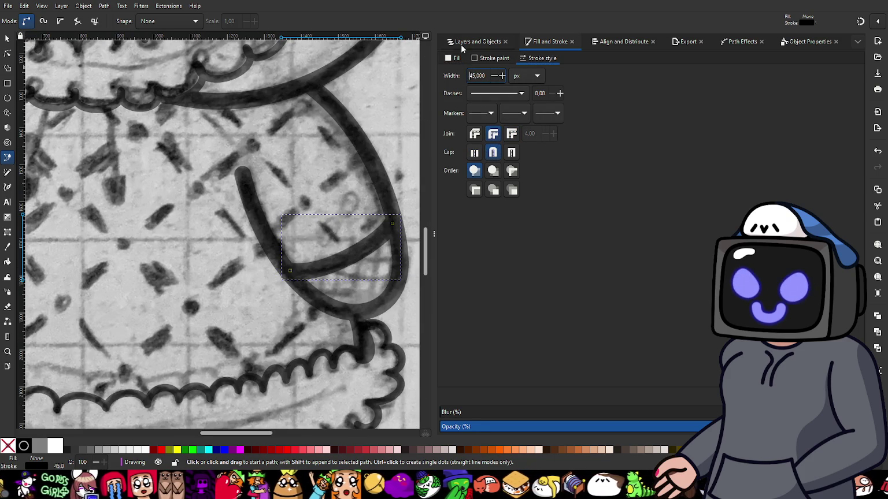
pyautogui.click(7, 38)
pyautogui.keyDown('ctrl'); pyautogui.scroll(-5, 205, 237); pyautogui.keyUp('ctrl')
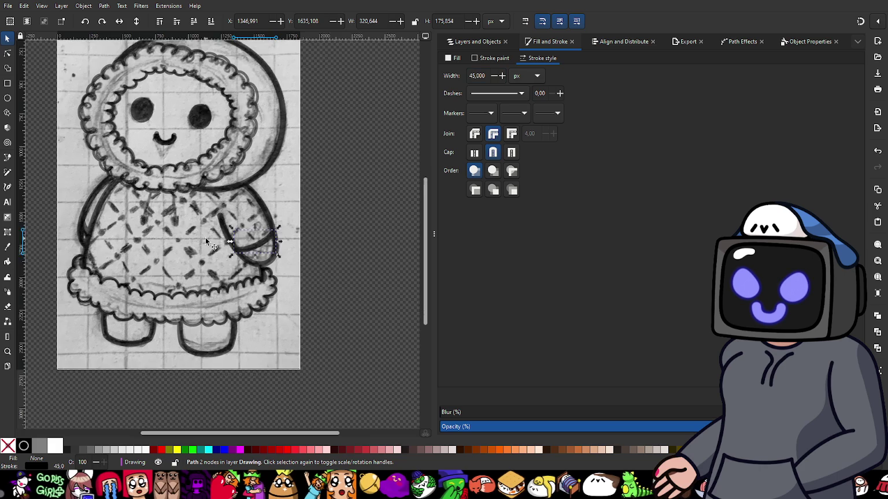
# - Set the Drawing layer to 100% opacity, toggling its visibility to compare with the sketch
pyautogui.click(335, 181)
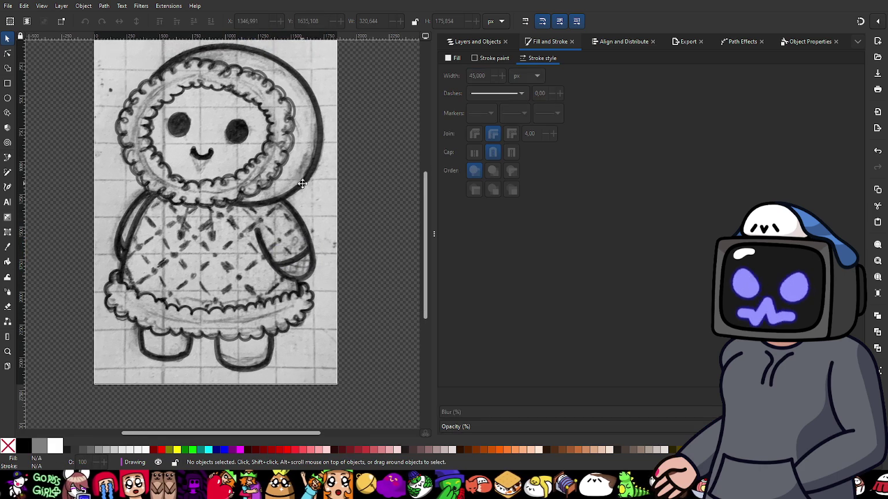
pyautogui.click(477, 42)
pyautogui.click(843, 74)
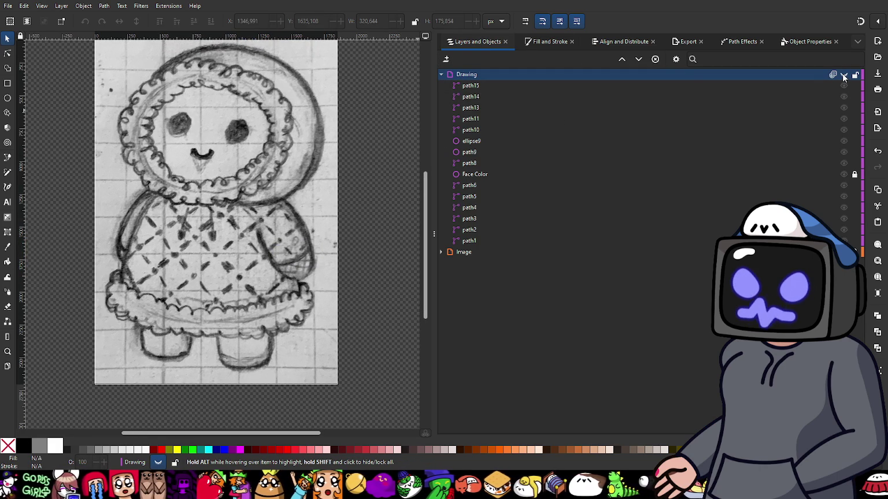
pyautogui.click(833, 74)
pyautogui.moveTo(831, 108); pyautogui.dragTo(873, 107)
pyautogui.click(798, 134)
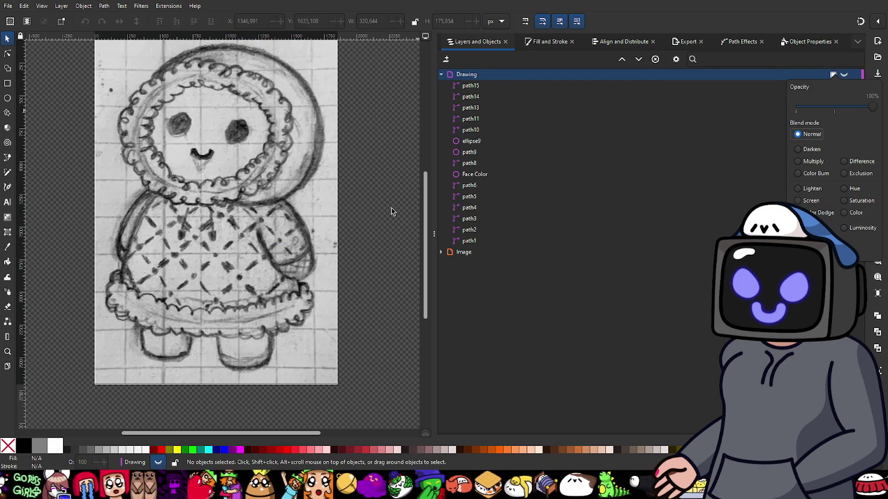
pyautogui.click(773, 126)
pyautogui.moveTo(624, 129)
pyautogui.click(843, 74)
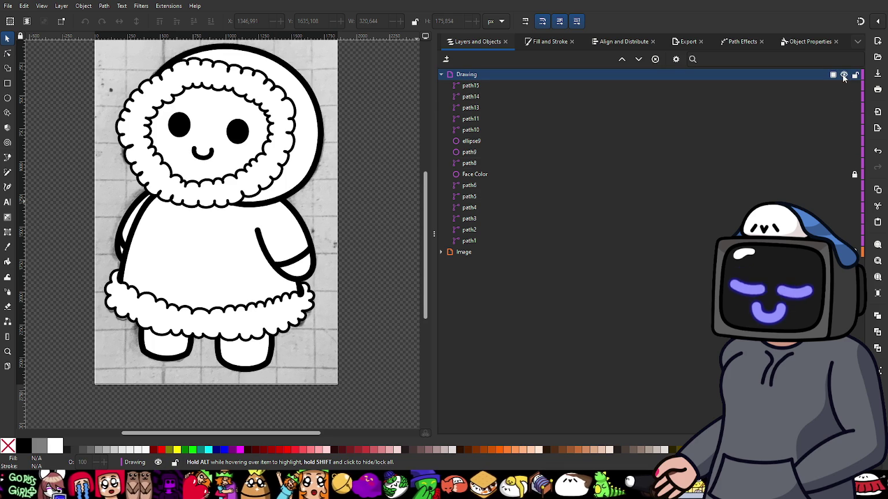
pyautogui.click(844, 75)
pyautogui.click(843, 75)
pyautogui.click(844, 75)
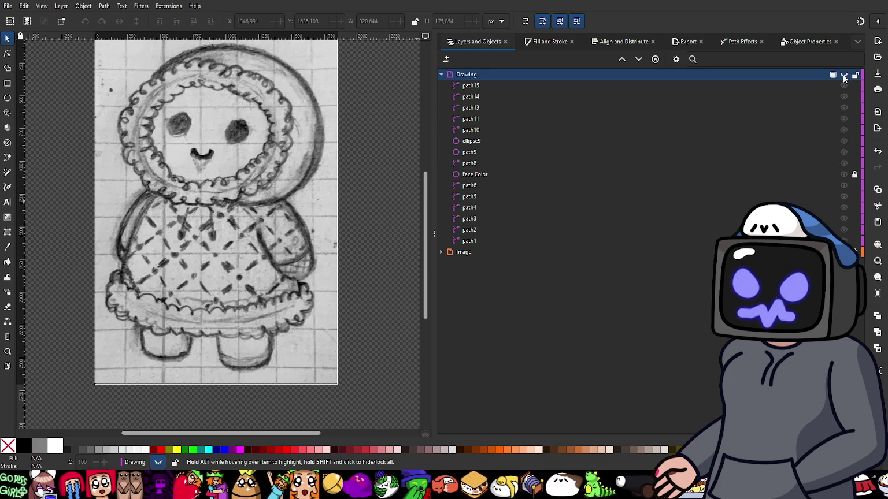
pyautogui.click(843, 75)
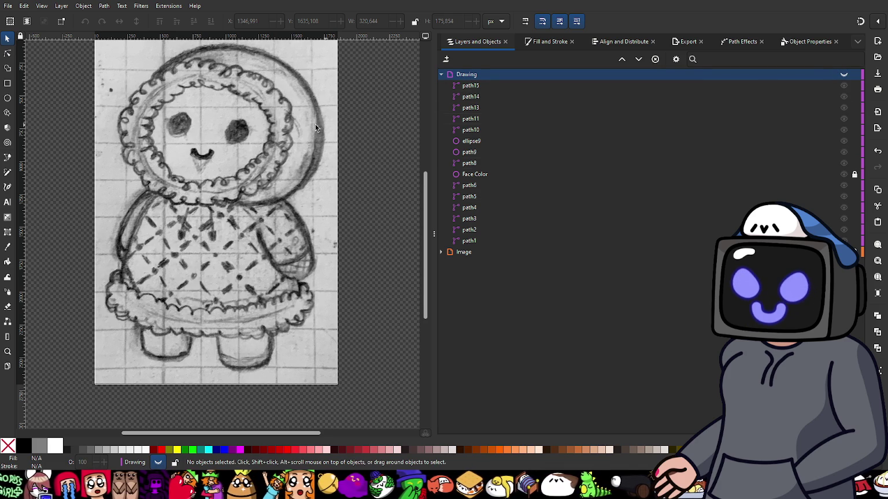
# - Show the Drawing layer again and switch its blend mode to Multiply over the coat's quilting marks
pyautogui.scroll(3, 172, 165)
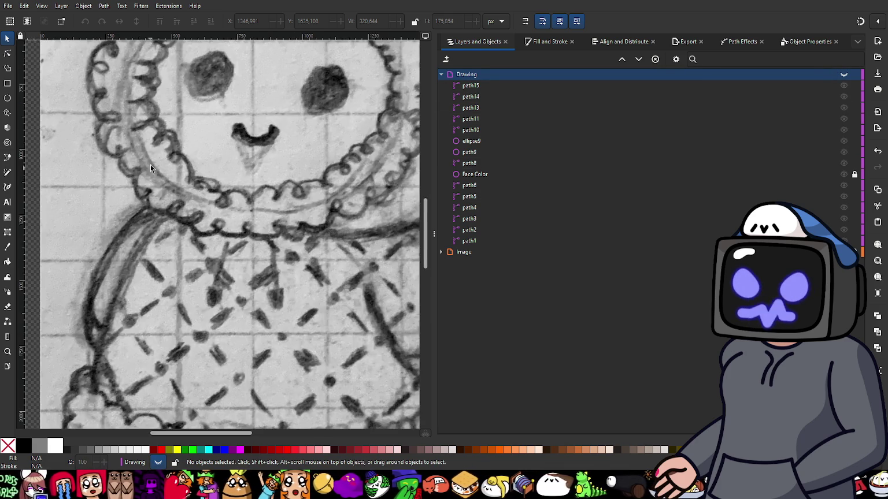
pyautogui.scroll(2, 148, 171)
pyautogui.scroll(2, 145, 133)
pyautogui.moveTo(187, 260); pyautogui.dragTo(189, 277)
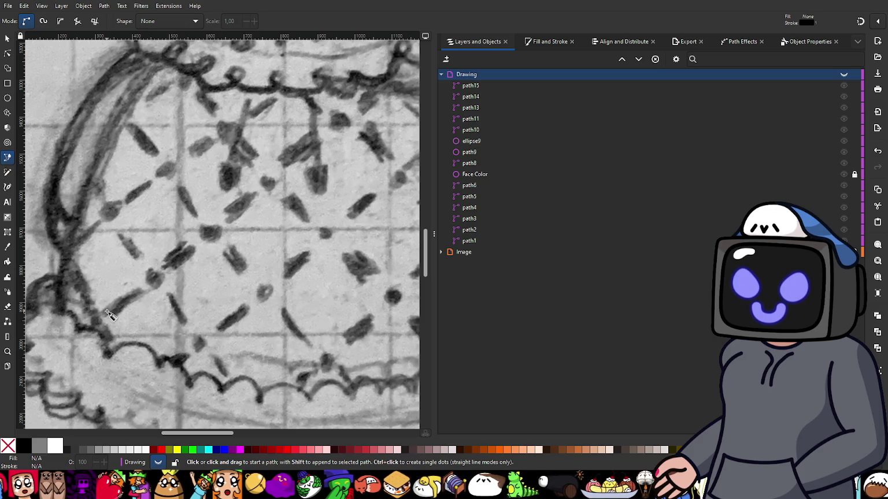
pyautogui.click(109, 314)
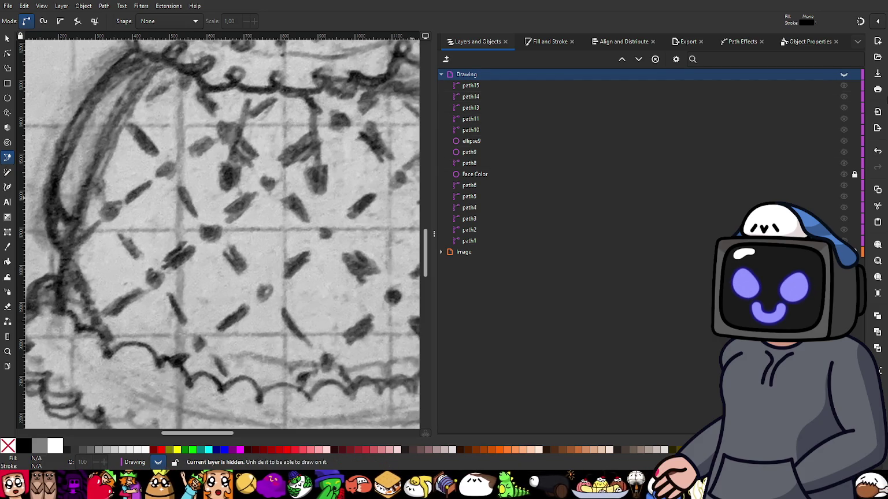
pyautogui.click(844, 74)
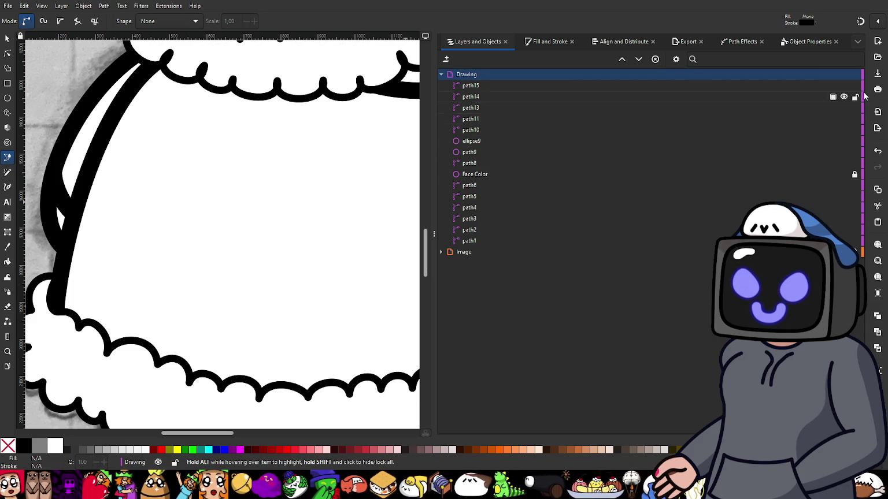
pyautogui.click(833, 74)
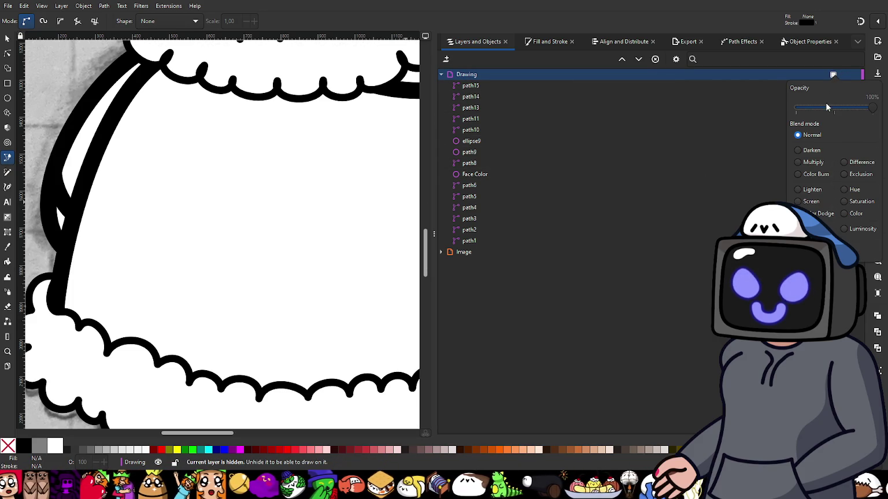
pyautogui.click(802, 162)
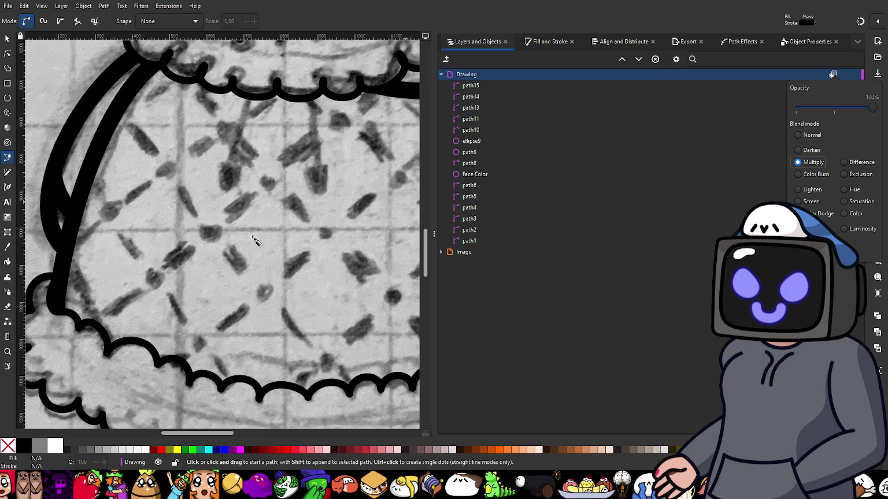
pyautogui.click(273, 247)
pyautogui.scroll(-1, 289, 246)
pyautogui.scroll(-2, 272, 249)
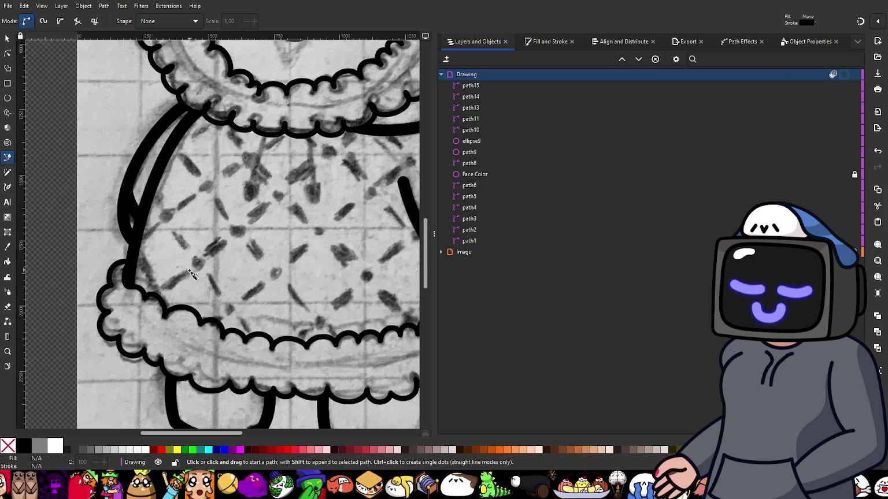
pyautogui.scroll(2, 191, 275)
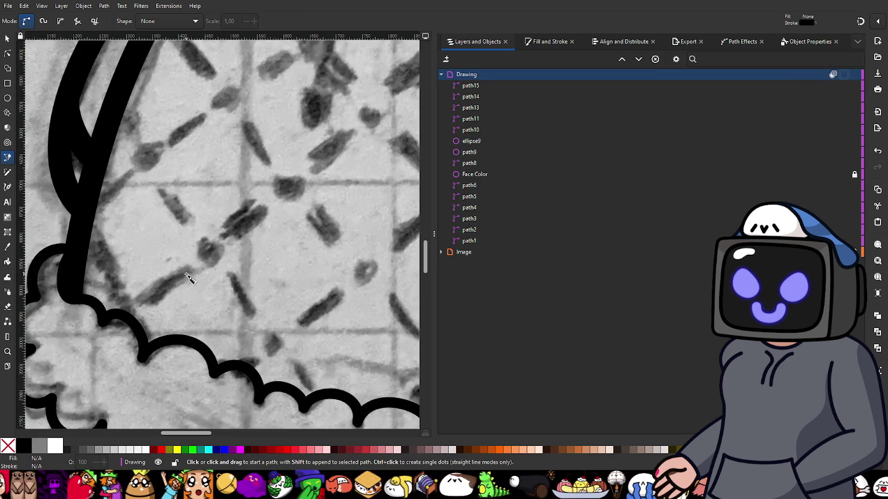
# - Trace the first three diagonal quilting dashes with short straight Bezier strokes
pyautogui.click(140, 303)
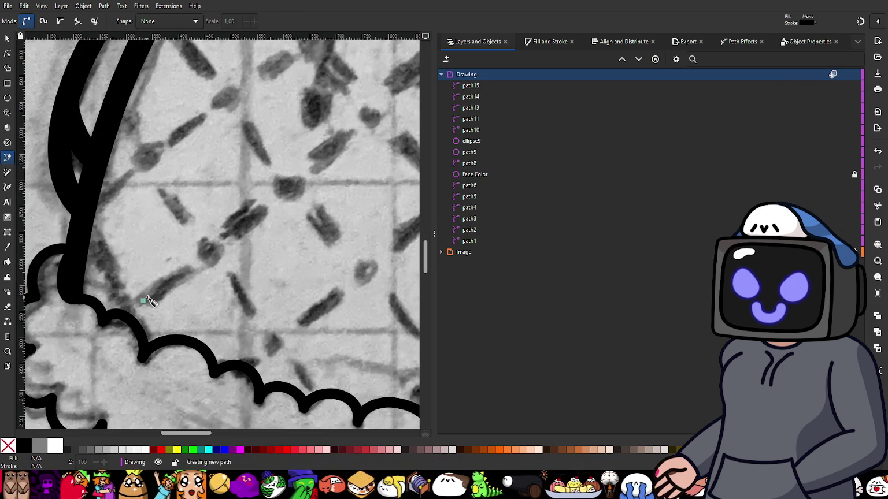
pyautogui.doubleClick(189, 270)
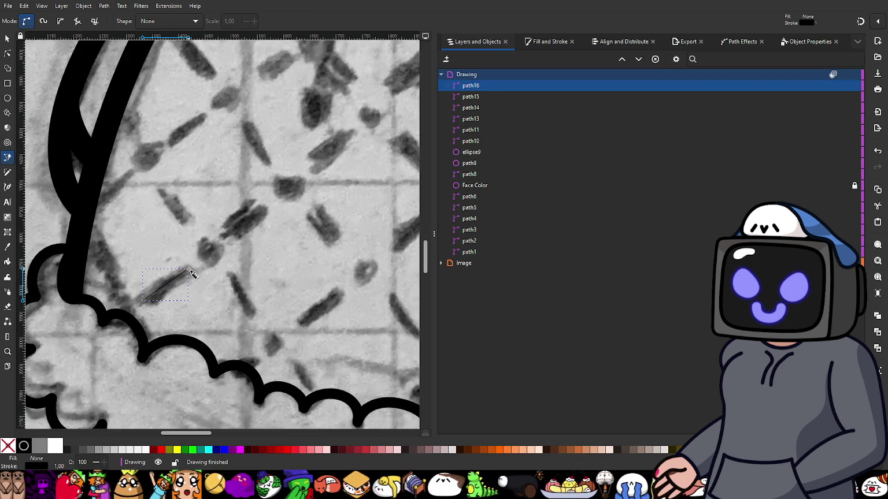
pyautogui.click(229, 234)
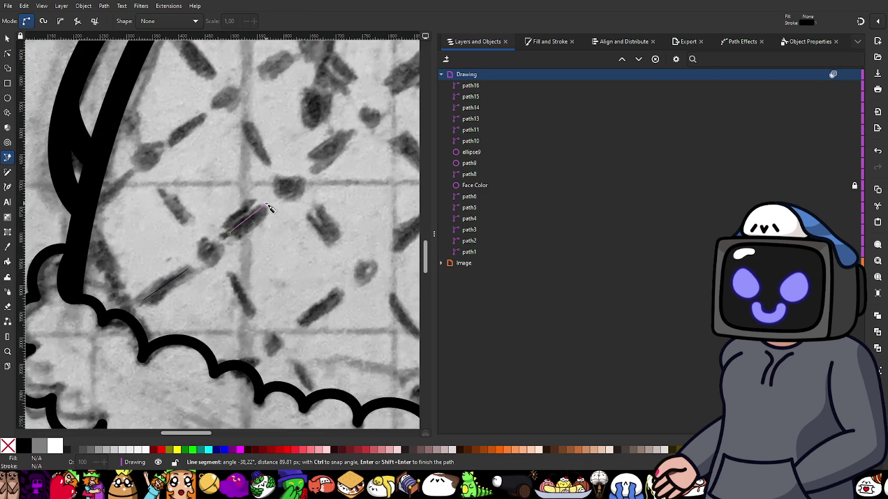
pyautogui.doubleClick(266, 206)
pyautogui.hscroll(4, 307, 198)
pyautogui.scroll(2, 307, 198)
pyautogui.click(203, 221)
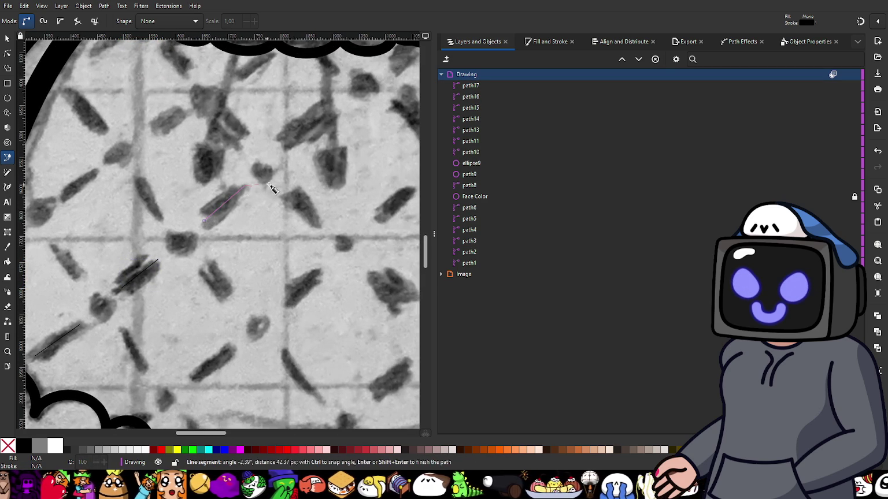
pyautogui.doubleClick(245, 188)
pyautogui.scroll(4, 287, 168)
pyautogui.hscroll(4, 287, 168)
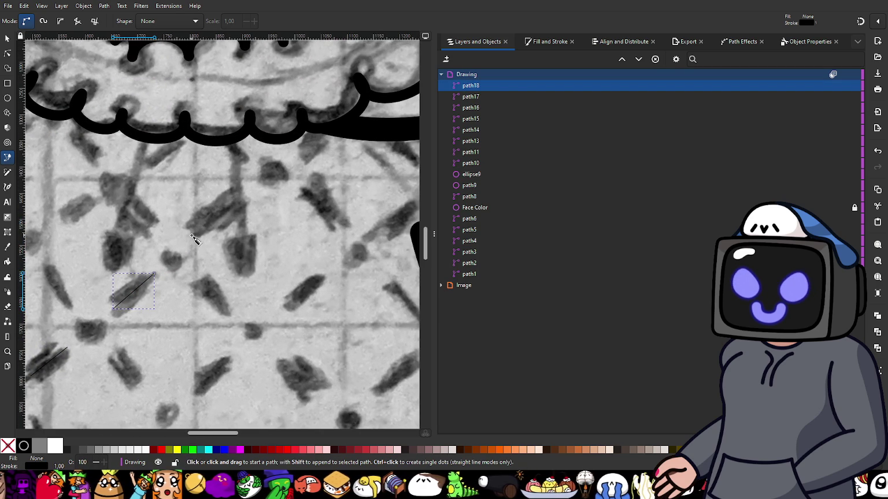
# - Trace the fourth and fifth dashes, the last one just below the hood trim
pyautogui.click(192, 235)
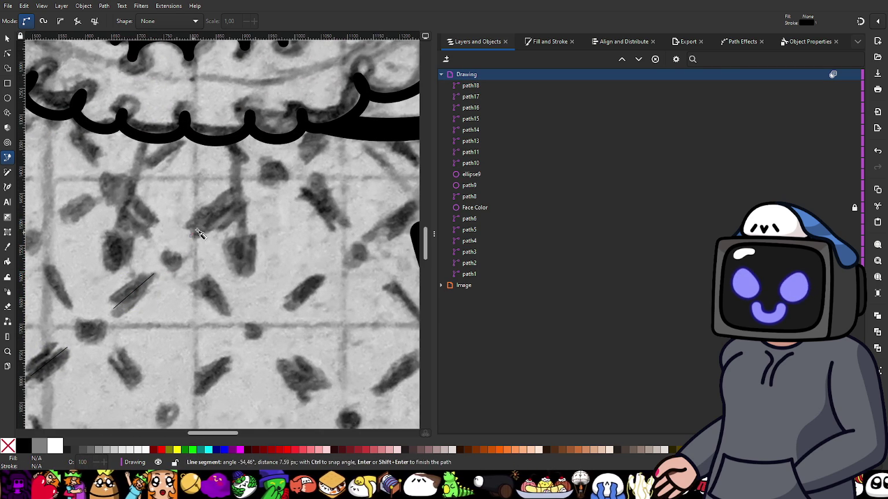
pyautogui.doubleClick(247, 194)
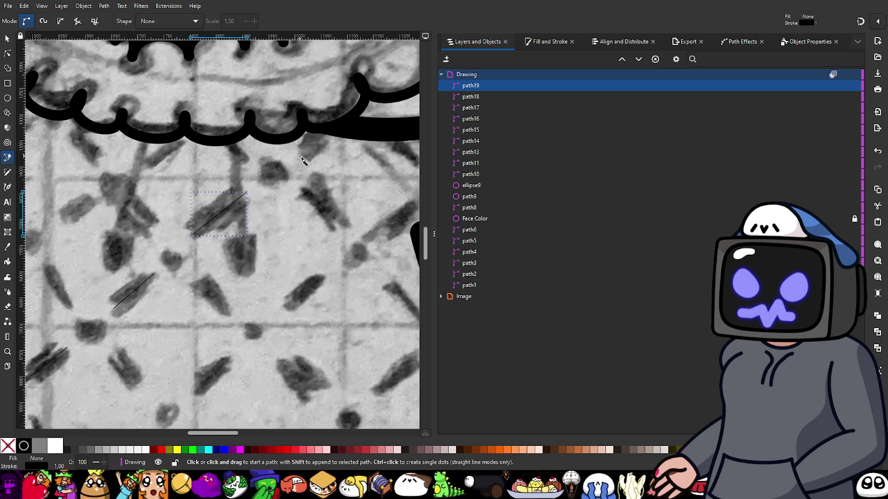
pyautogui.click(299, 156)
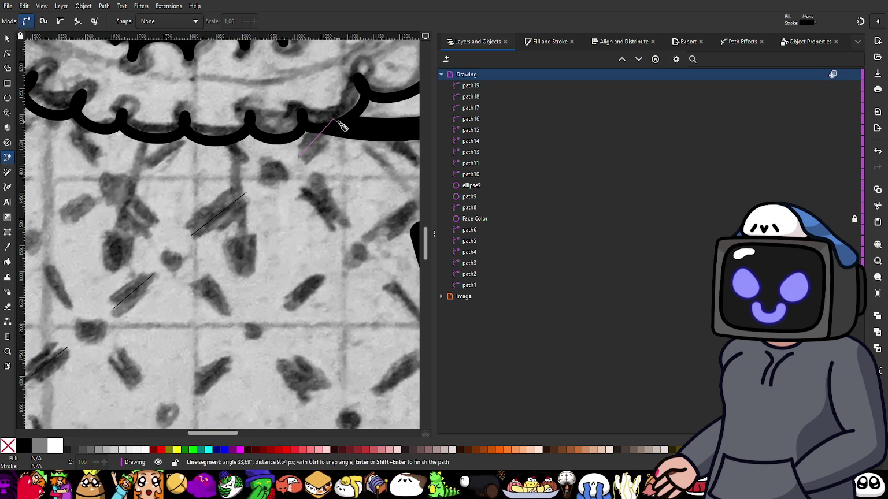
pyautogui.doubleClick(337, 124)
pyautogui.scroll(-2, 341, 211)
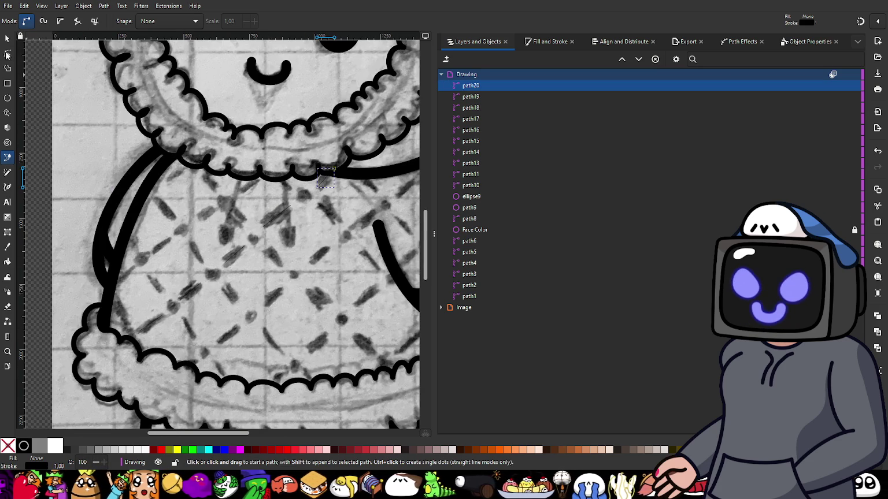
pyautogui.press('s')
pyautogui.click(153, 319)
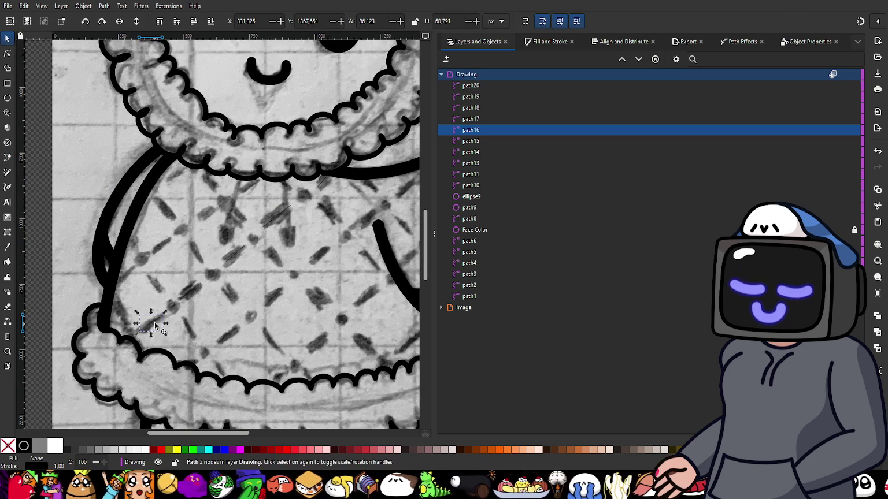
# - Select all five quilting dashes and give them a 45 px stroke with round caps
pyautogui.keyDown('shift'); pyautogui.click(189, 291); pyautogui.keyUp('shift')
pyautogui.keyDown('shift'); pyautogui.click(234, 255); pyautogui.keyUp('shift')
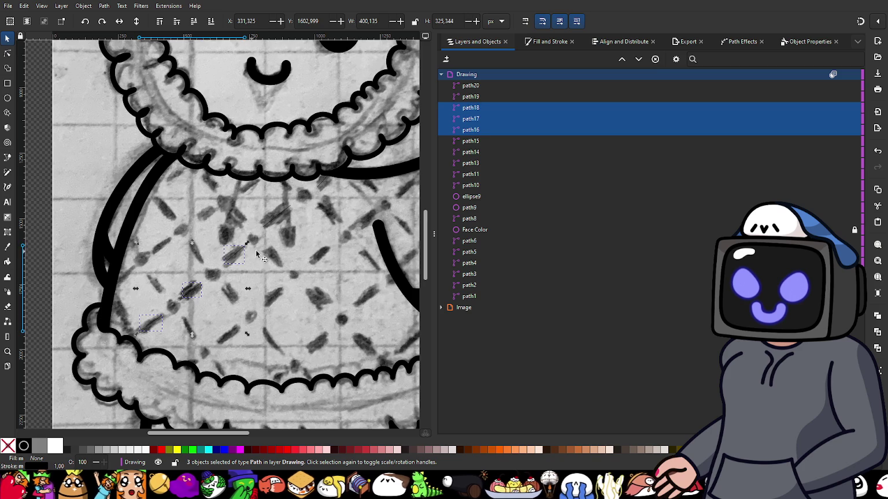
pyautogui.keyDown('shift'); pyautogui.click(274, 220); pyautogui.keyUp('shift')
pyautogui.keyDown('shift'); pyautogui.click(321, 179); pyautogui.keyUp('shift')
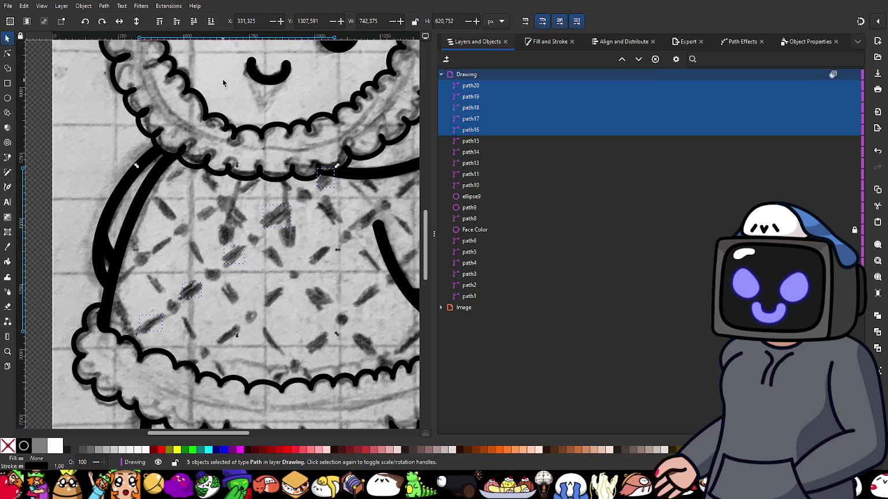
pyautogui.click(545, 42)
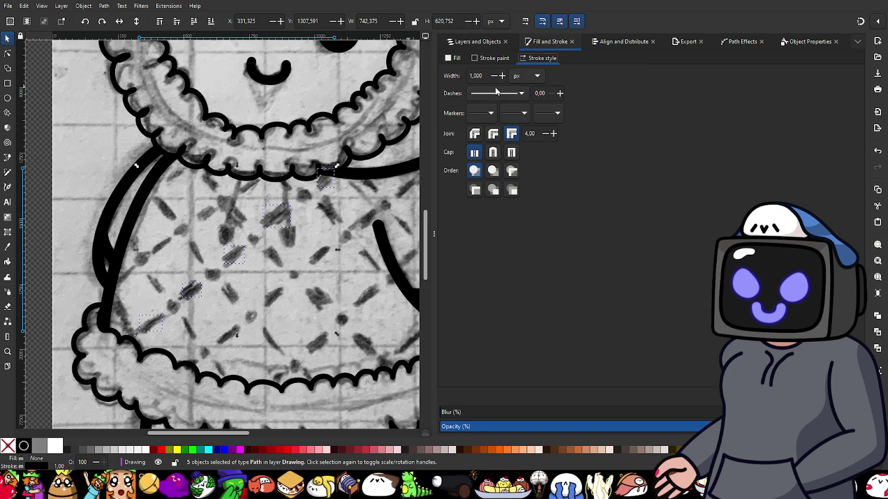
pyautogui.click(494, 153)
pyautogui.tripleClick(477, 75)
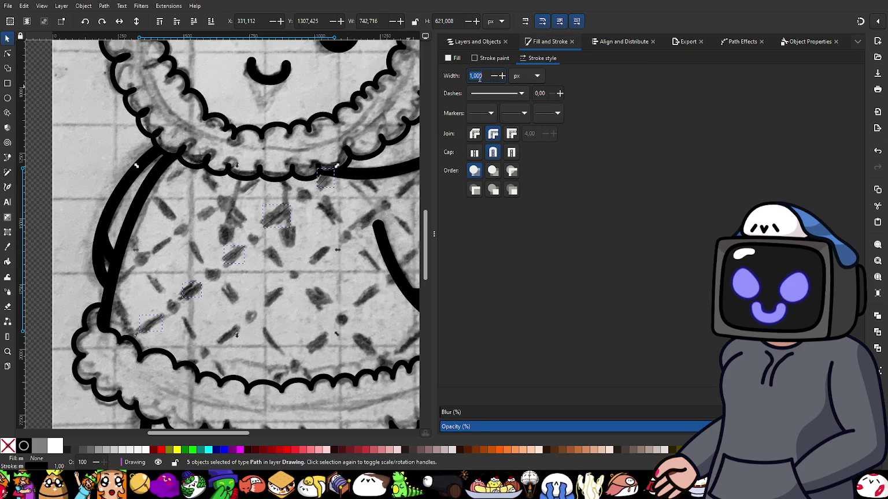
pyautogui.write('45')
pyautogui.press('Return')
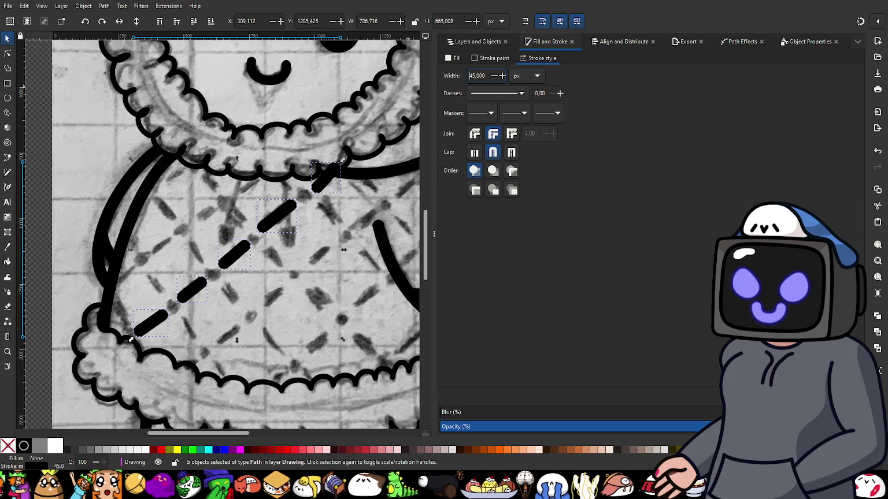
pyautogui.scroll(1, 351, 237)
pyautogui.scroll(1, 233, 251)
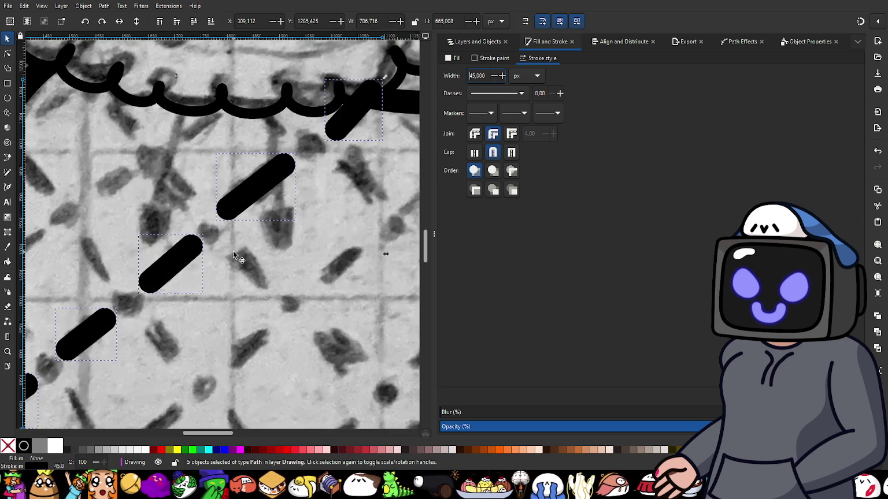
pyautogui.scroll(-2, 231, 279)
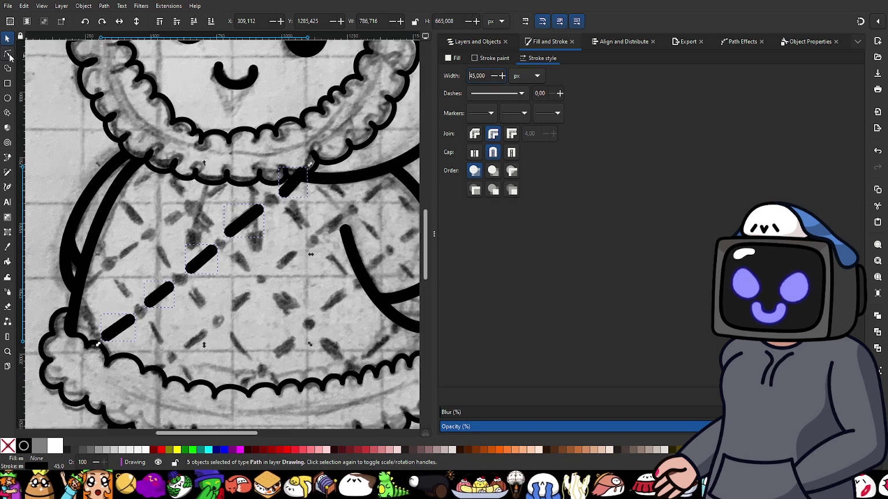
pyautogui.click(8, 52)
pyautogui.scroll(3, 193, 277)
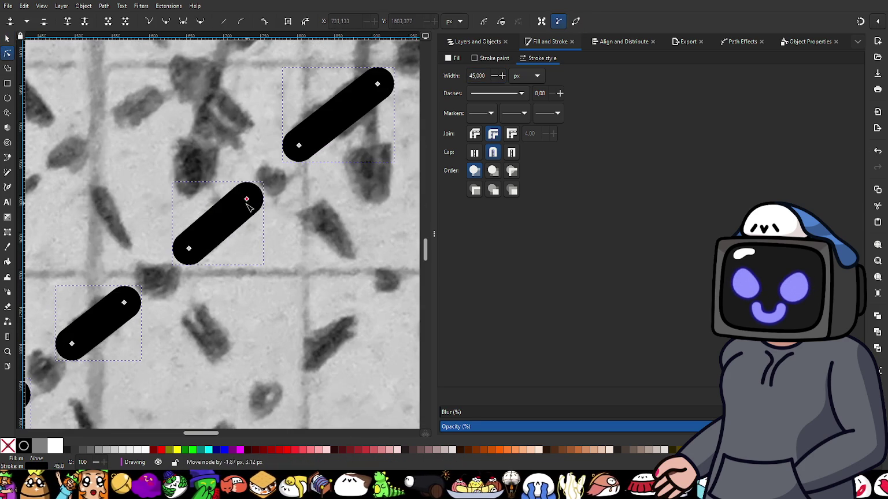
# - Shorten the middle and third quilting dashes so their ends sit over the sketched stitches
pyautogui.moveTo(247, 200); pyautogui.dragTo(239, 205)
pyautogui.moveTo(190, 250); pyautogui.dragTo(197, 249)
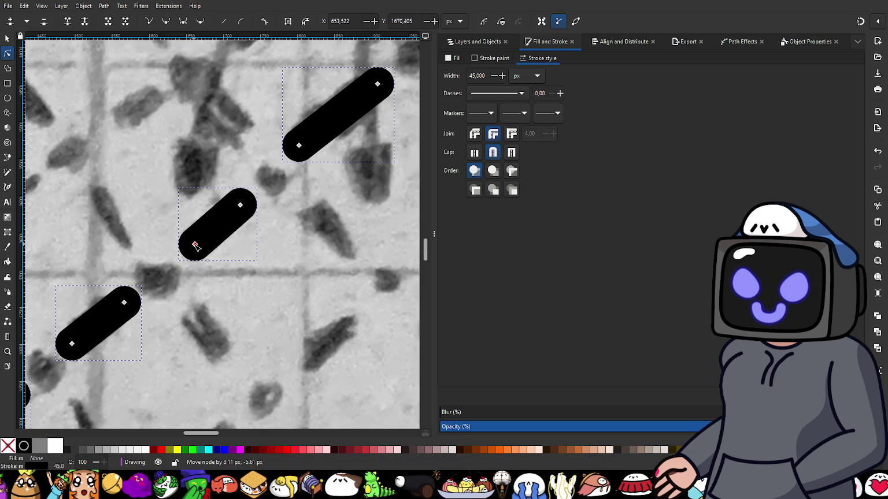
pyautogui.scroll(-1, 196, 249)
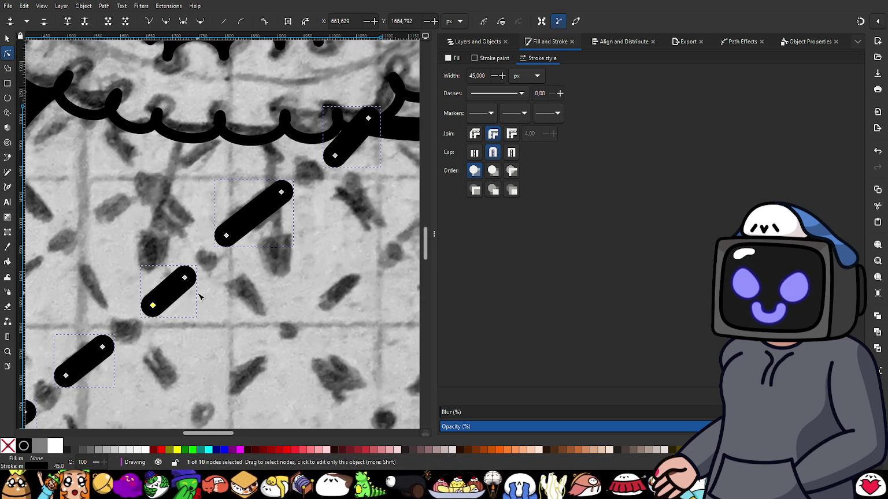
pyautogui.moveTo(198, 292); pyautogui.dragTo(291, 218)
pyautogui.moveTo(188, 267); pyautogui.dragTo(181, 273)
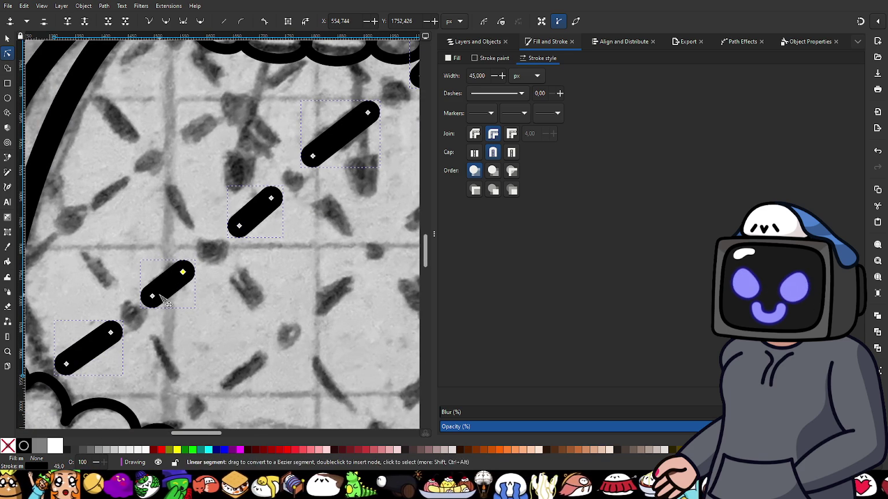
pyautogui.moveTo(154, 299); pyautogui.dragTo(158, 297)
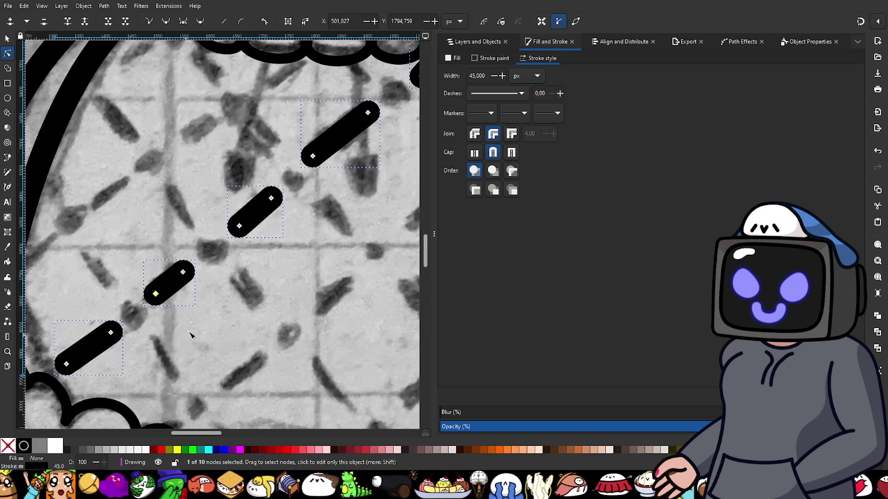
# - Shorten the lower dash from both ends to match its sketched stitch
pyautogui.keyDown('ctrl'); pyautogui.scroll(2, 182, 341); pyautogui.keyUp('ctrl')
pyautogui.moveTo(203, 246); pyautogui.dragTo(198, 250)
pyautogui.moveTo(137, 287); pyautogui.dragTo(147, 279)
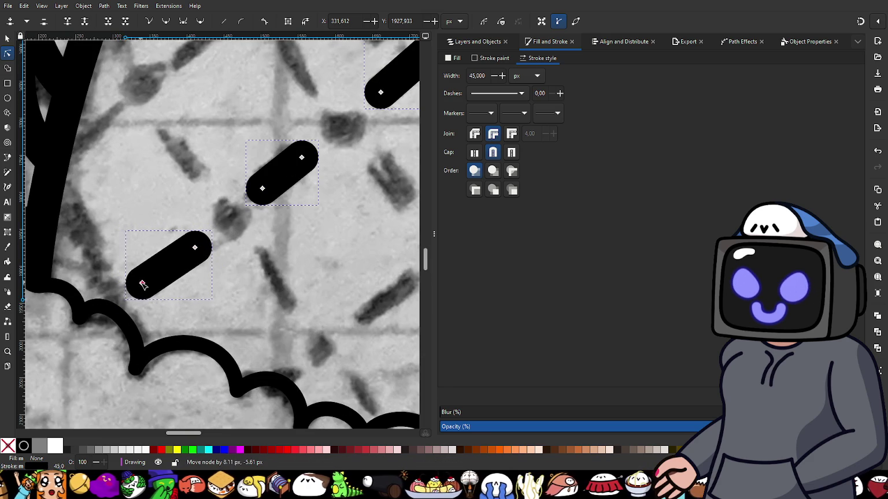
pyautogui.keyDown('ctrl'); pyautogui.scroll(-3, 328, 208); pyautogui.keyUp('ctrl')
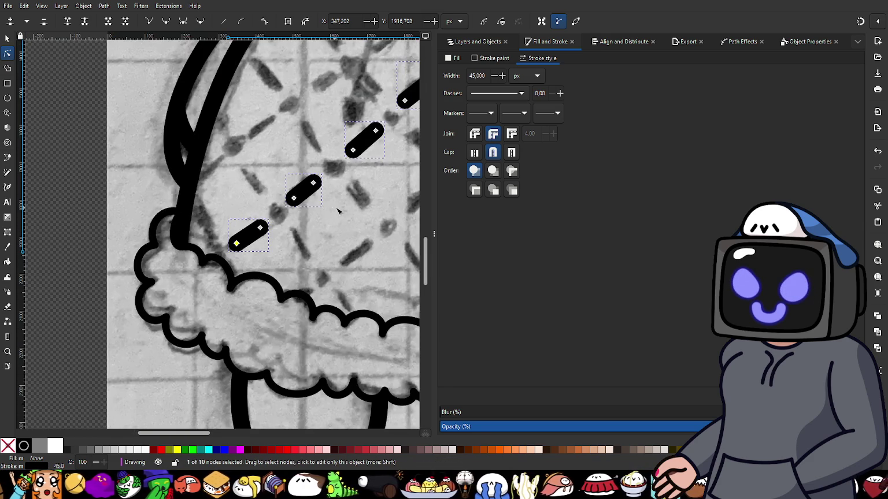
pyautogui.keyDown('ctrl'); pyautogui.scroll(-2, 355, 201); pyautogui.keyUp('ctrl')
pyautogui.moveTo(373, 193); pyautogui.dragTo(260, 270)
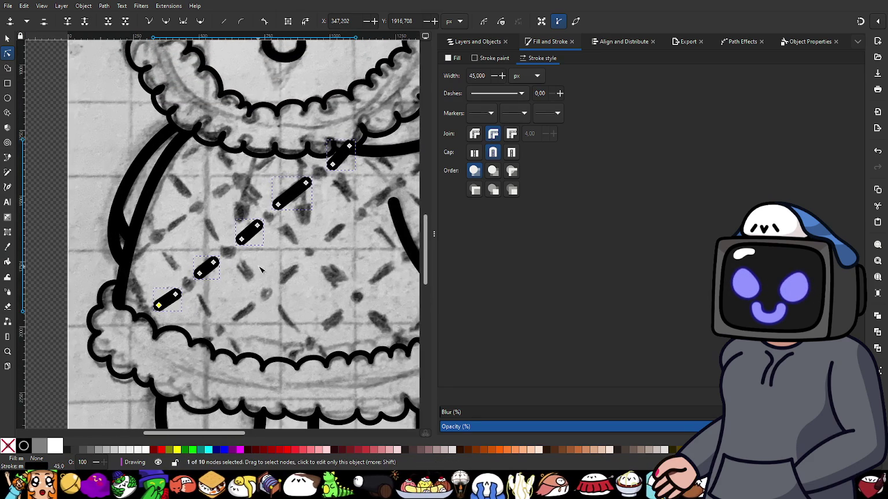
pyautogui.keyDown('ctrl'); pyautogui.scroll(1, 332, 195); pyautogui.keyUp('ctrl')
pyautogui.keyDown('ctrl'); pyautogui.scroll(1, 307, 185); pyautogui.keyUp('ctrl')
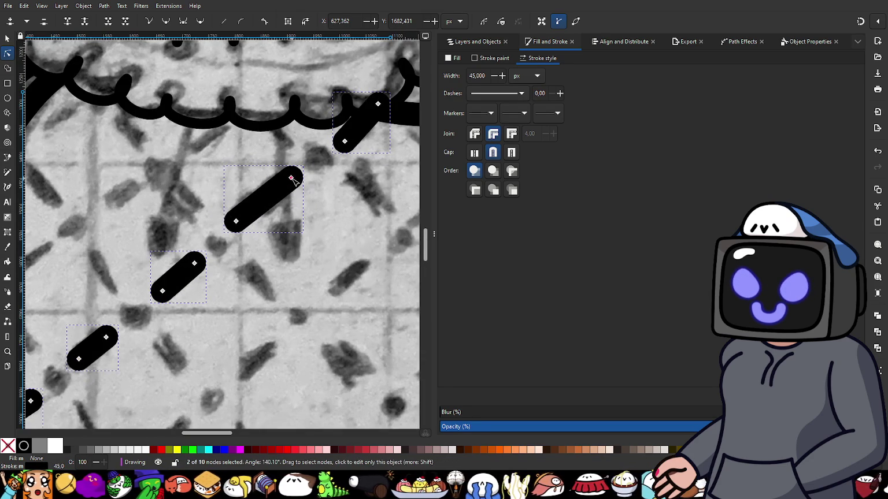
# - Nudge both ends of the dash near the fur trim into line with the sketch
pyautogui.moveTo(292, 179); pyautogui.dragTo(289, 184)
pyautogui.click(236, 223)
pyautogui.moveTo(237, 222); pyautogui.dragTo(241, 224)
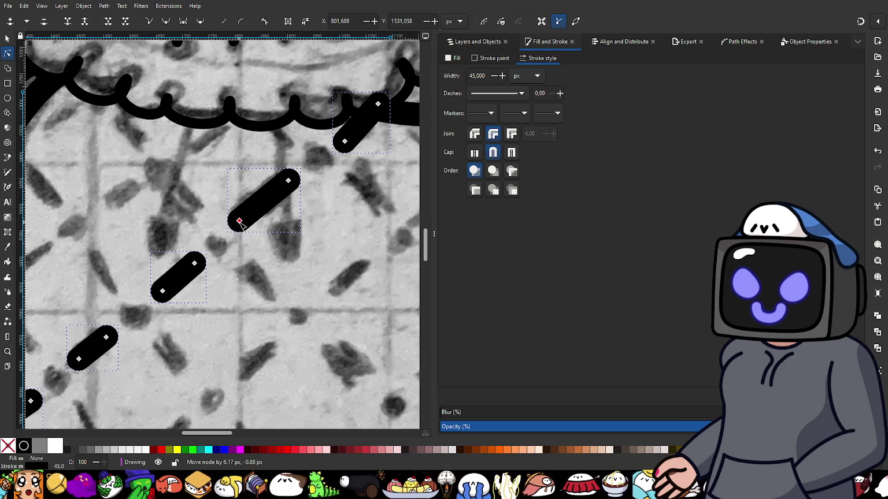
pyautogui.scroll(-1, 208, 327)
pyautogui.moveTo(208, 327); pyautogui.dragTo(246, 290)
pyautogui.scroll(-1, 246, 289)
pyautogui.press('Escape')
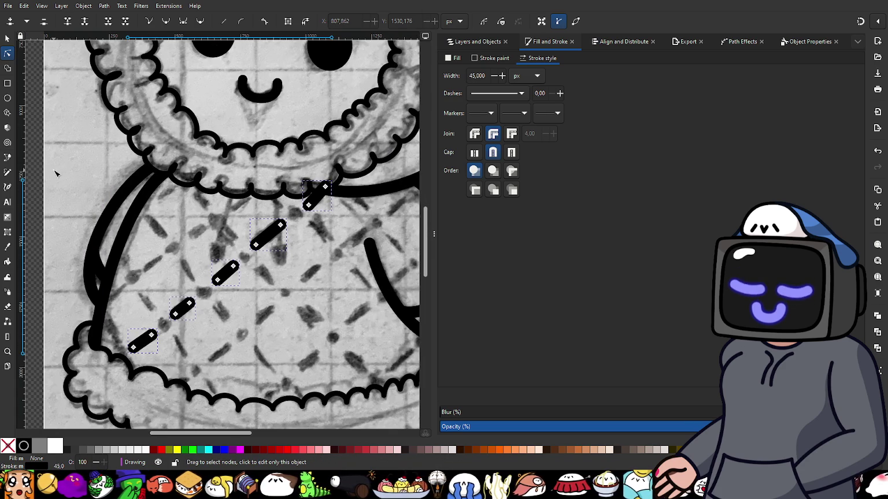
pyautogui.click(8, 158)
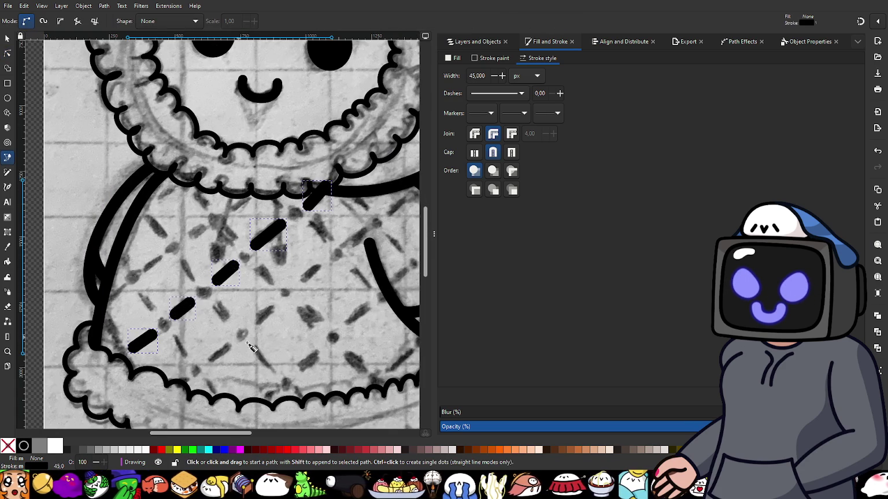
# - Draw two thin straight lines over the lower sketched quilting stitches
pyautogui.scroll(1, 237, 348)
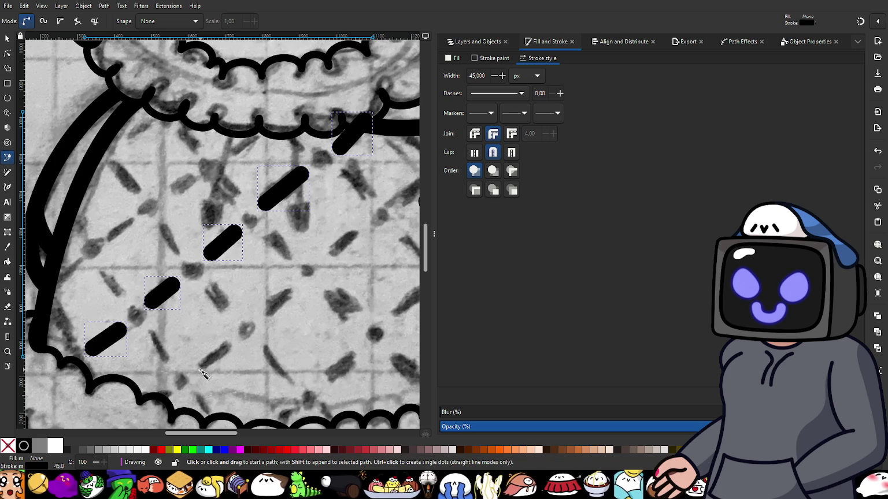
pyautogui.scroll(2, 200, 373)
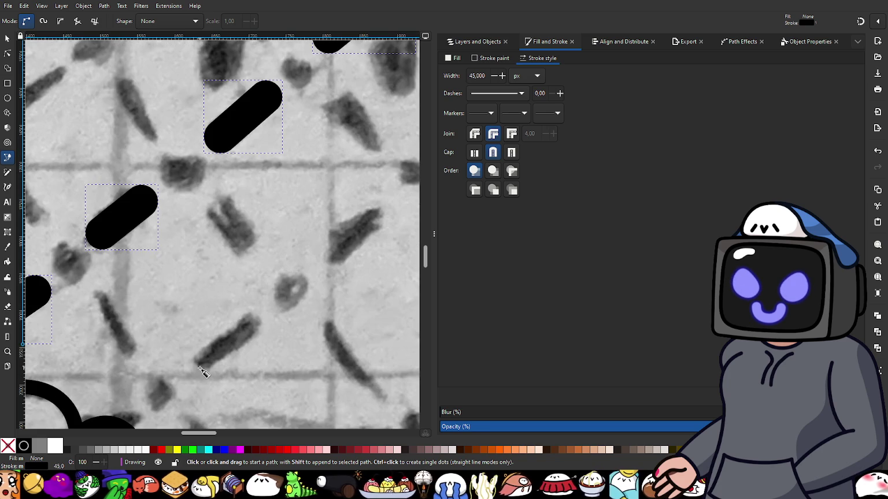
pyautogui.click(197, 369)
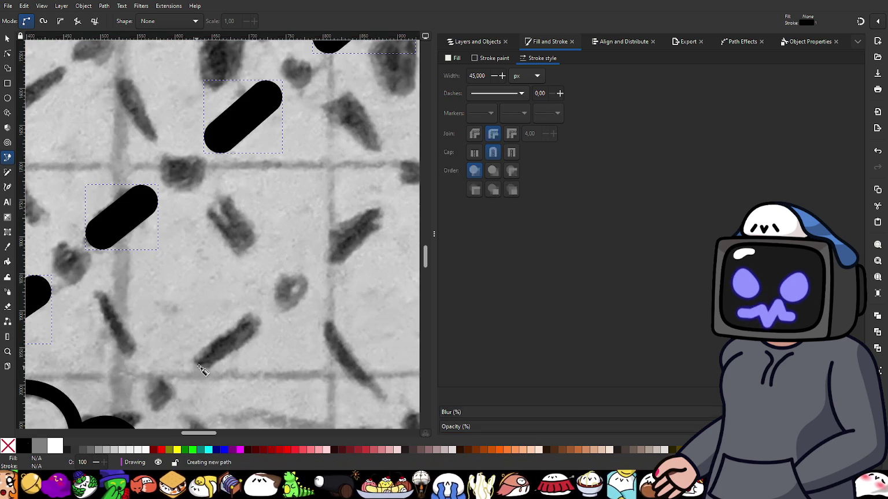
pyautogui.doubleClick(250, 325)
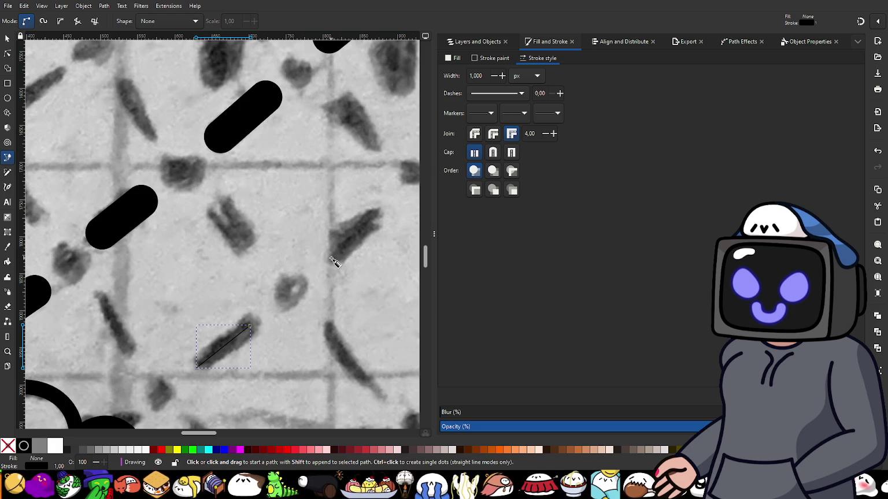
pyautogui.click(331, 256)
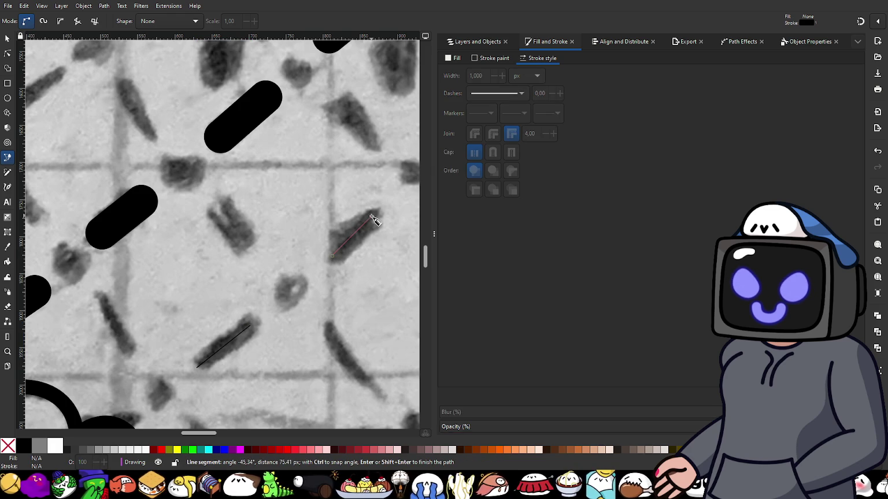
pyautogui.click(374, 223)
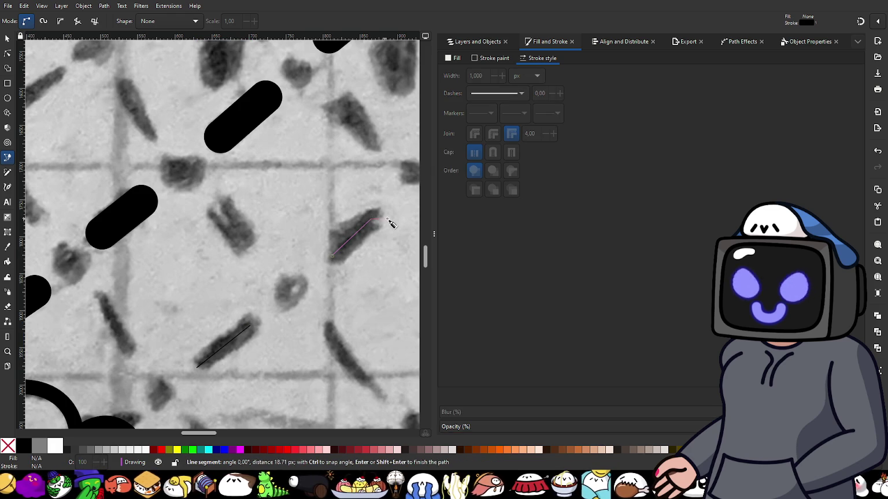
pyautogui.press('Return')
# - Draw two more thin stitch lines, the last one near the arm
pyautogui.scroll(3, 347, 220)
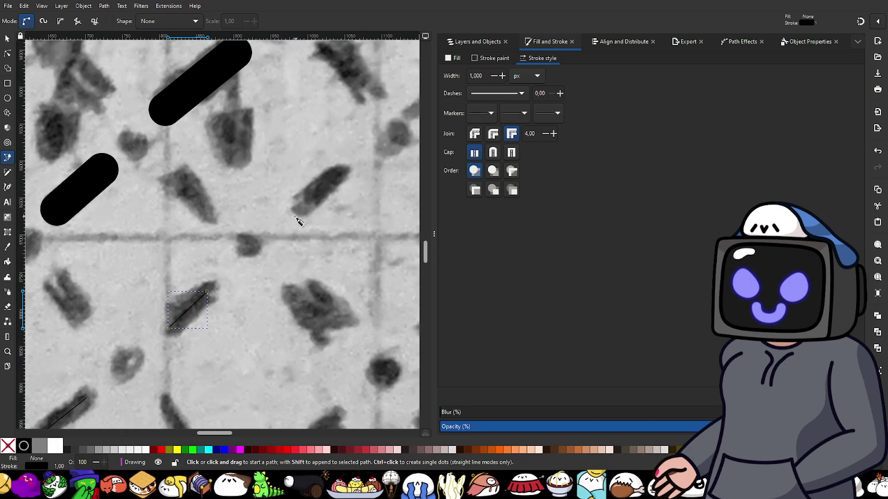
pyautogui.click(285, 221)
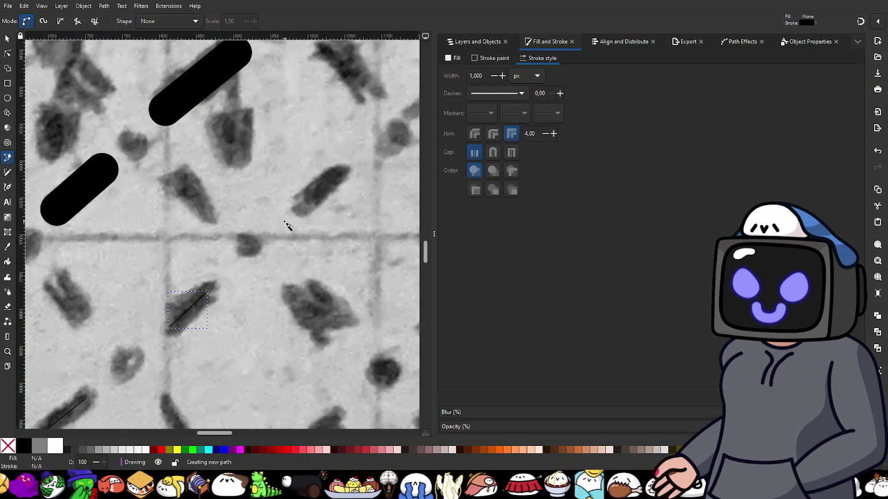
pyautogui.click(364, 160)
pyautogui.press('Return')
pyautogui.scroll(4, 324, 202)
pyautogui.hscroll(8, 324, 202)
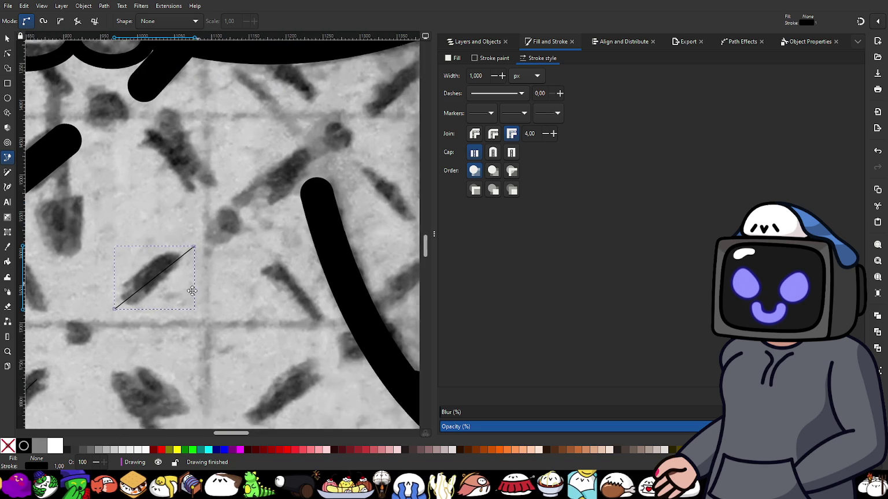
pyautogui.click(255, 206)
pyautogui.click(299, 170)
pyautogui.press('Return')
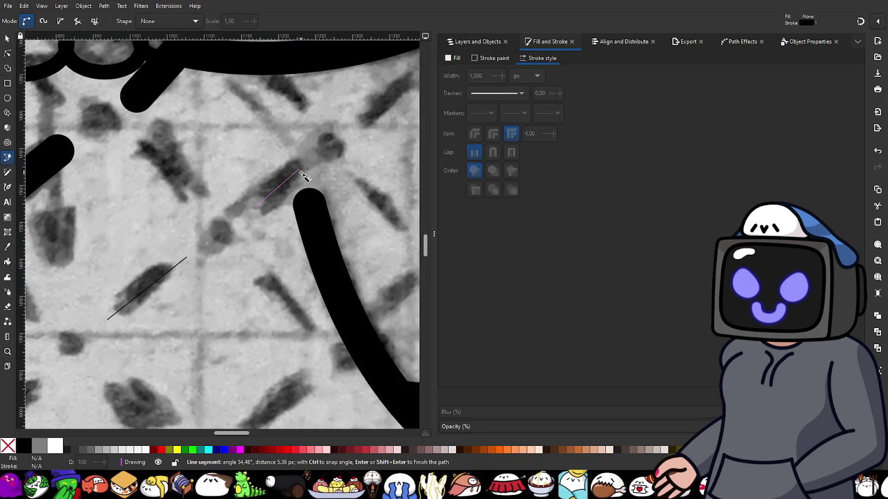
# - Give all four new stitch lines round caps and a 45 px stroke width
pyautogui.click(7, 38)
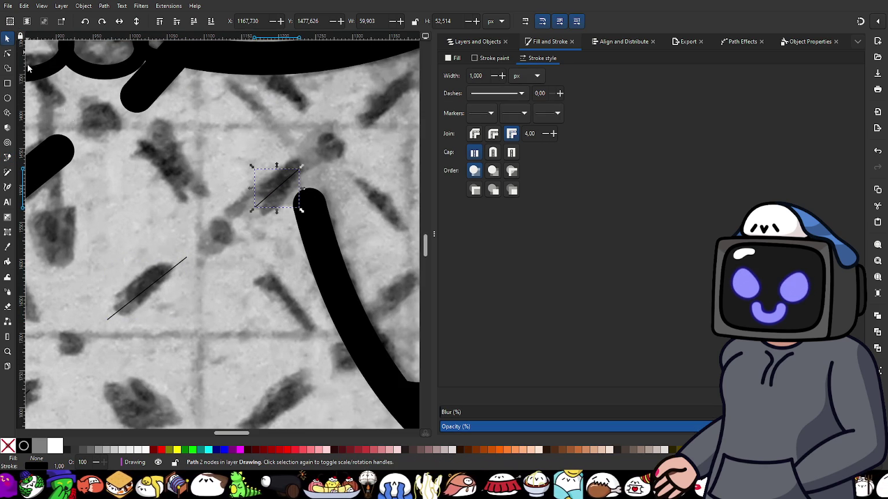
pyautogui.keyDown('shift'); pyautogui.click(180, 263); pyautogui.keyUp('shift')
pyautogui.scroll(-3, 207, 322)
pyautogui.scroll(2, 207, 321)
pyautogui.keyDown('shift'); pyautogui.click(233, 253); pyautogui.keyUp('shift')
pyautogui.keyDown('shift'); pyautogui.click(143, 337); pyautogui.keyUp('shift')
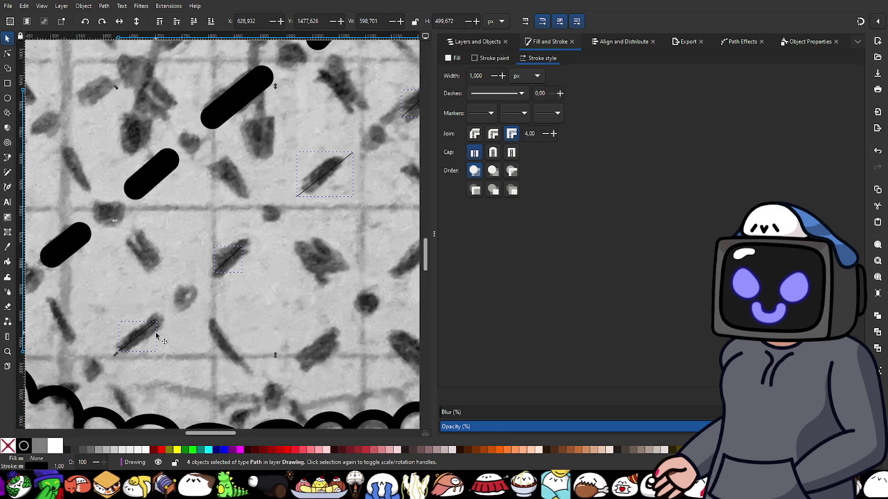
pyautogui.click(493, 152)
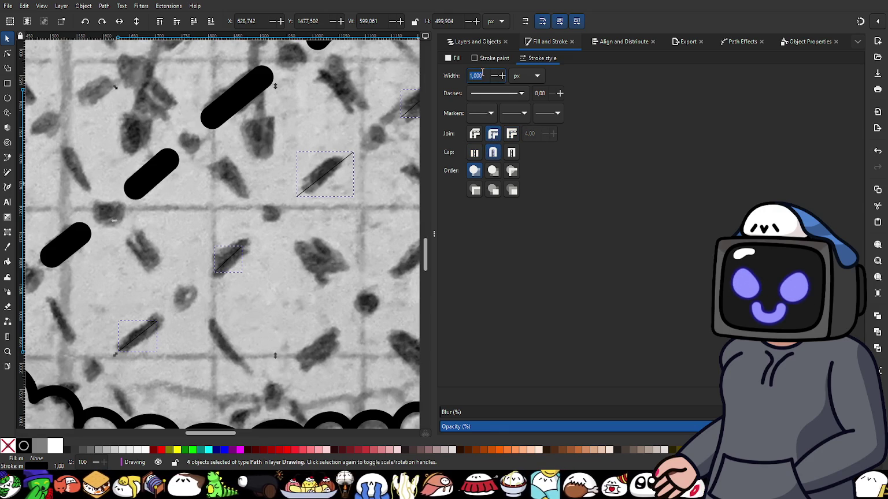
pyautogui.write('45')
pyautogui.press('Return')
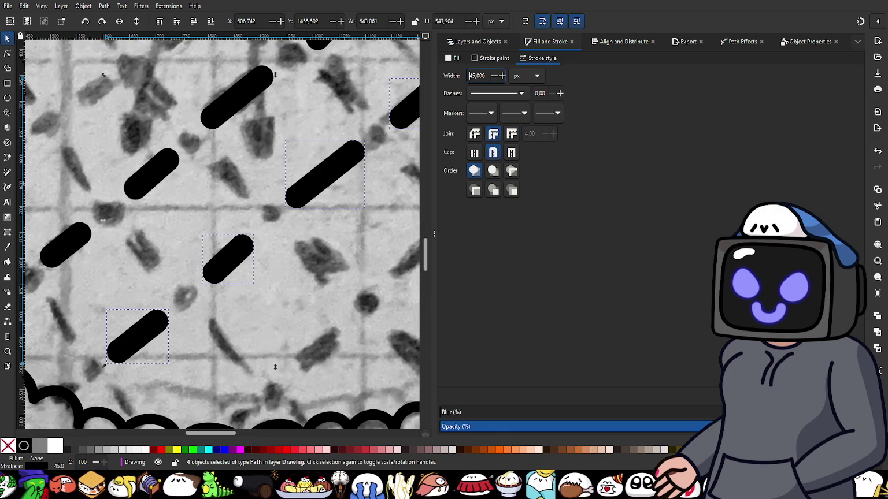
pyautogui.click(7, 53)
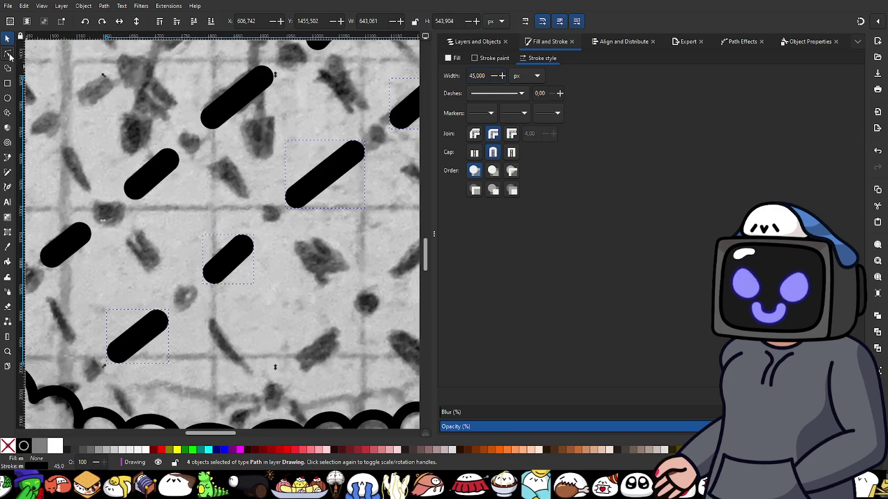
# - Extend the middle dash's upper end and shorten the next dash from both ends
pyautogui.scroll(2, 243, 254)
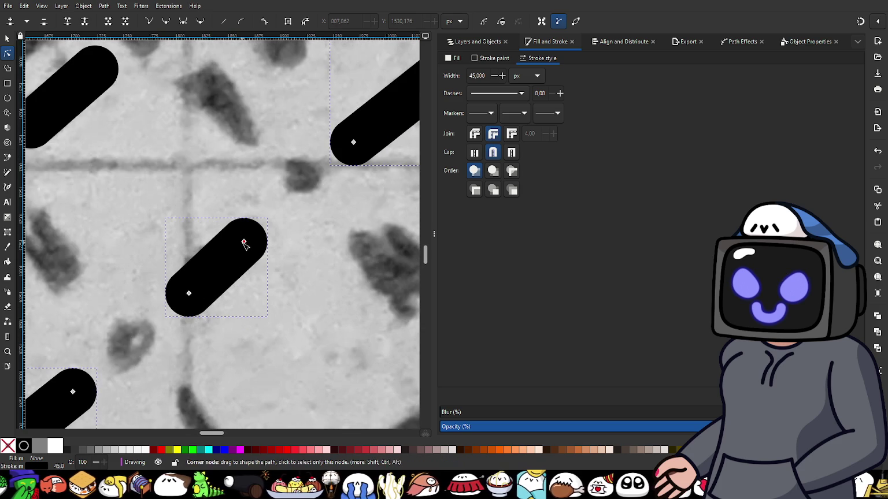
pyautogui.moveTo(244, 235); pyautogui.dragTo(250, 229)
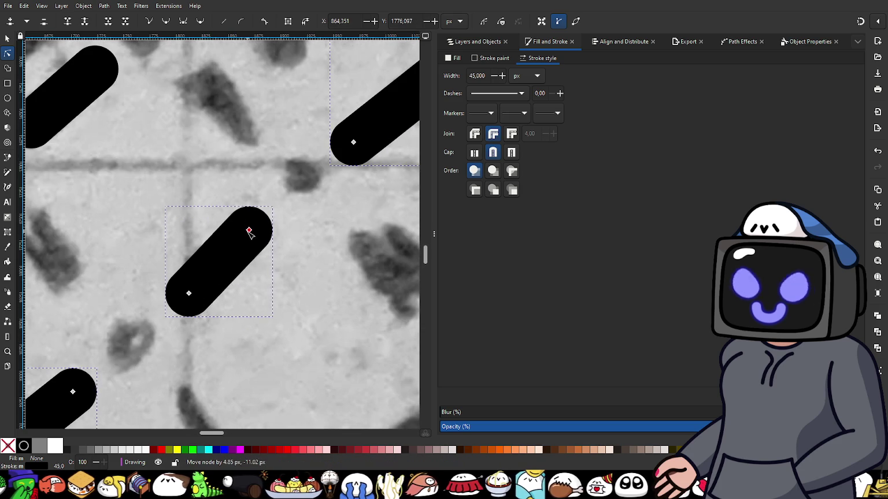
pyautogui.click(189, 296)
pyautogui.scroll(-1, 220, 272)
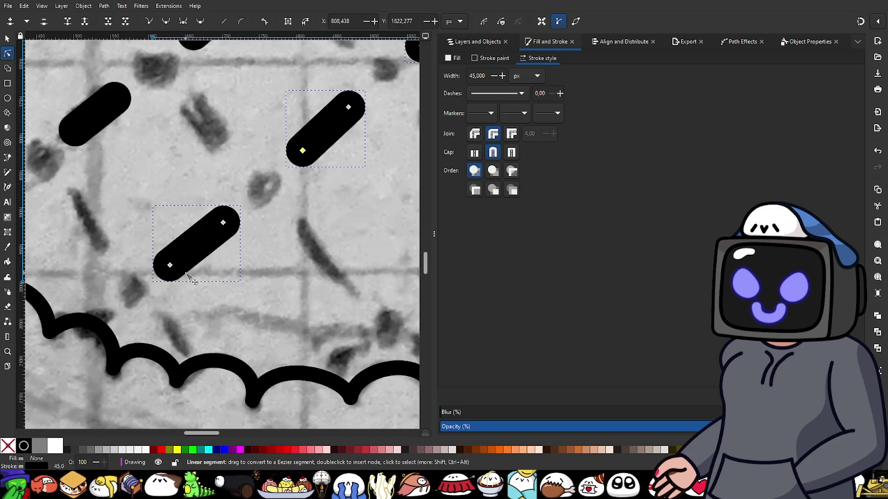
pyautogui.scroll(-3, 187, 275)
pyautogui.scroll(4, 273, 222)
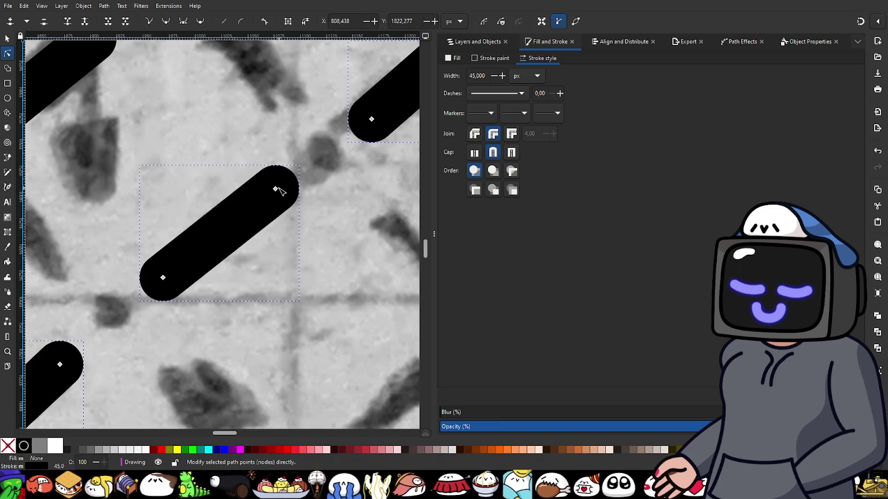
pyautogui.moveTo(275, 189); pyautogui.dragTo(265, 196)
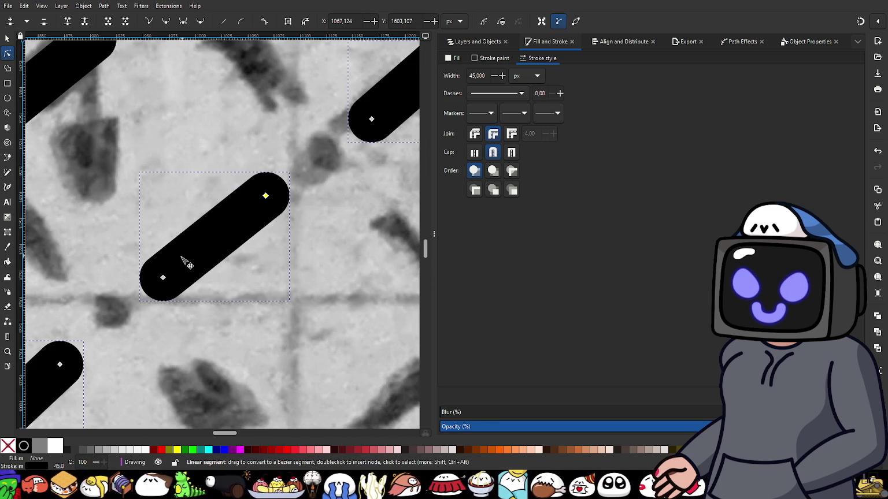
pyautogui.moveTo(163, 278); pyautogui.dragTo(169, 271)
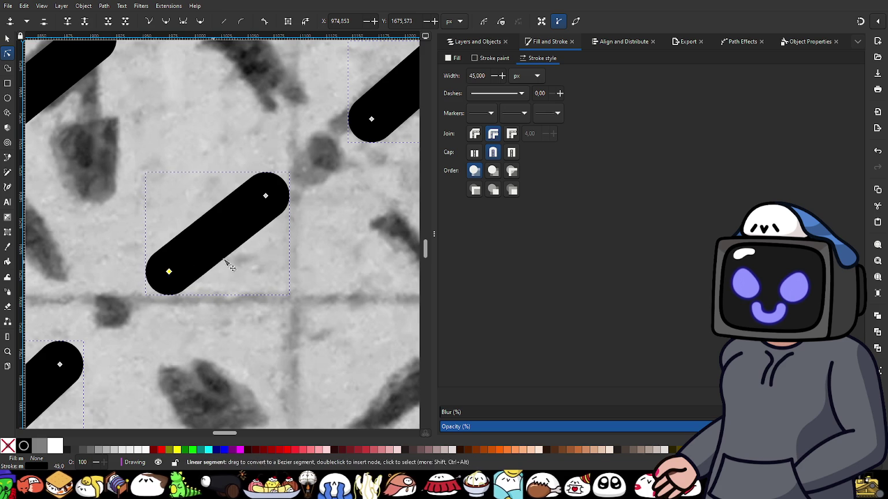
# - Nudge the upper dash's ends so it sits over its sketched stitch
pyautogui.scroll(-4, 230, 266)
pyautogui.scroll(2, 238, 241)
pyautogui.scroll(2, 231, 231)
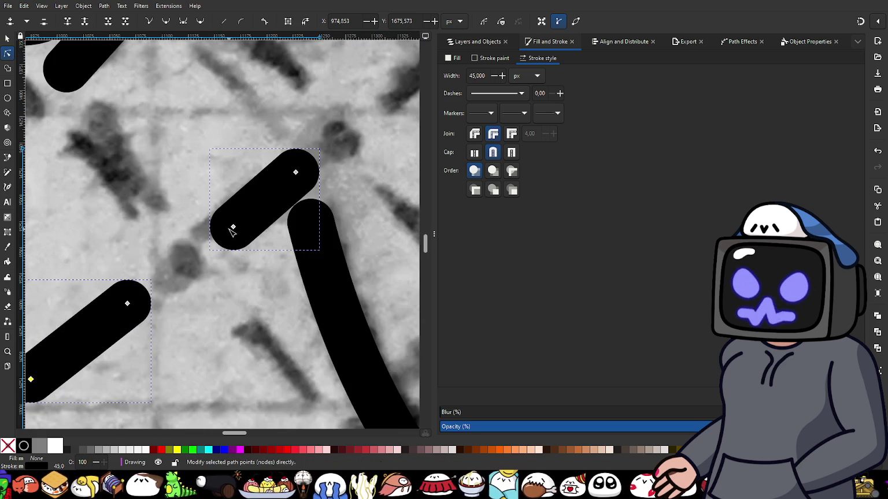
pyautogui.moveTo(233, 228); pyautogui.dragTo(237, 222)
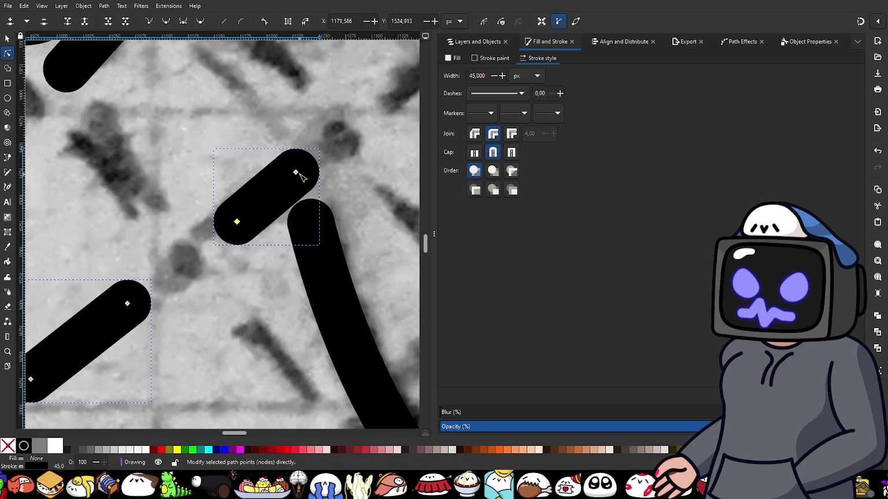
pyautogui.moveTo(295, 173); pyautogui.dragTo(296, 175)
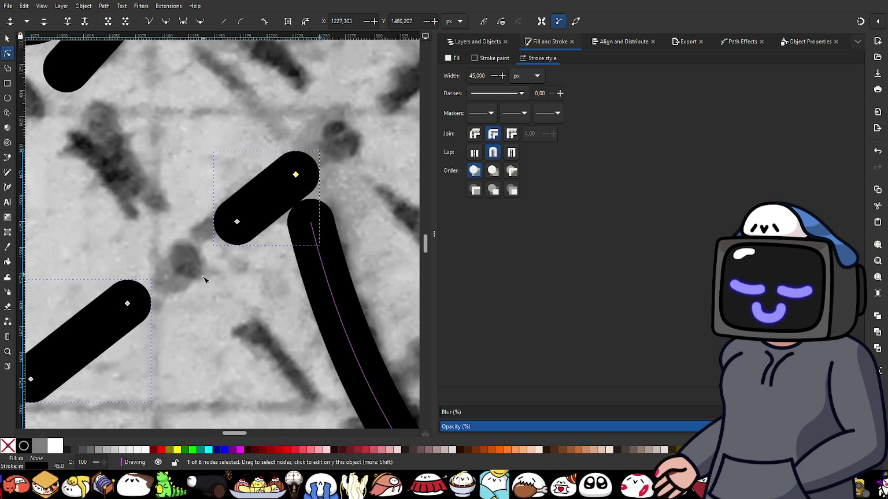
pyautogui.scroll(-3, 209, 274)
pyautogui.scroll(-2, 205, 269)
pyautogui.scroll(1, 200, 265)
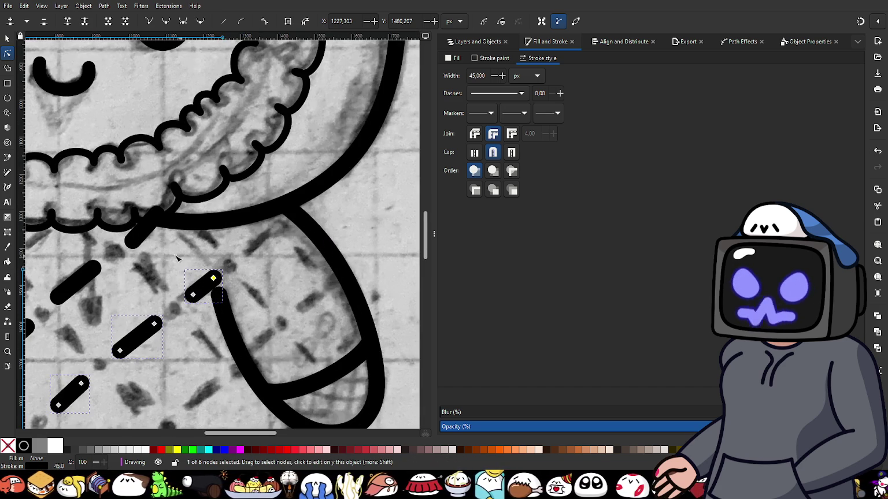
pyautogui.press('b')
pyautogui.scroll(2, 269, 257)
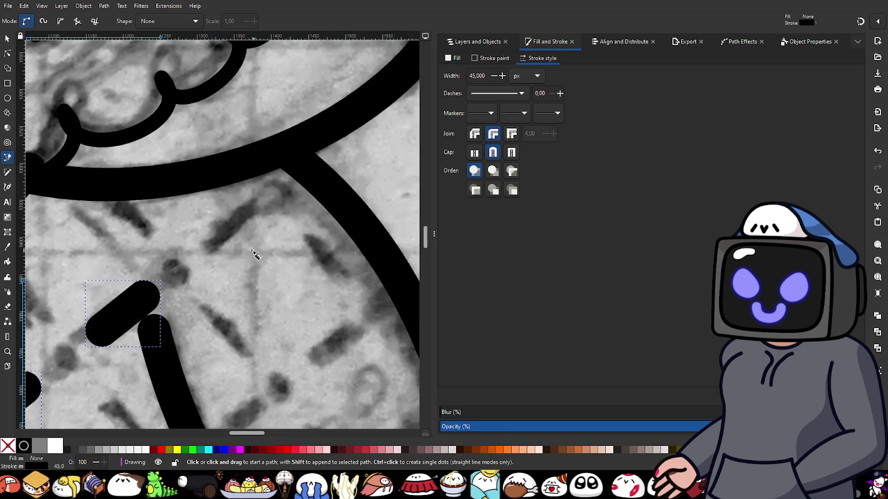
# - Add a 45 px dash with round caps and joins, then trim its ends
pyautogui.click(207, 248)
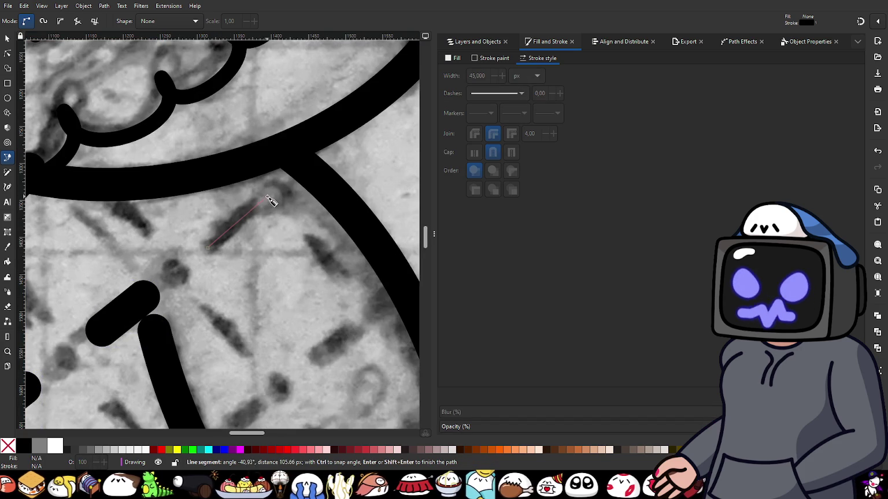
pyautogui.doubleClick(267, 197)
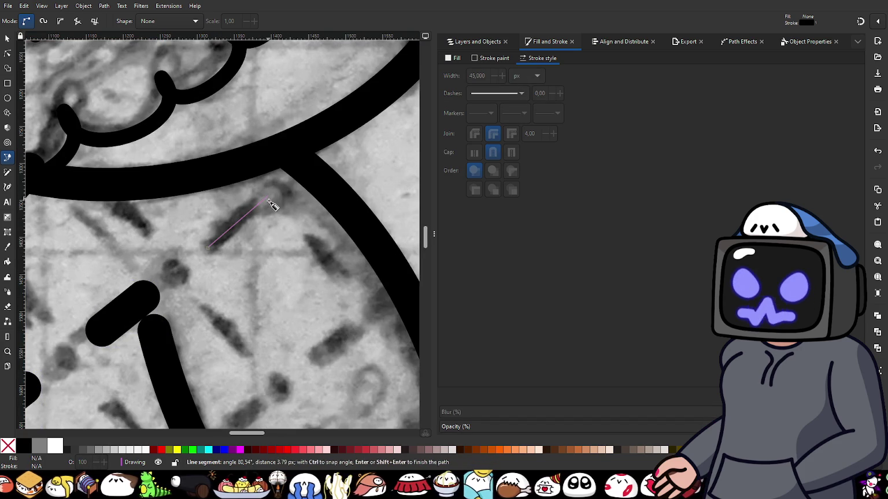
pyautogui.click(493, 152)
pyautogui.click(493, 133)
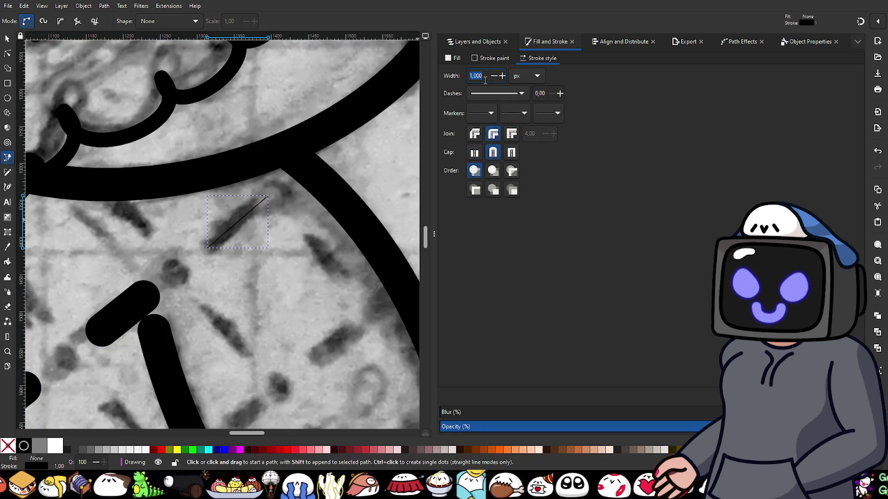
pyautogui.write('45')
pyautogui.press('Return')
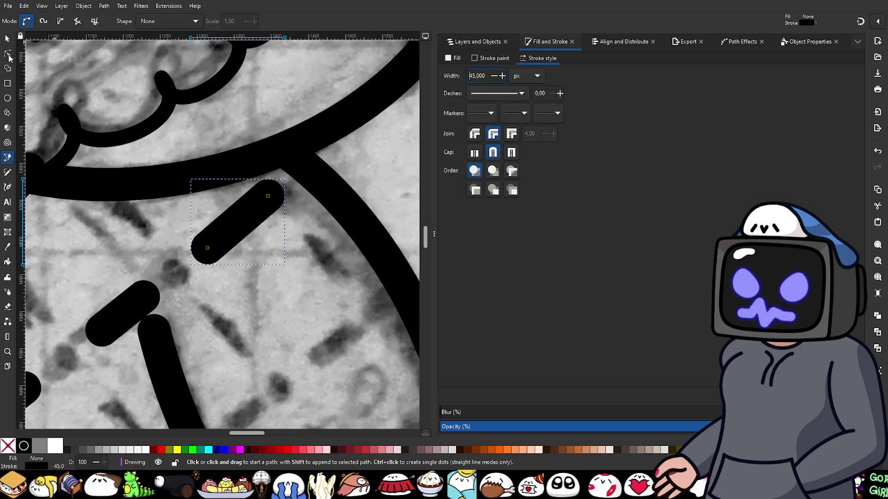
pyautogui.click(7, 53)
pyautogui.moveTo(268, 197); pyautogui.dragTo(266, 200)
pyautogui.moveTo(207, 248); pyautogui.dragTo(211, 247)
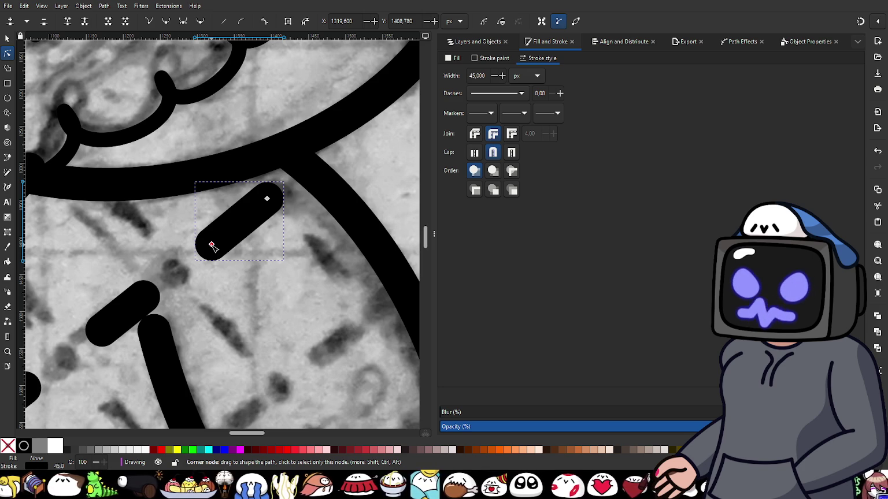
# - Adjust the collar dash's ends so it sits just below the fur trim
pyautogui.click(212, 245)
pyautogui.keyDown('ctrl'); pyautogui.scroll(-3, 205, 257); pyautogui.keyUp('ctrl')
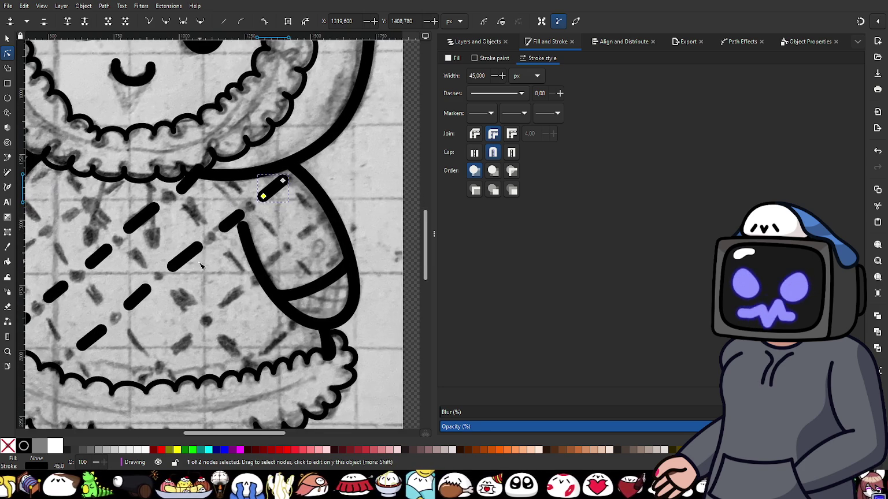
pyautogui.keyDown('ctrl'); pyautogui.scroll(3, 228, 184); pyautogui.keyUp('ctrl')
pyautogui.keyDown('ctrl'); pyautogui.scroll(2, 239, 151); pyautogui.keyUp('ctrl')
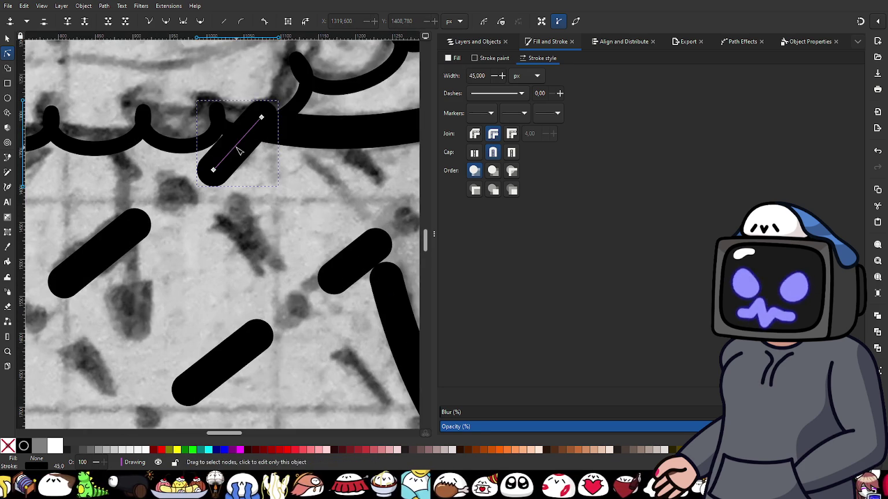
pyautogui.moveTo(261, 117); pyautogui.dragTo(271, 122)
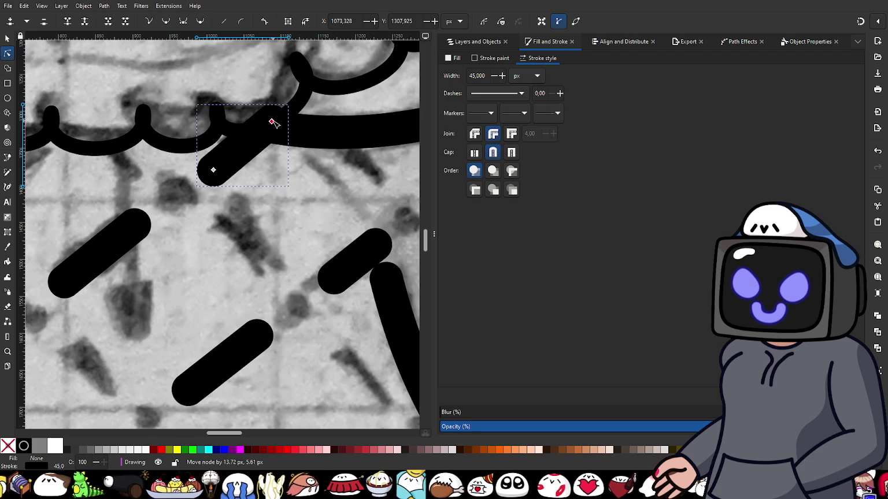
pyautogui.moveTo(214, 170); pyautogui.dragTo(216, 167)
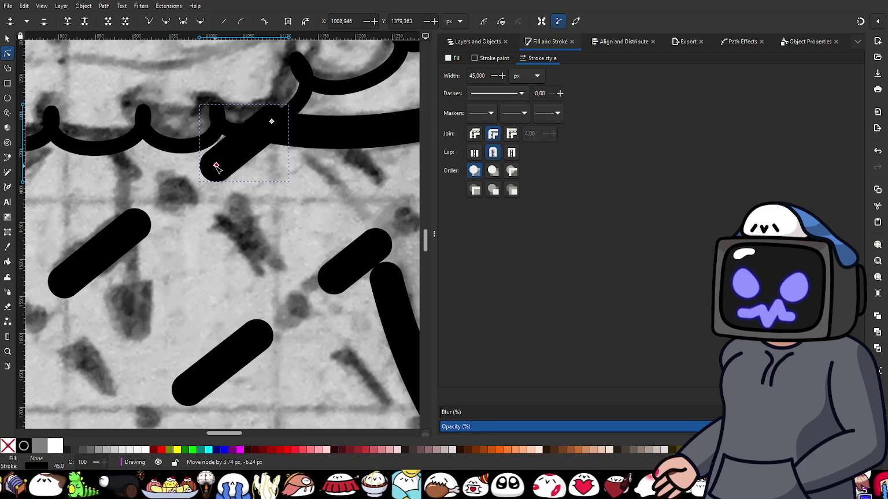
pyautogui.keyDown('ctrl'); pyautogui.scroll(-3, 218, 168); pyautogui.keyUp('ctrl')
pyautogui.keyDown('ctrl'); pyautogui.scroll(-2, 223, 173); pyautogui.keyUp('ctrl')
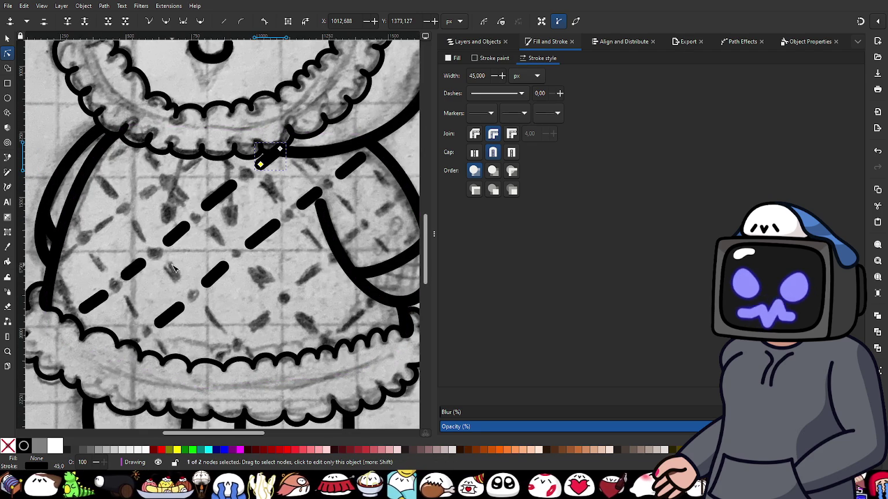
pyautogui.click(7, 158)
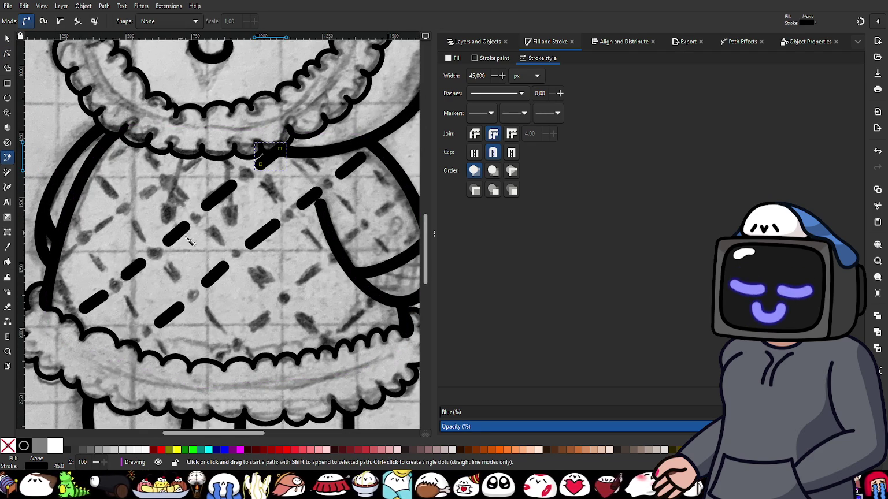
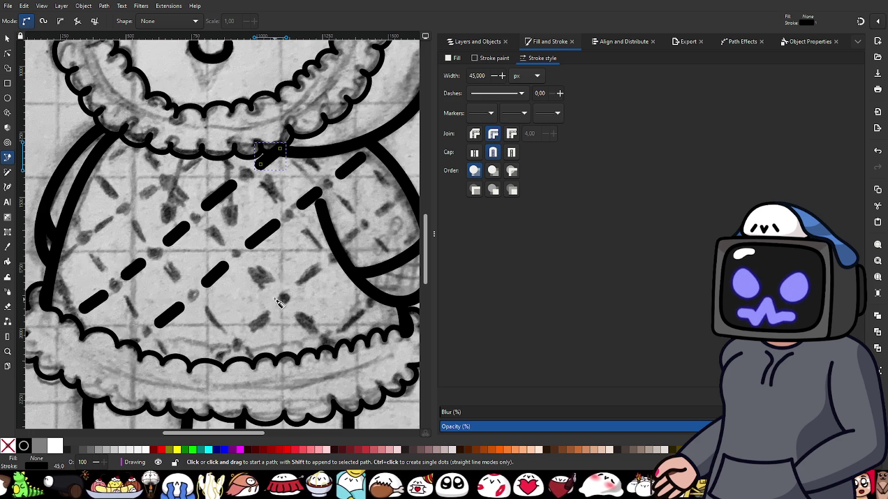
# - Trace a short pencil dash as a black line with round joins and 45 px width
pyautogui.keyDown('ctrl'); pyautogui.scroll(3, 287, 297); pyautogui.keyUp('ctrl')
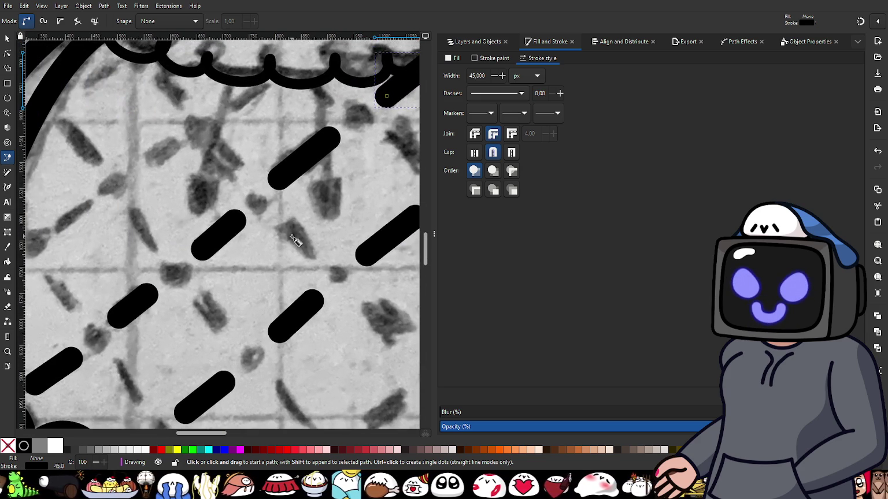
pyautogui.keyDown('ctrl'); pyautogui.scroll(2, 294, 240); pyautogui.keyUp('ctrl')
pyautogui.click(331, 272)
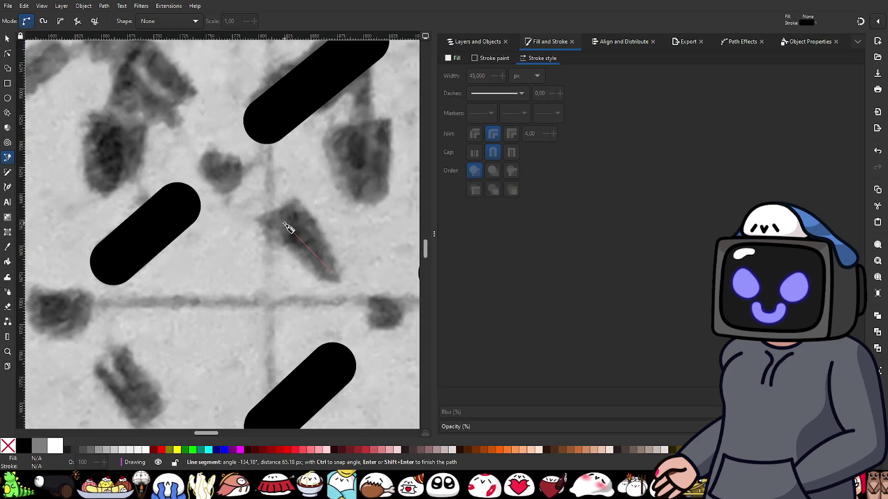
pyautogui.doubleClick(284, 223)
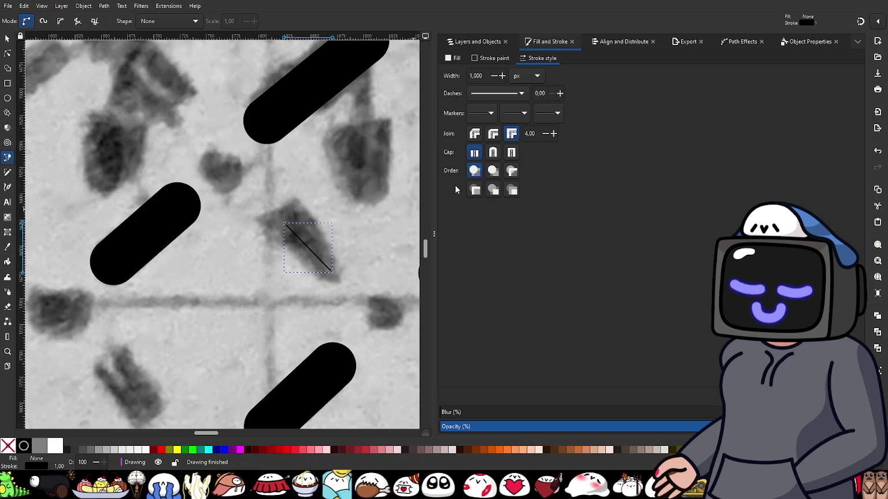
pyautogui.click(493, 135)
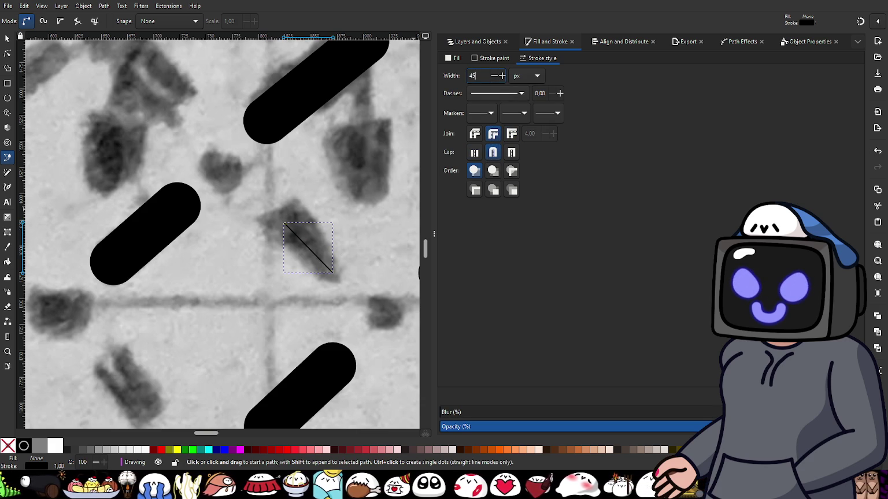
pyautogui.press('Return')
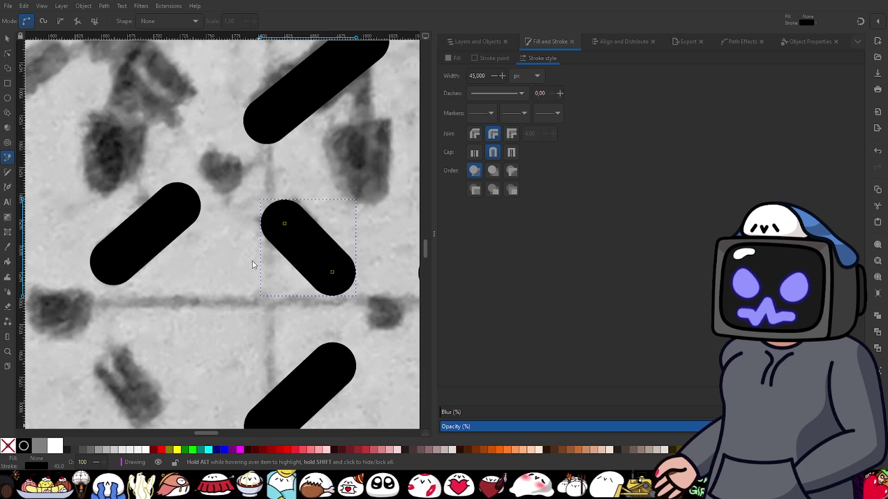
# - Trace the next pencil dash mark with a 45 px stroke
pyautogui.scroll(-1, 243, 263)
pyautogui.scroll(-2, 248, 258)
pyautogui.scroll(2, 247, 254)
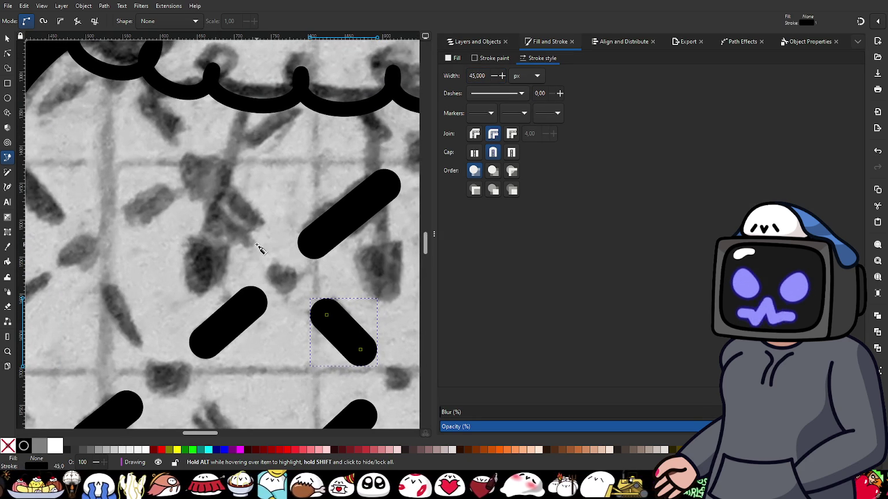
pyautogui.click(256, 244)
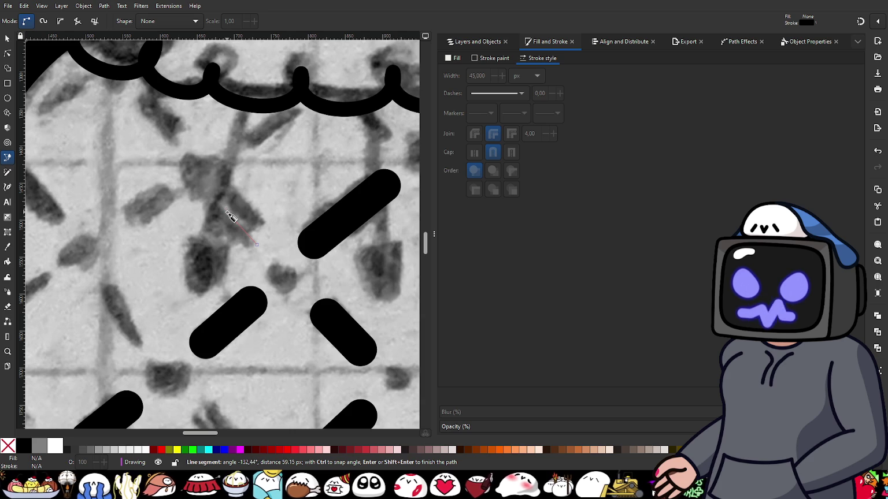
pyautogui.click(231, 209)
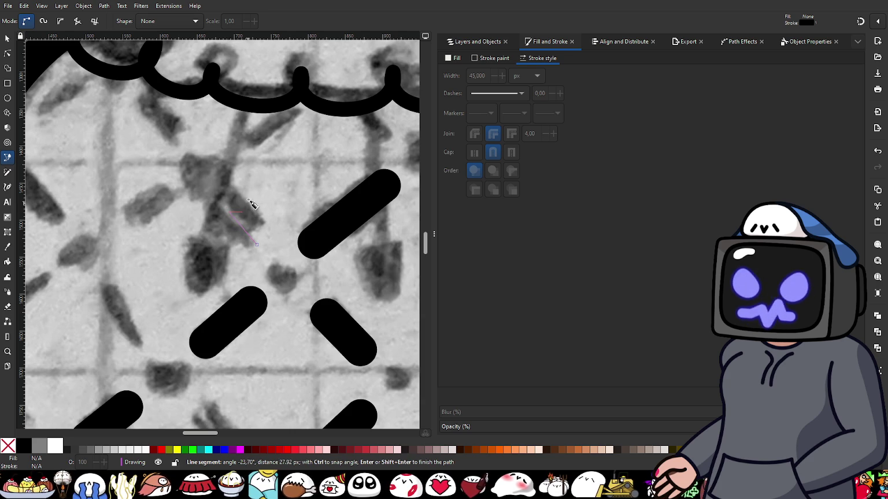
pyautogui.doubleClick(244, 190)
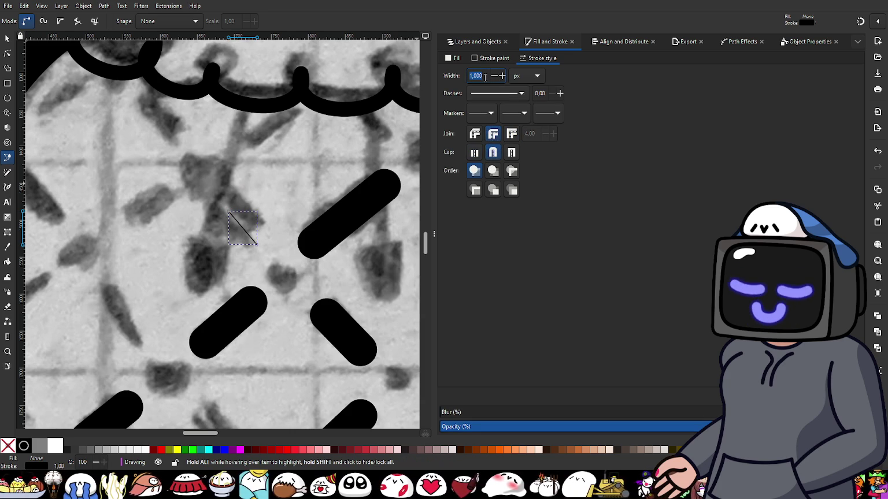
pyautogui.write('45')
pyautogui.press('Return')
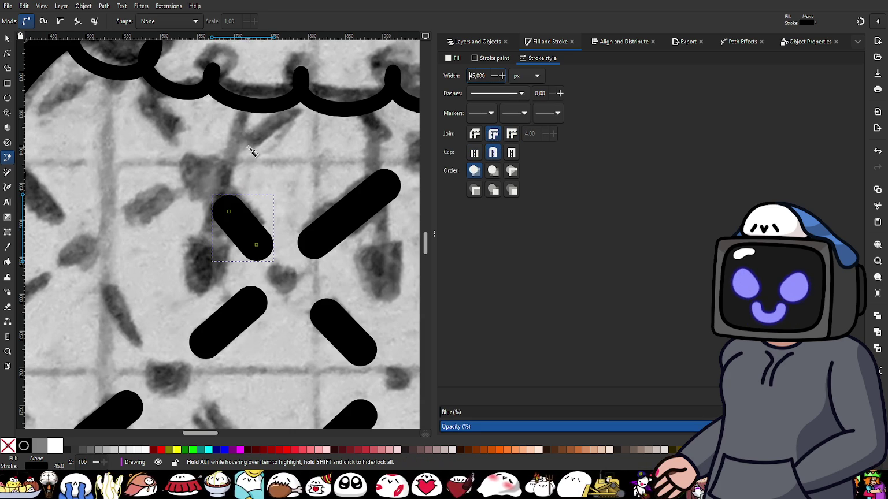
pyautogui.scroll(-1, 151, 168)
# - Trace a dash below the collar with round caps, round joins and 45 px width
pyautogui.scroll(1, 151, 166)
pyautogui.moveTo(152, 153); pyautogui.dragTo(273, 252)
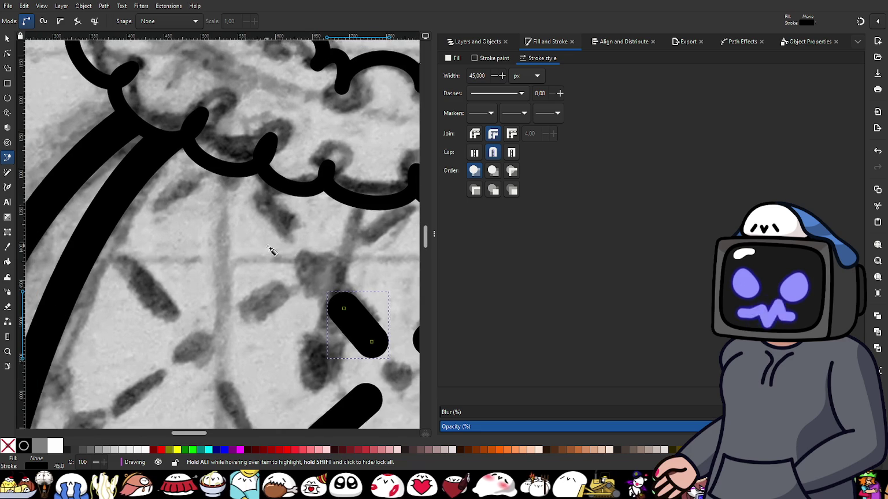
pyautogui.click(288, 231)
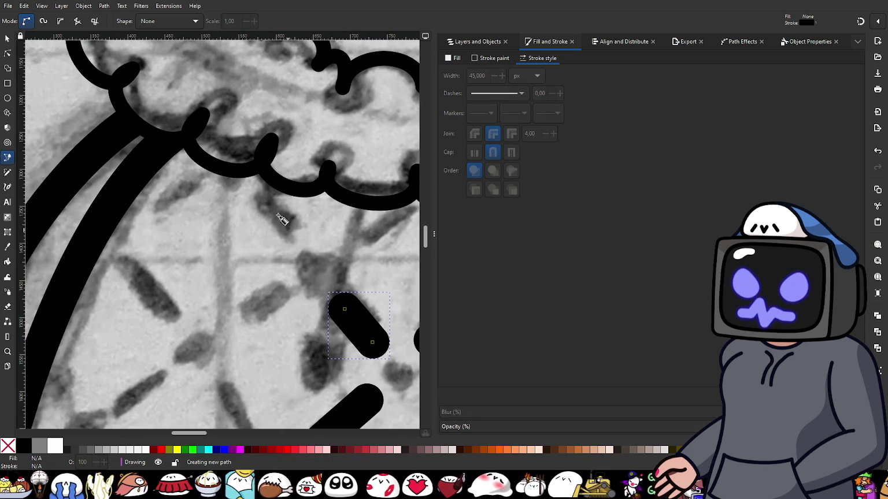
pyautogui.doubleClick(258, 196)
pyautogui.click(493, 152)
pyautogui.click(493, 134)
pyautogui.tripleClick(483, 79)
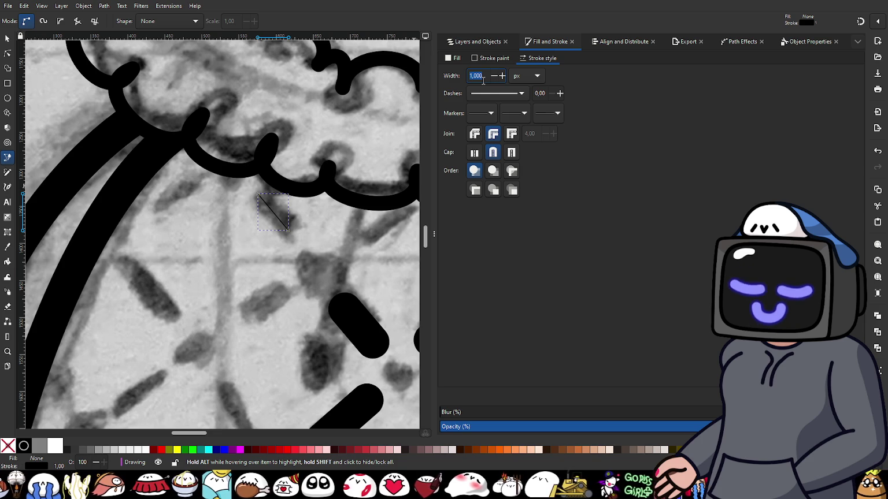
pyautogui.write('45')
pyautogui.press('Return')
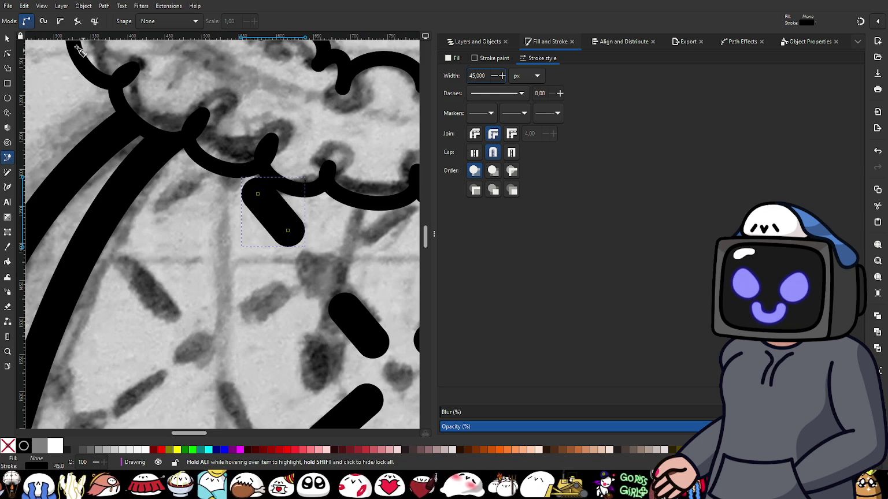
# - Shorten the new dash by dragging its end nodes to fit the pencil mark
pyautogui.press('n')
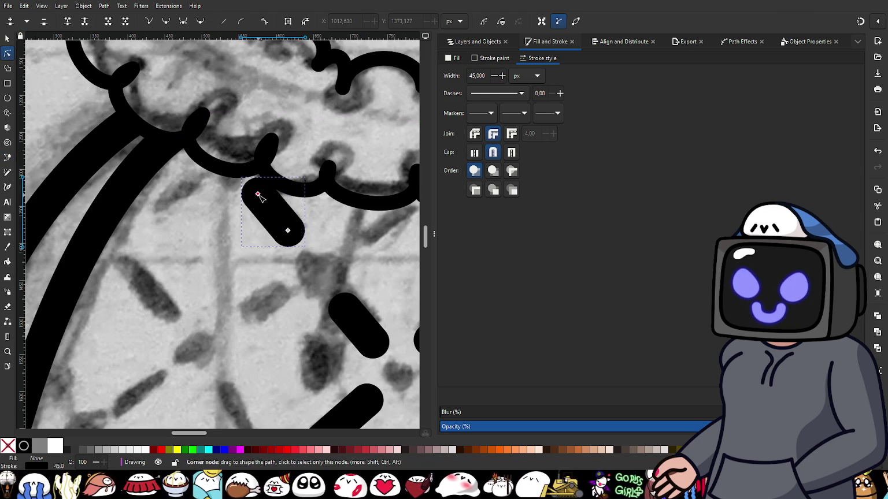
pyautogui.moveTo(258, 195); pyautogui.dragTo(262, 201)
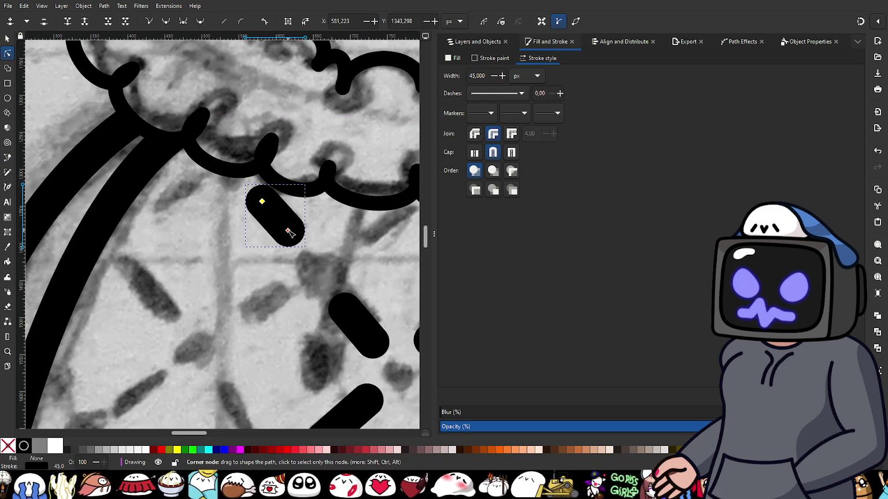
pyautogui.moveTo(289, 232); pyautogui.dragTo(285, 232)
pyautogui.hscroll(-1, 96, 172)
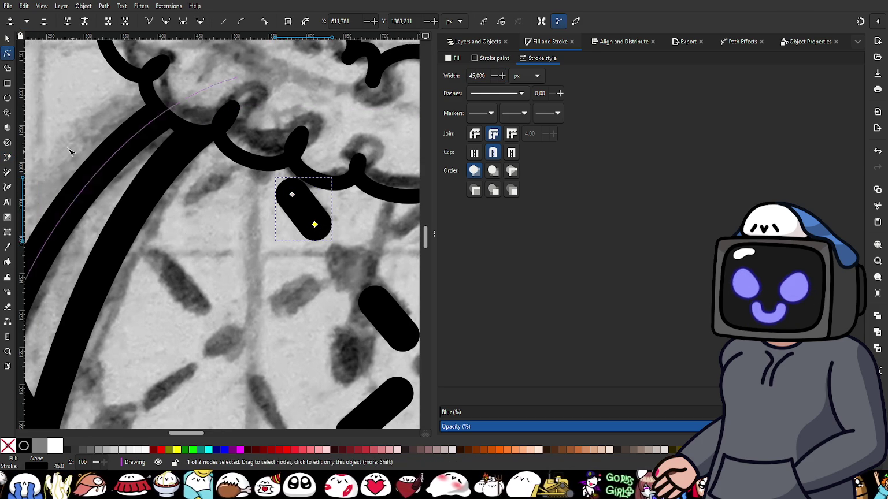
# - Trace a dash by the collar with round caps, round joins and 45 px width
pyautogui.click(6, 159)
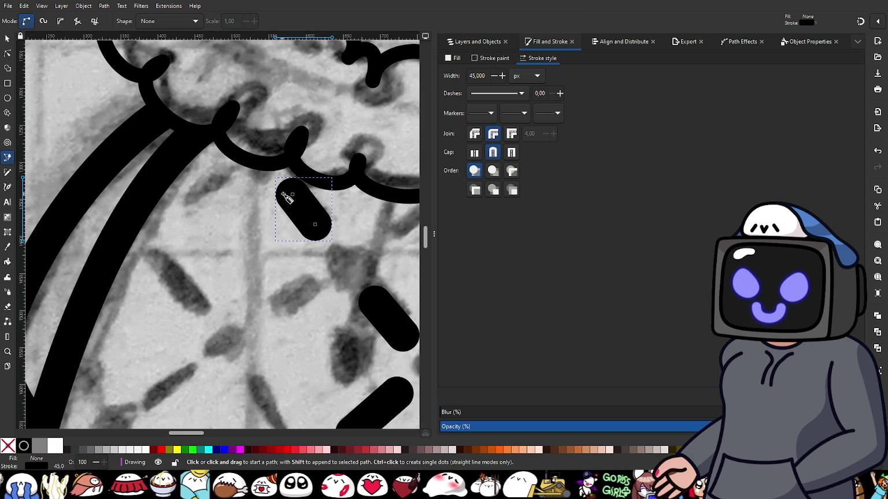
pyautogui.click(226, 172)
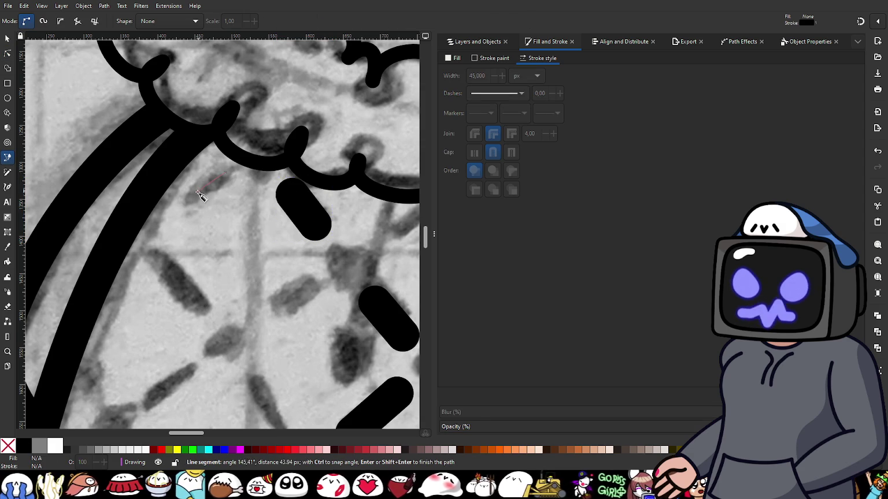
pyautogui.click(170, 211)
pyautogui.doubleClick(208, 230)
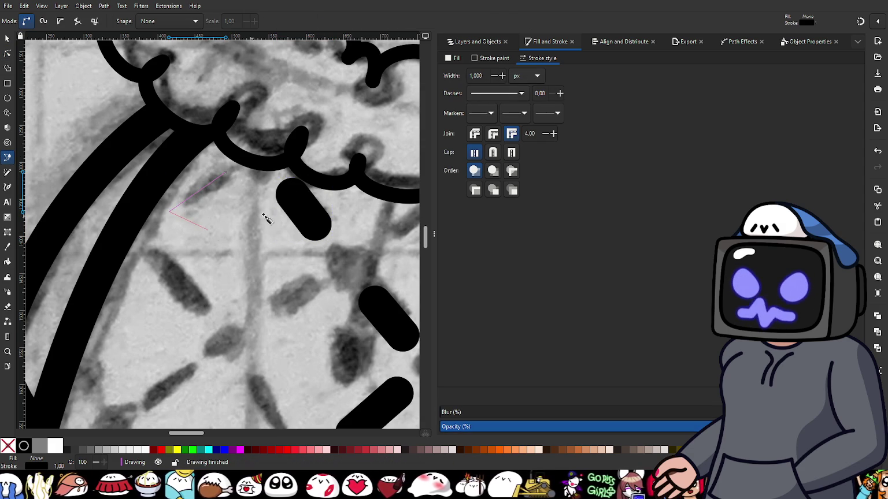
pyautogui.click(493, 153)
pyautogui.click(494, 134)
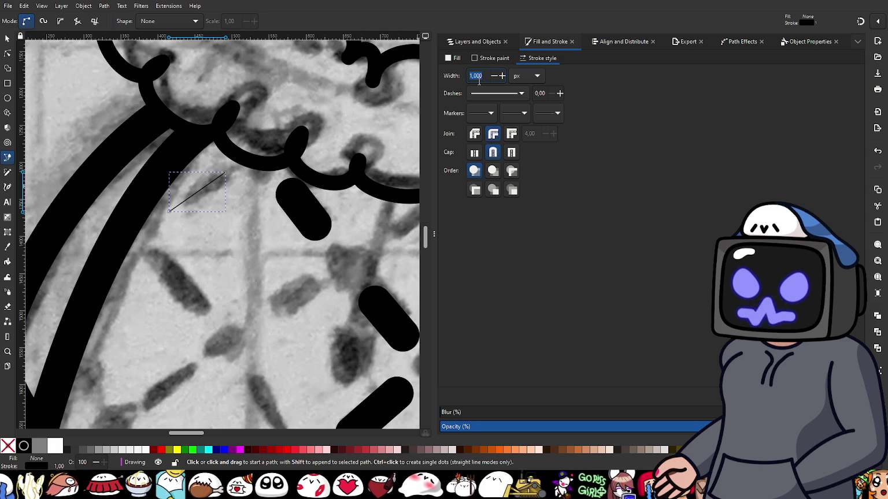
pyautogui.write('45')
pyautogui.press('Return')
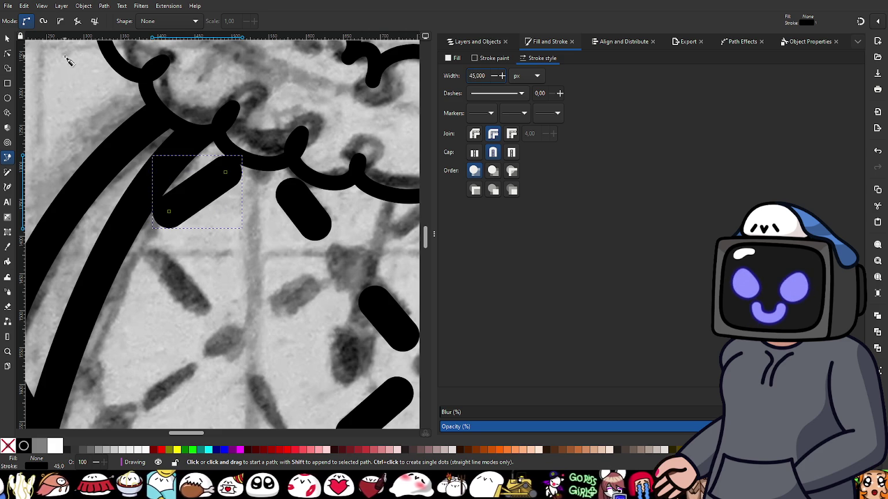
# - Pull in both end nodes of the collar dash to shorten it
pyautogui.click(8, 54)
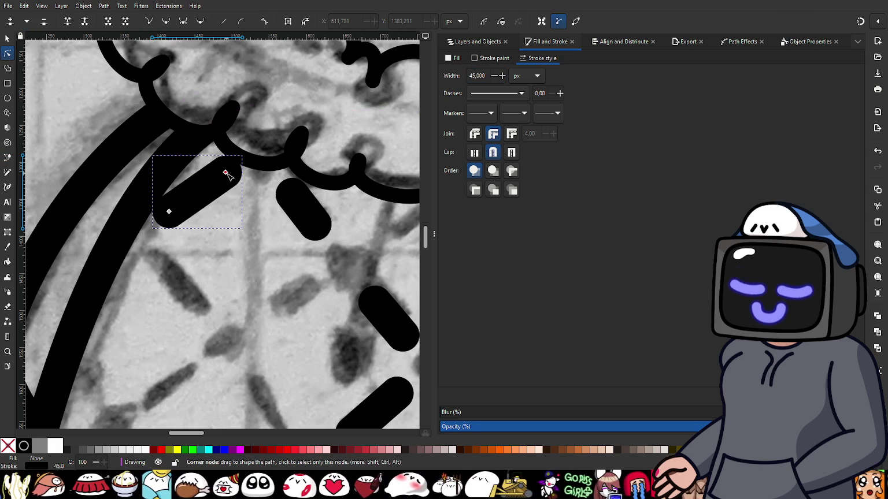
pyautogui.moveTo(225, 174); pyautogui.dragTo(223, 185)
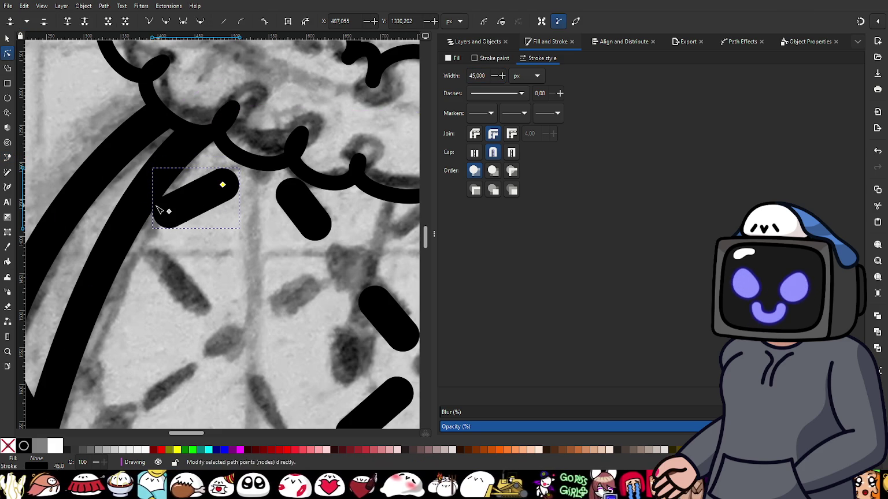
pyautogui.moveTo(169, 212); pyautogui.dragTo(172, 216)
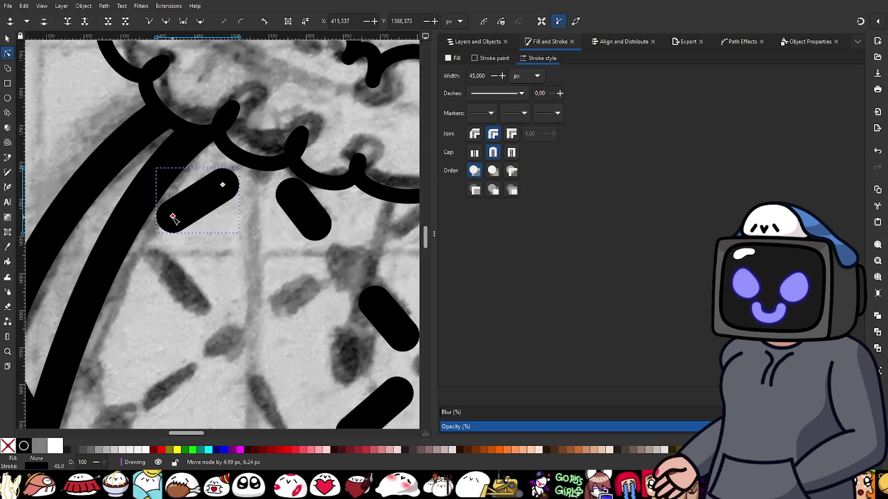
pyautogui.moveTo(172, 216); pyautogui.dragTo(179, 216)
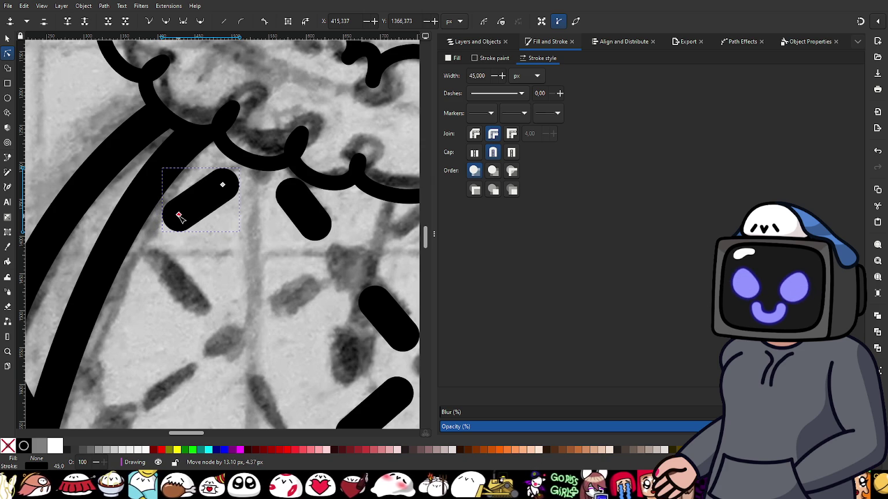
pyautogui.scroll(-2, 193, 255)
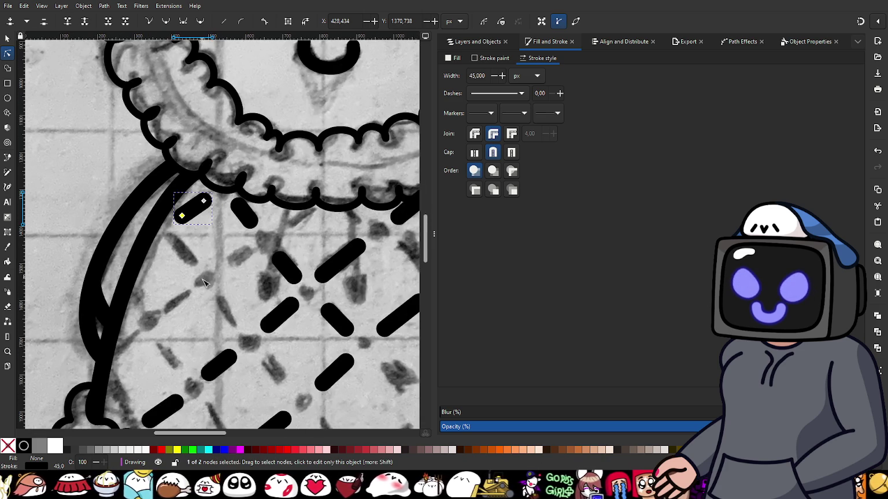
pyautogui.click(8, 157)
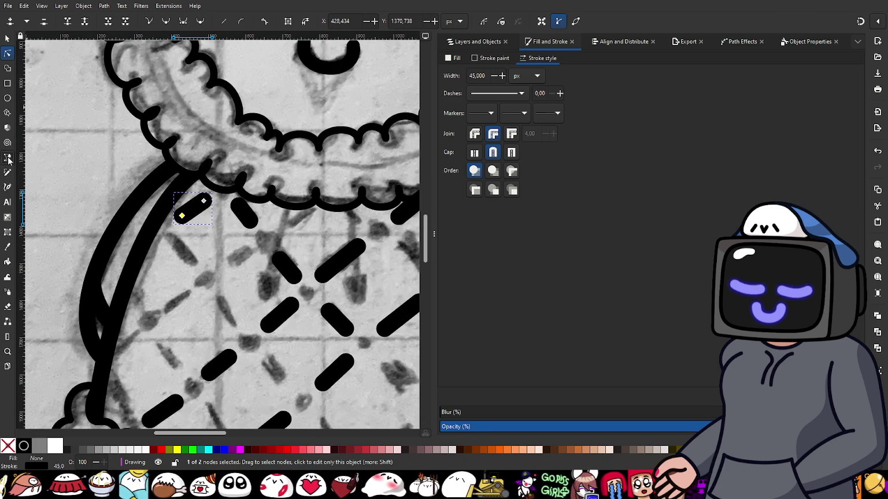
pyautogui.scroll(1, 232, 281)
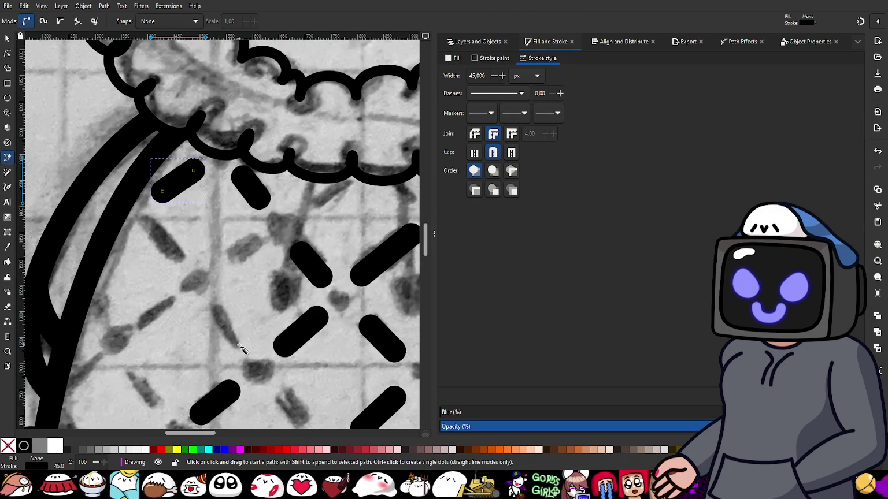
# - Trace two crosshatch dashes, giving the second one round joins and 45 px width
pyautogui.click(238, 346)
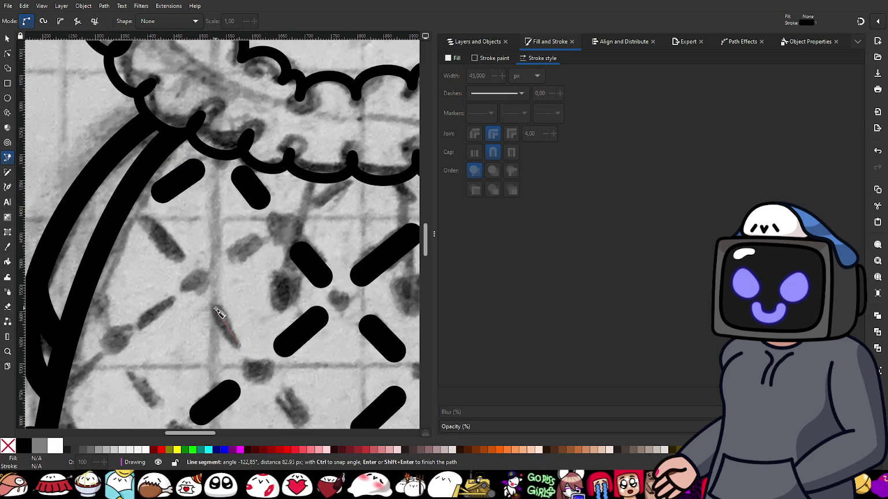
pyautogui.doubleClick(216, 310)
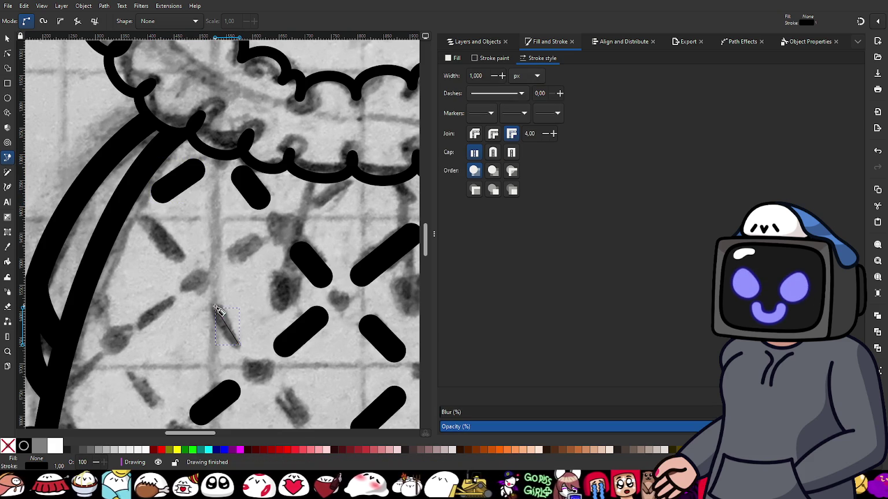
pyautogui.click(179, 261)
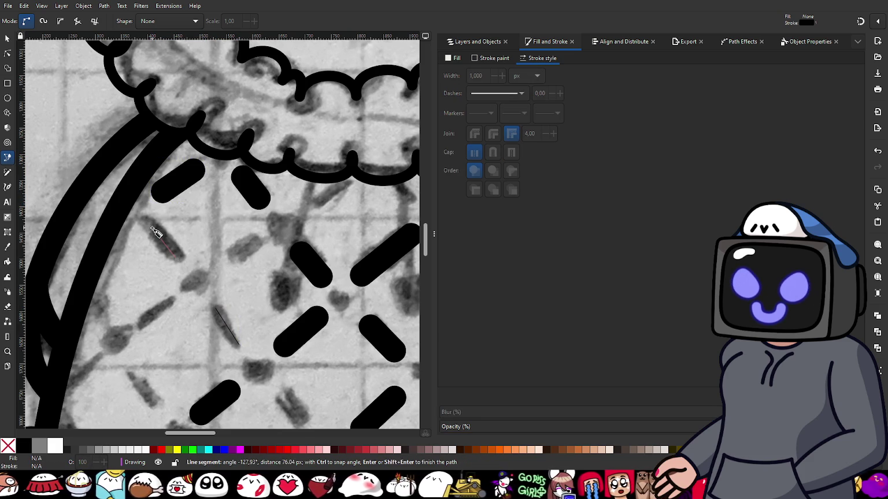
pyautogui.doubleClick(150, 227)
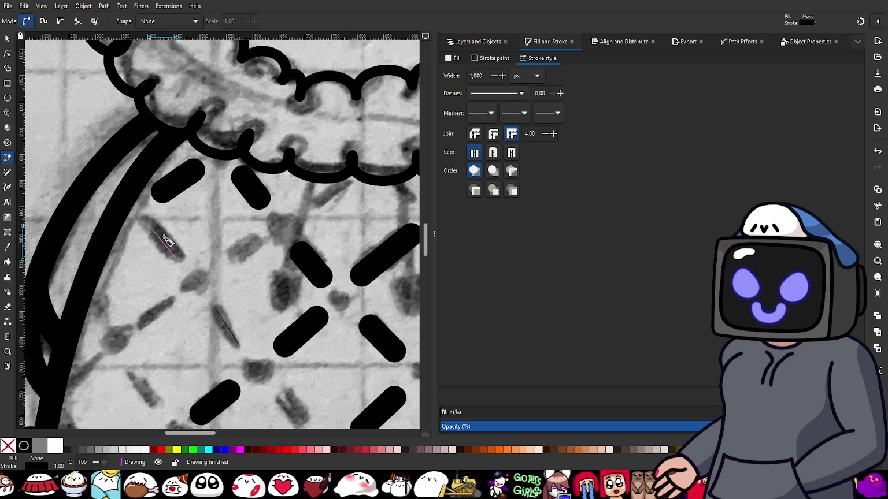
pyautogui.click(493, 133)
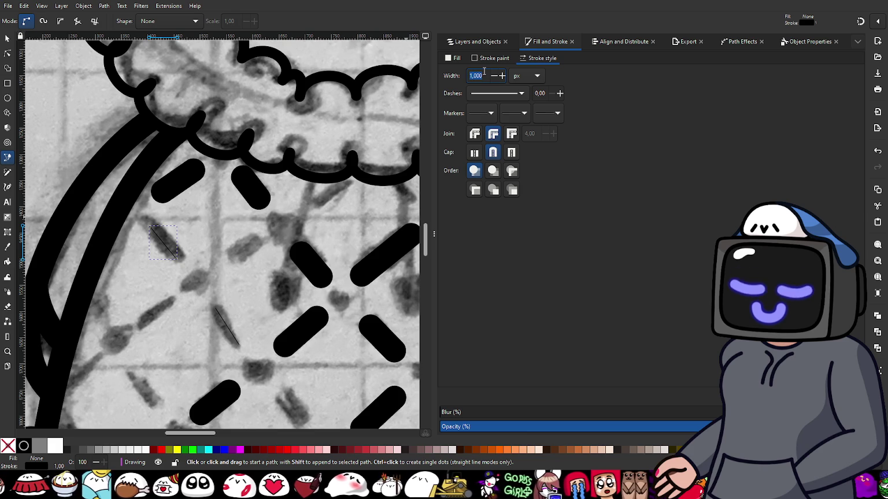
pyautogui.write('45')
pyautogui.press('Return')
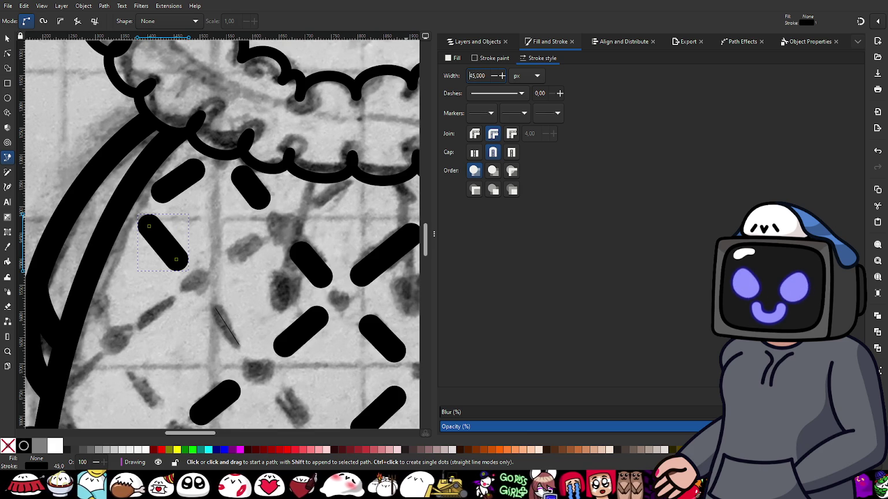
# - Give the other thin dash round caps, round joins and 45 px width
pyautogui.click(7, 37)
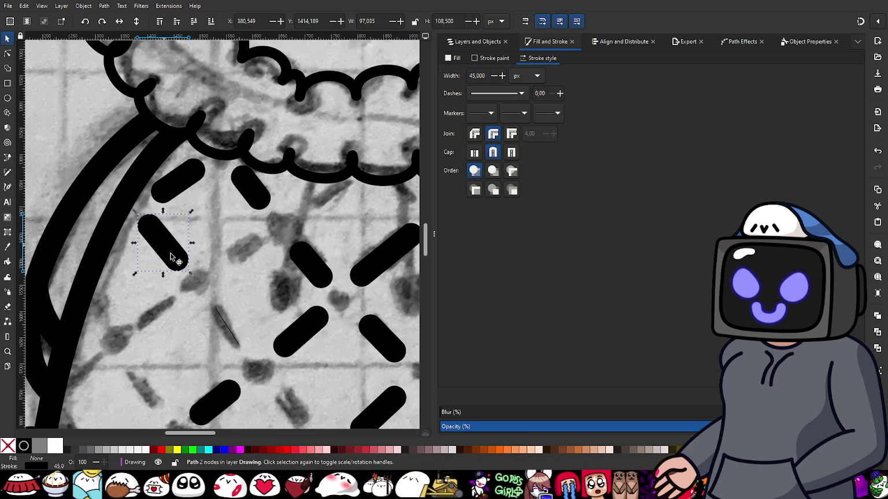
pyautogui.click(220, 322)
pyautogui.click(493, 153)
pyautogui.click(493, 134)
pyautogui.tripleClick(483, 75)
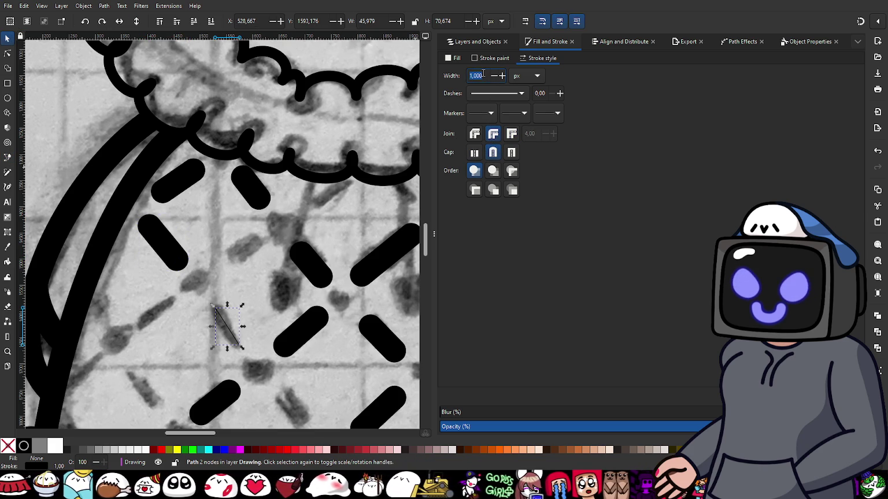
pyautogui.write('5')
pyautogui.press('Return')
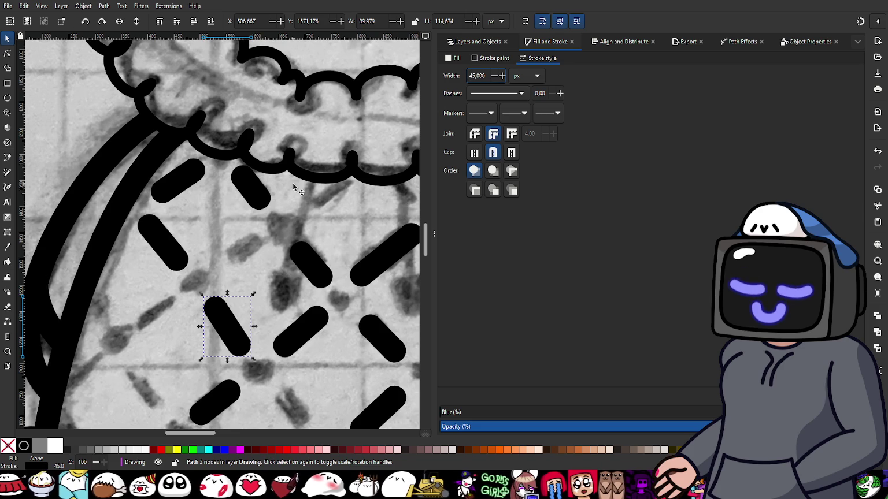
# - Adjust the dash end nodes, shortening the upper-left dash
pyautogui.press('n')
pyautogui.scroll(2, 253, 363)
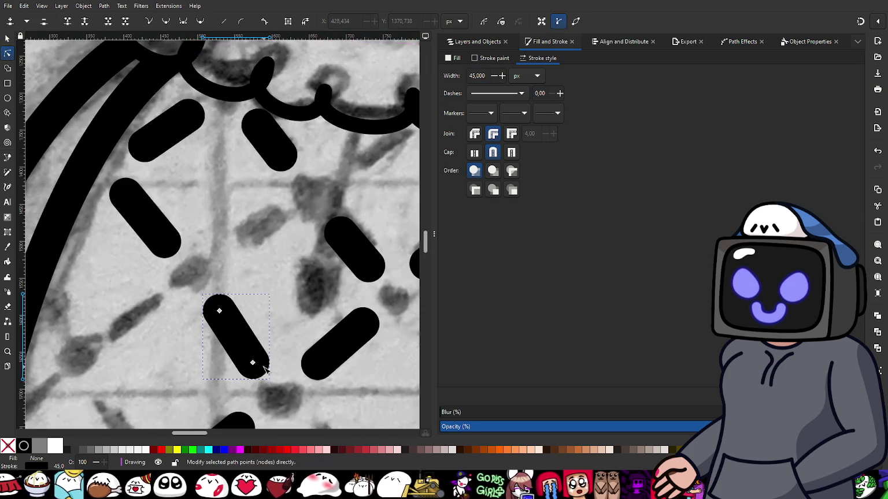
pyautogui.scroll(-3, 238, 263)
pyautogui.moveTo(237, 270); pyautogui.dragTo(234, 263)
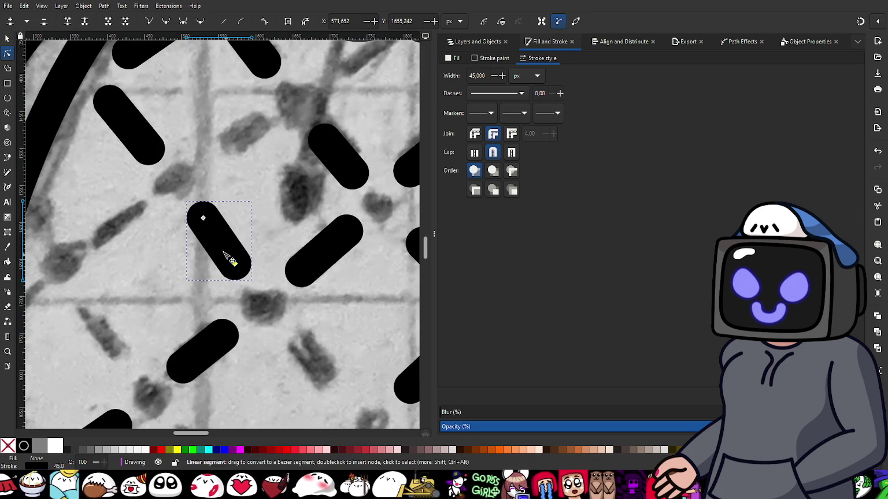
pyautogui.click(145, 145)
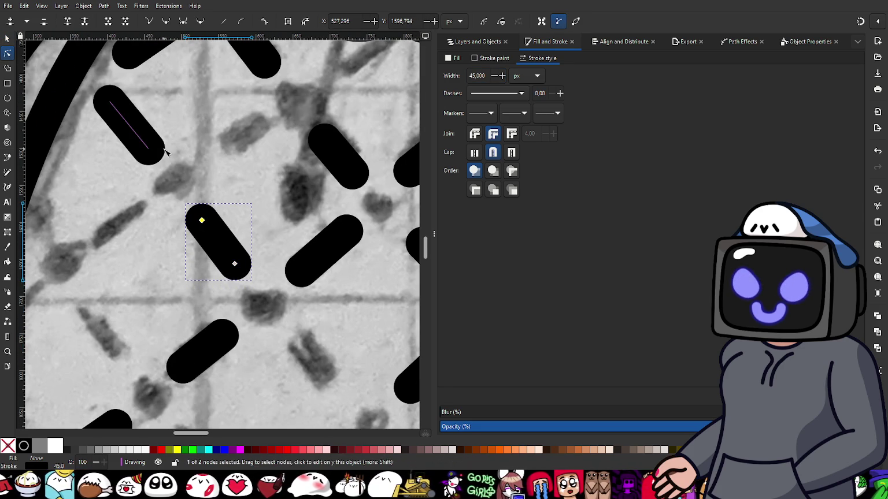
pyautogui.moveTo(150, 151); pyautogui.dragTo(143, 143)
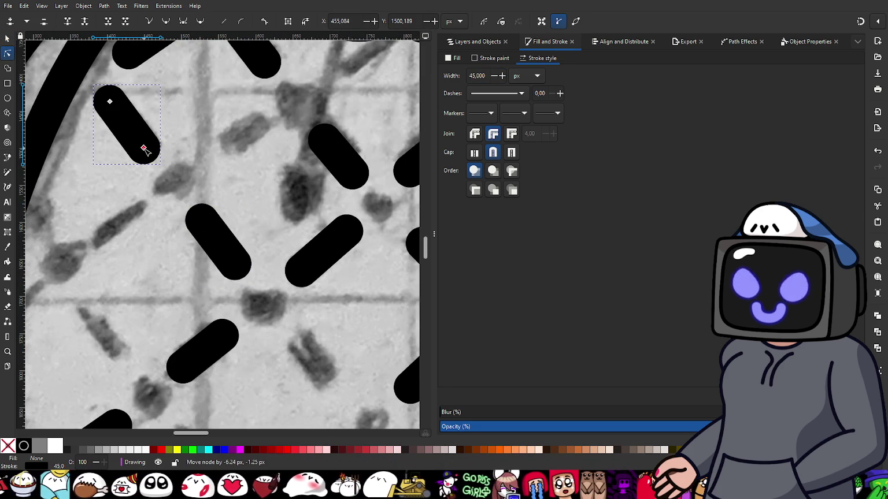
pyautogui.scroll(-2, 146, 211)
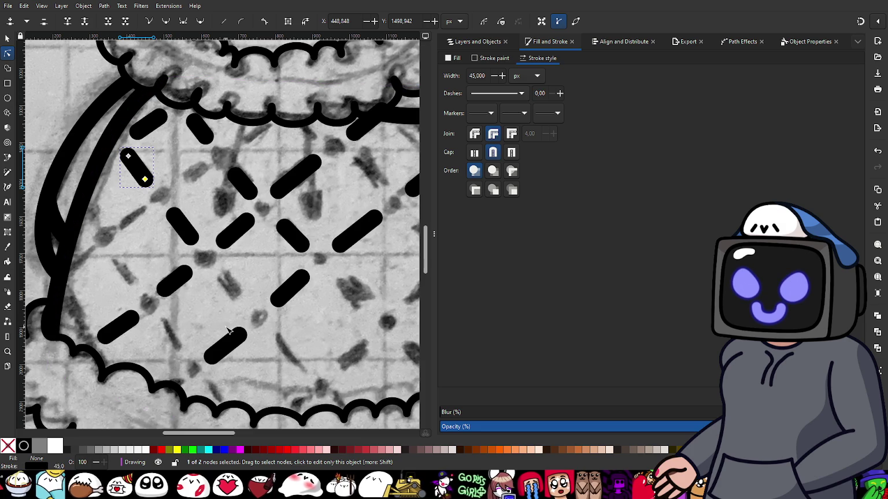
# - Trace the next crosshatch dash with round caps, round joins and 45 px width
pyautogui.click(7, 157)
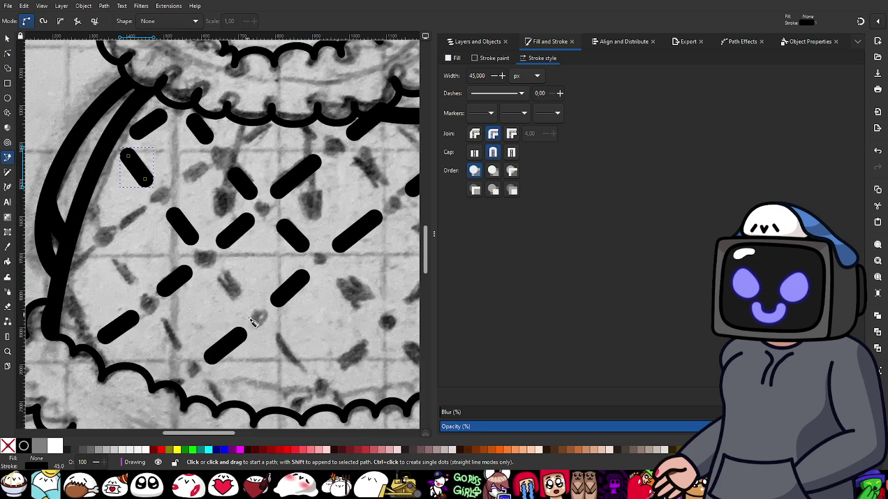
pyautogui.scroll(2, 254, 317)
pyautogui.click(200, 238)
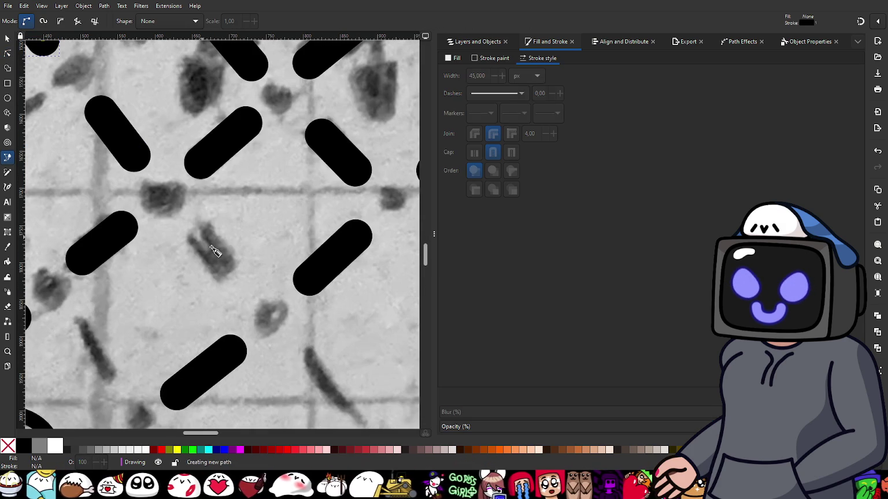
pyautogui.click(235, 282)
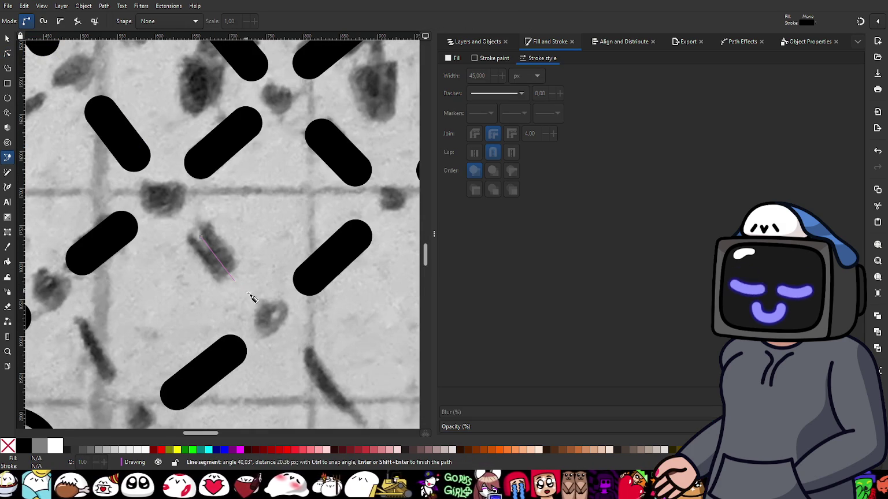
pyautogui.press('Return')
pyautogui.click(492, 153)
pyautogui.click(493, 134)
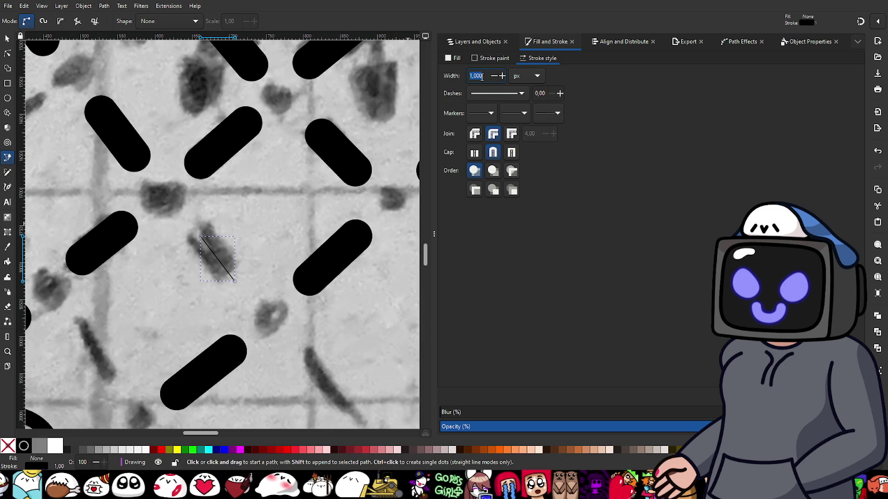
pyautogui.write('5')
pyautogui.press('Return')
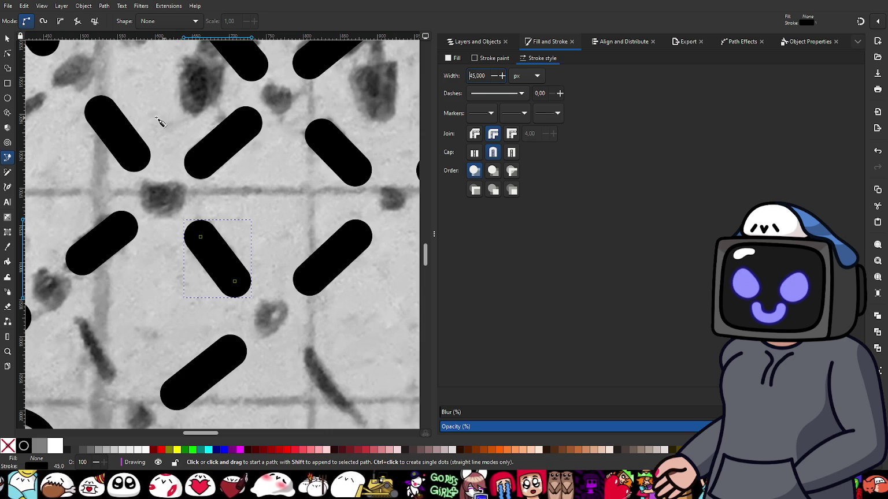
# - Trace a dash near the hem with round caps, round joins and 45 px width
pyautogui.scroll(-5, 230, 242)
pyautogui.hscroll(3, 230, 242)
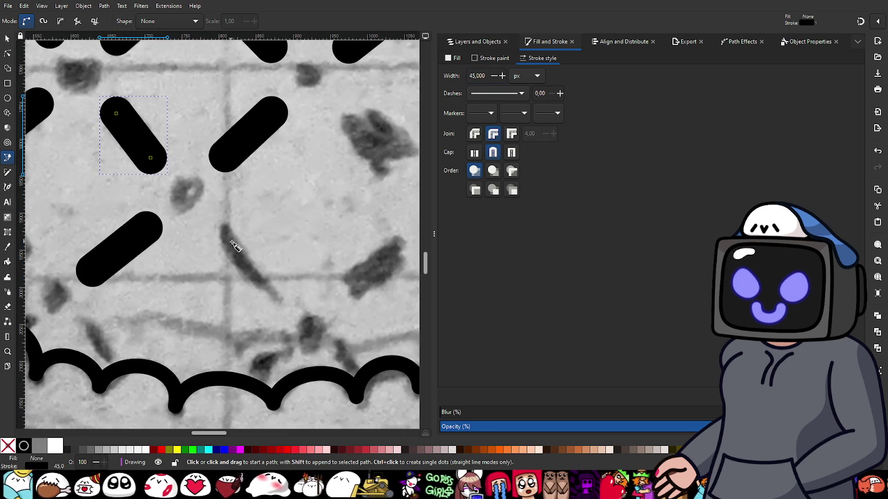
pyautogui.click(221, 232)
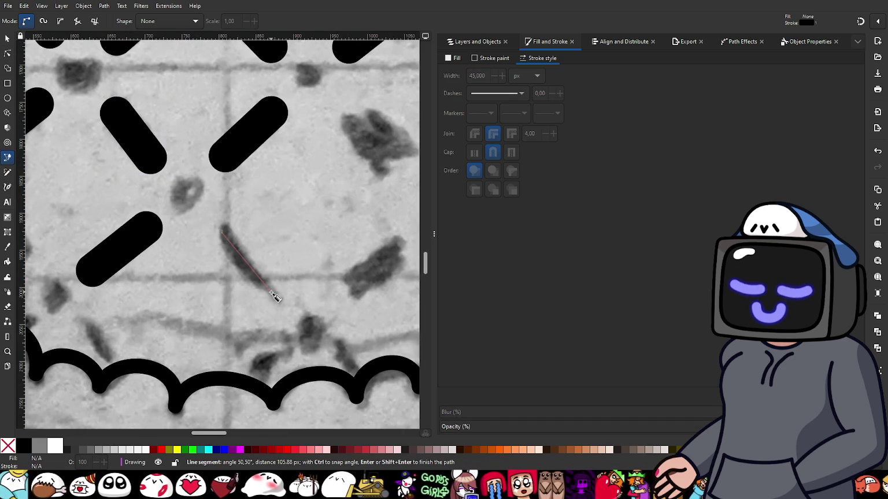
pyautogui.doubleClick(270, 290)
pyautogui.click(492, 152)
pyautogui.click(493, 134)
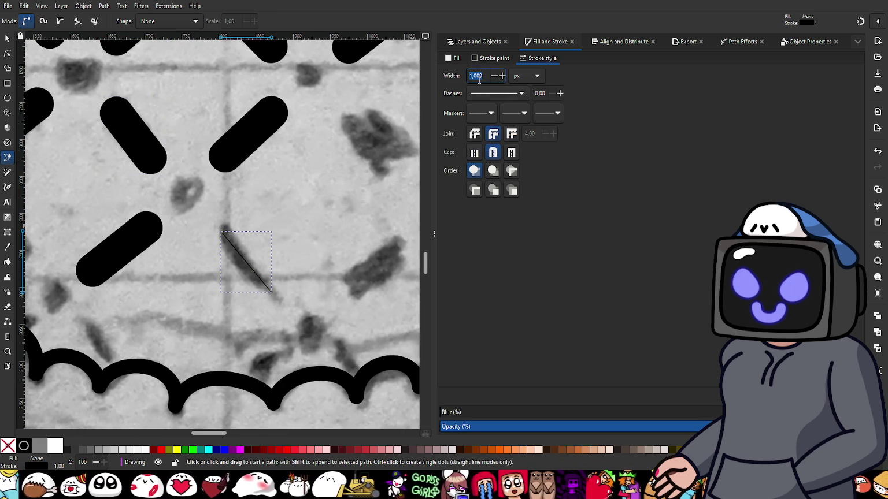
pyautogui.write('5')
pyautogui.press('Return')
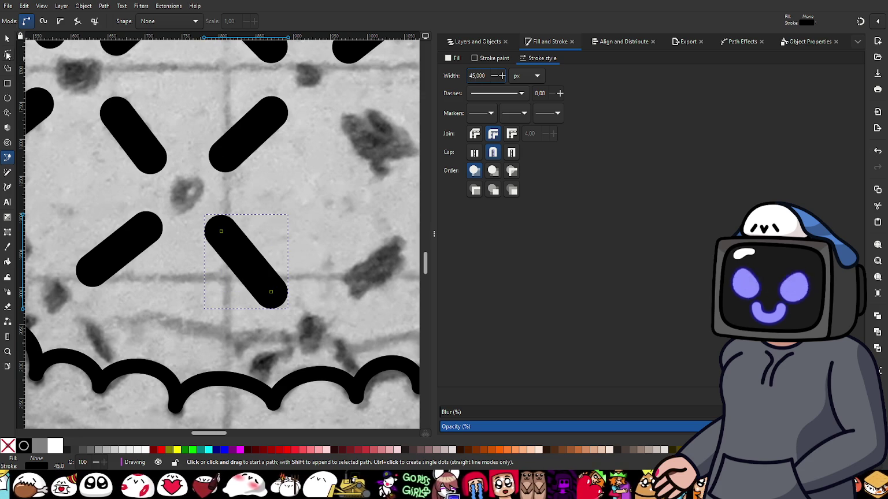
# - Nudge the end nodes of the upper-left and lower-right dashes to match the pencil marks
pyautogui.press('n')
pyautogui.click(149, 159)
pyautogui.moveTo(149, 158); pyautogui.dragTo(154, 154)
pyautogui.click(247, 261)
pyautogui.moveTo(220, 230); pyautogui.dragTo(223, 233)
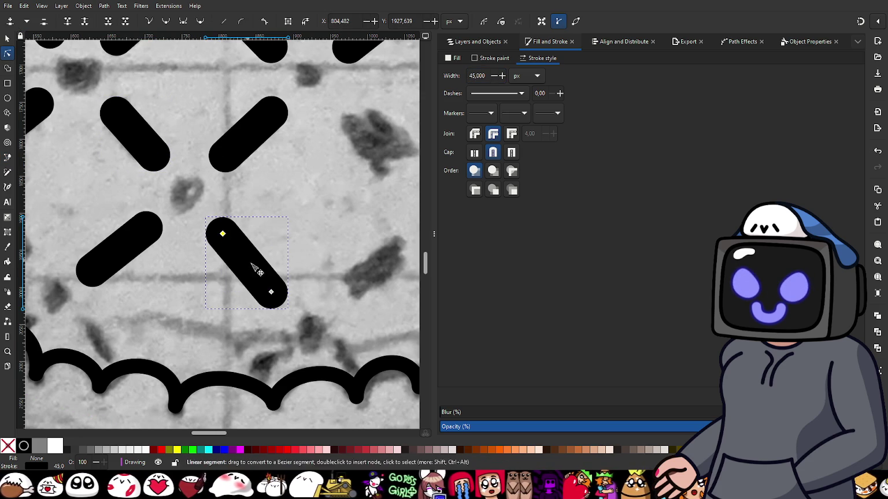
pyautogui.click(274, 295)
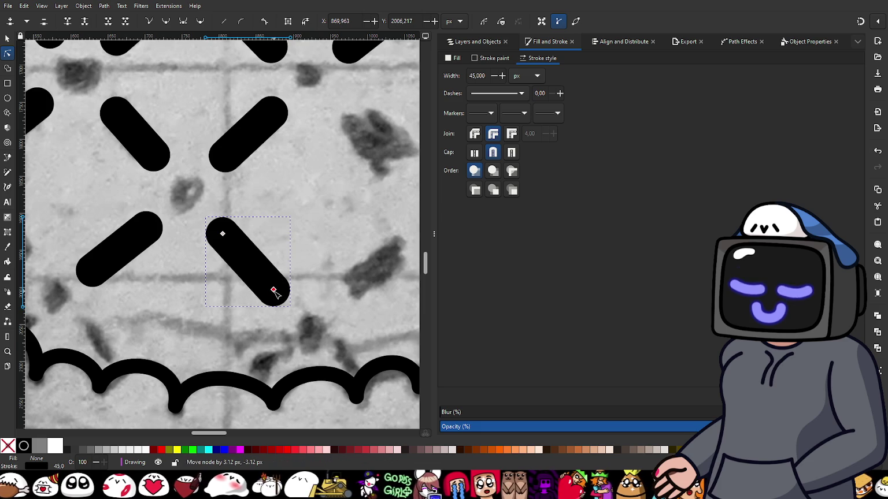
pyautogui.scroll(-3, 307, 232)
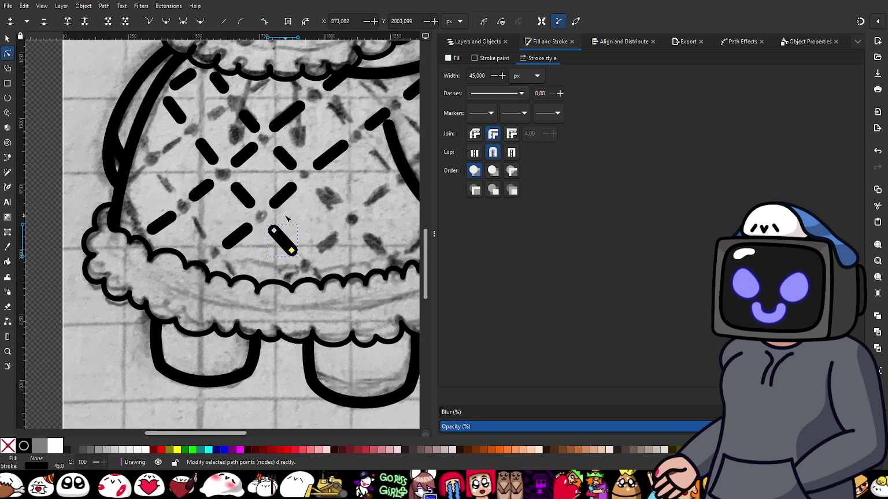
# - Trace another pencil dash with round ends, round joins and 45 px width
pyautogui.click(8, 157)
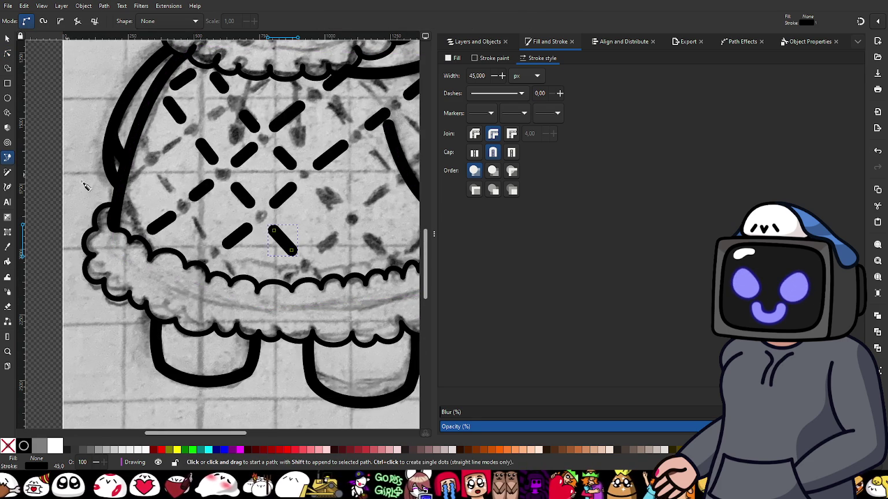
pyautogui.scroll(2, 229, 240)
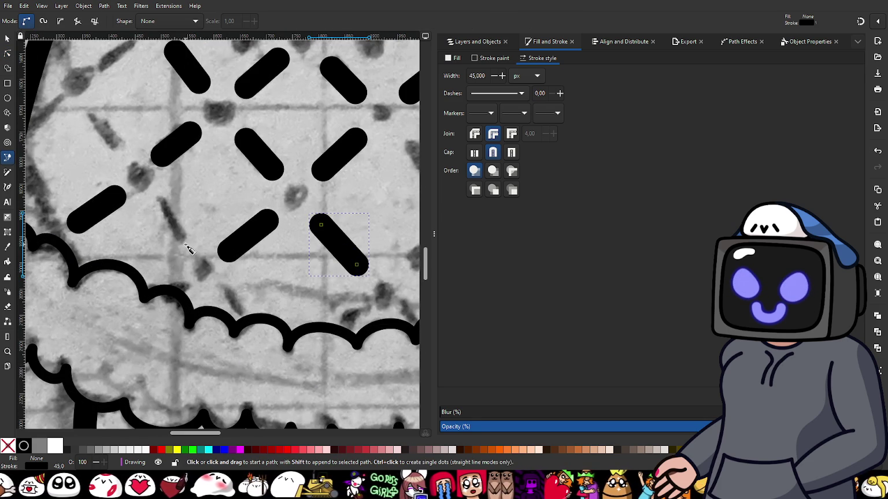
pyautogui.click(188, 246)
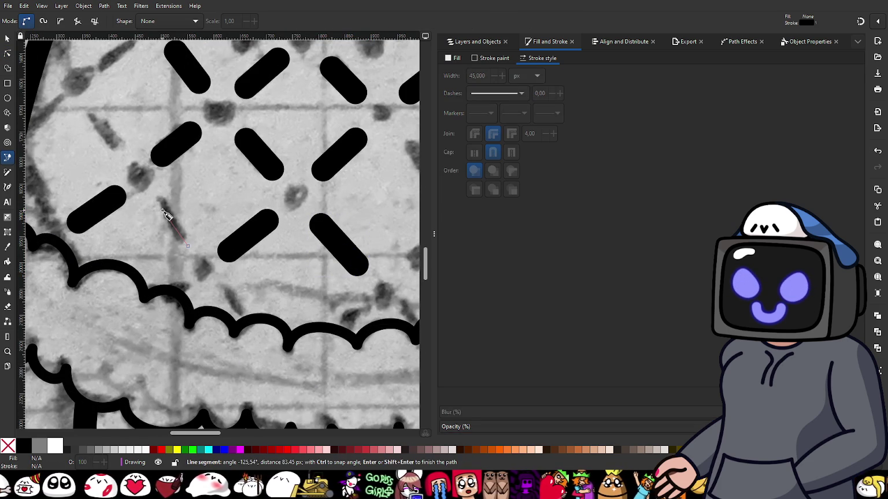
pyautogui.doubleClick(162, 207)
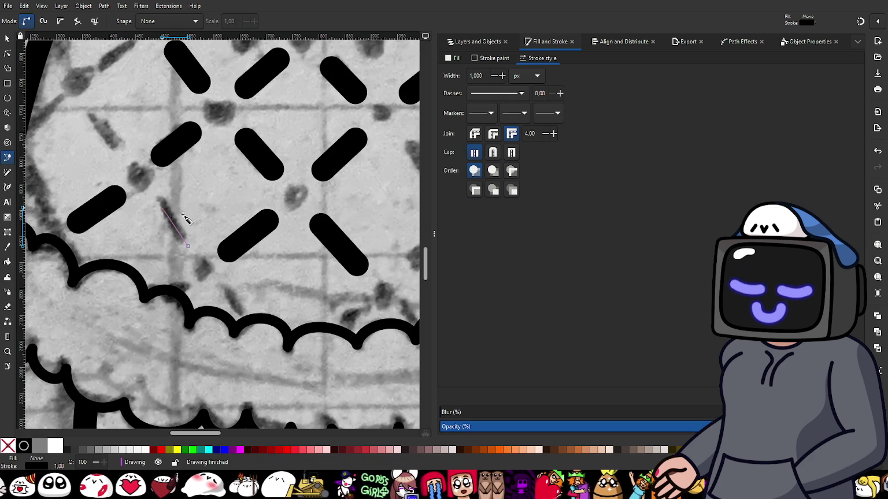
pyautogui.click(492, 153)
pyautogui.click(493, 134)
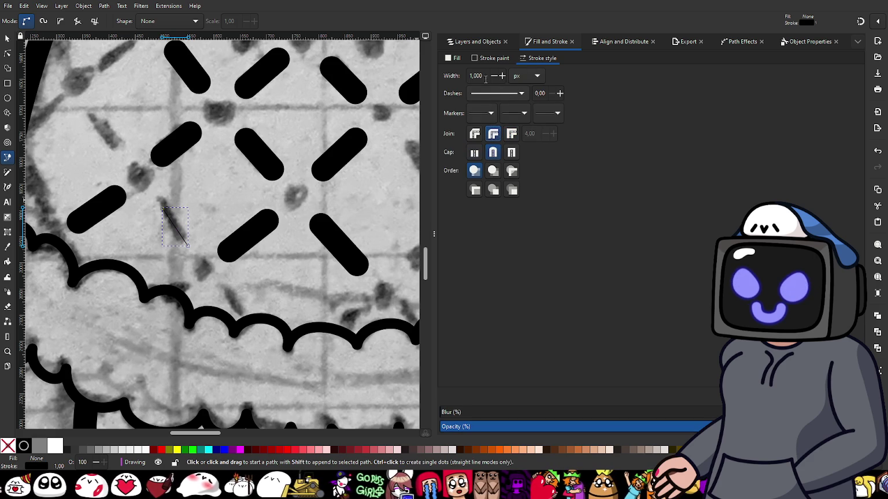
pyautogui.doubleClick(484, 76)
pyautogui.write('45')
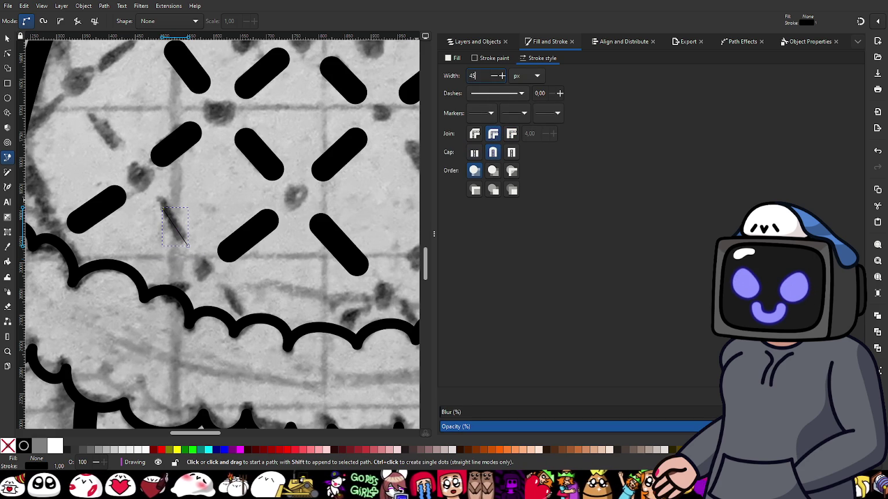
pyautogui.press('Return')
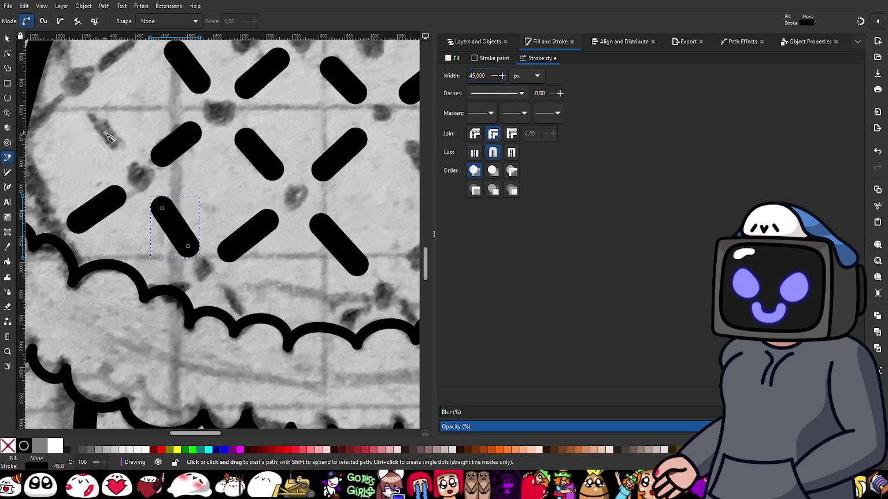
# - Trace the next untraced dash with round joins, round ends and 45 px width
pyautogui.moveTo(107, 136); pyautogui.dragTo(236, 227)
pyautogui.keyDown('ctrl'); pyautogui.scroll(2, 236, 227); pyautogui.keyUp('ctrl')
pyautogui.moveTo(242, 261); pyautogui.dragTo(204, 281)
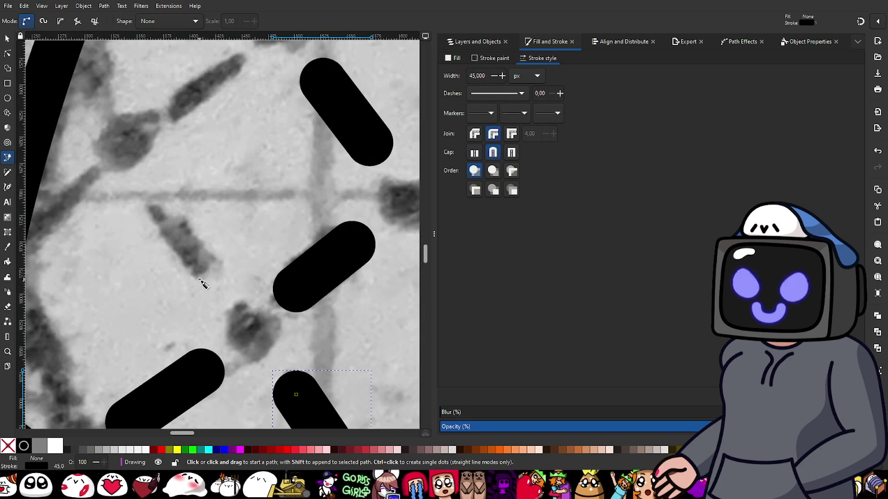
pyautogui.click(207, 275)
pyautogui.click(158, 209)
pyautogui.press('Return')
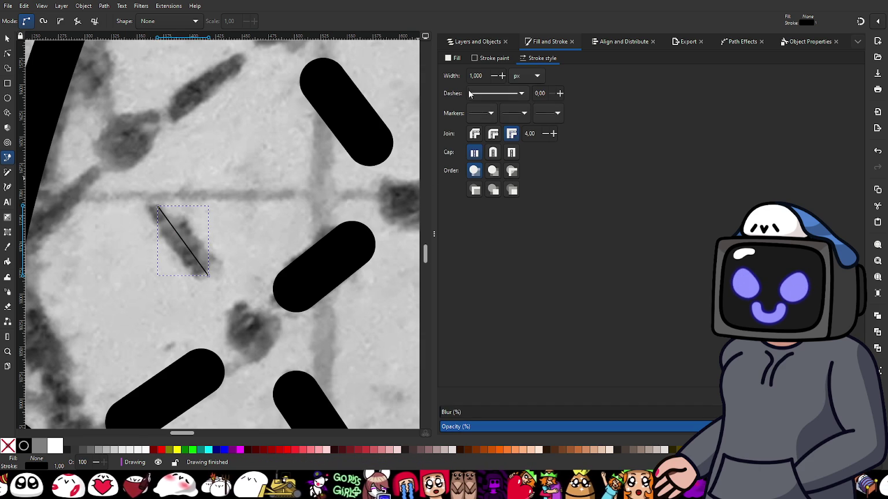
pyautogui.click(494, 133)
pyautogui.click(493, 152)
pyautogui.doubleClick(479, 76)
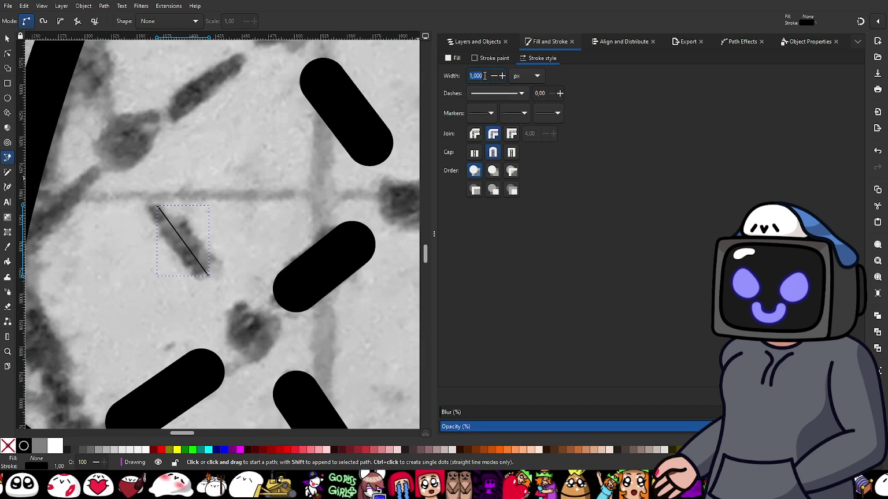
pyautogui.write('45')
pyautogui.press('Return')
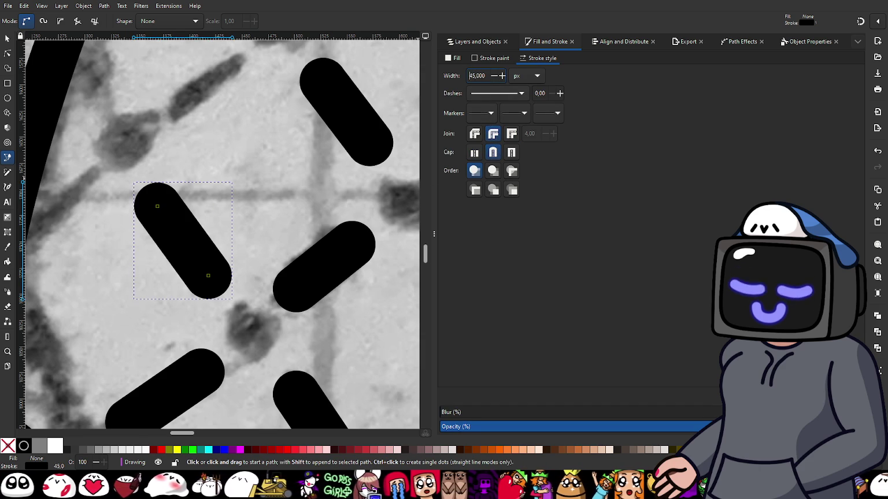
pyautogui.scroll(-2, 253, 143)
pyautogui.scroll(2, 237, 114)
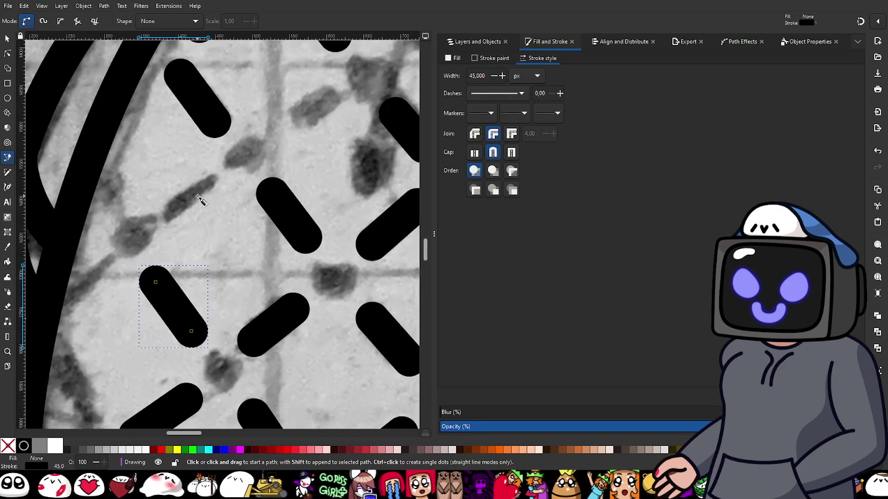
# - Trace the next pencil dash with a line having round caps, round joins and 45 px width
pyautogui.click(166, 211)
pyautogui.click(211, 180)
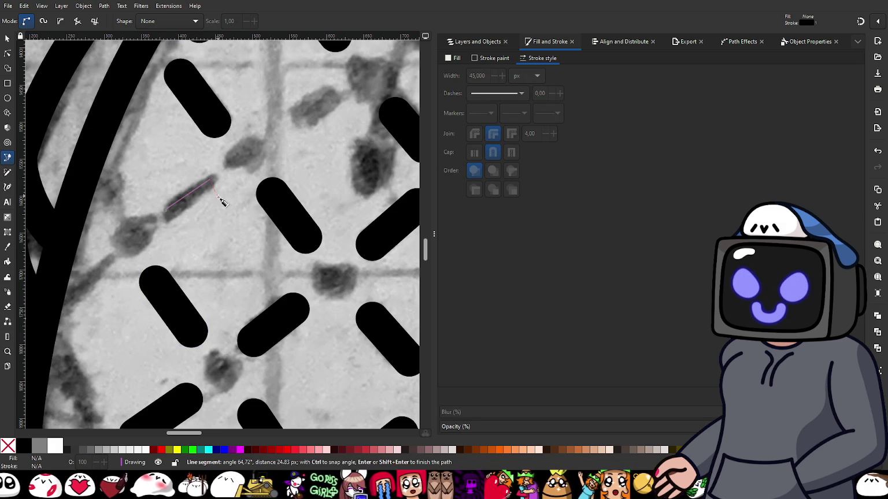
pyautogui.press('Return')
pyautogui.click(493, 152)
pyautogui.click(493, 133)
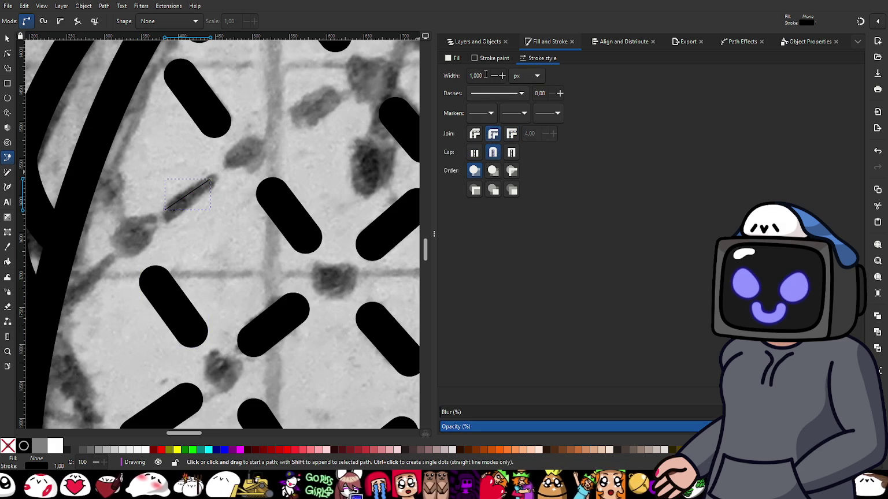
pyautogui.write('45')
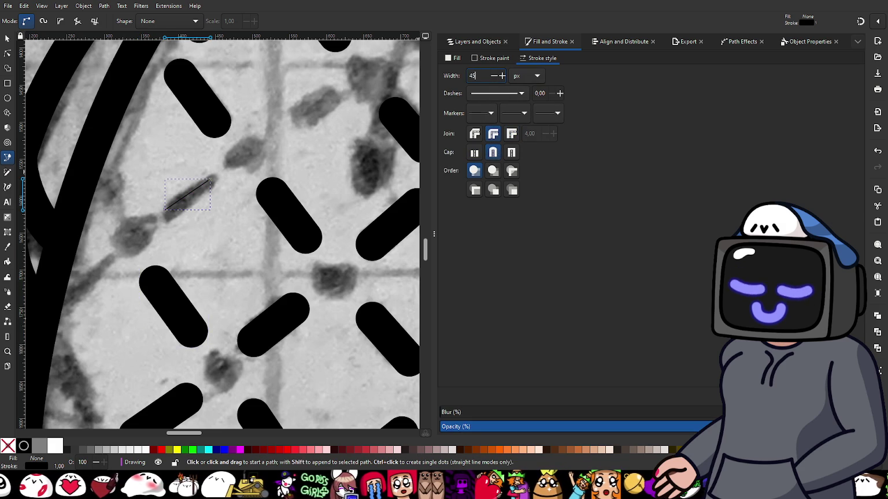
pyautogui.press('Return')
# - Trace another untraced dash with a round-capped, round-joined 45 px line
pyautogui.moveTo(306, 153); pyautogui.dragTo(248, 242)
pyautogui.click(231, 217)
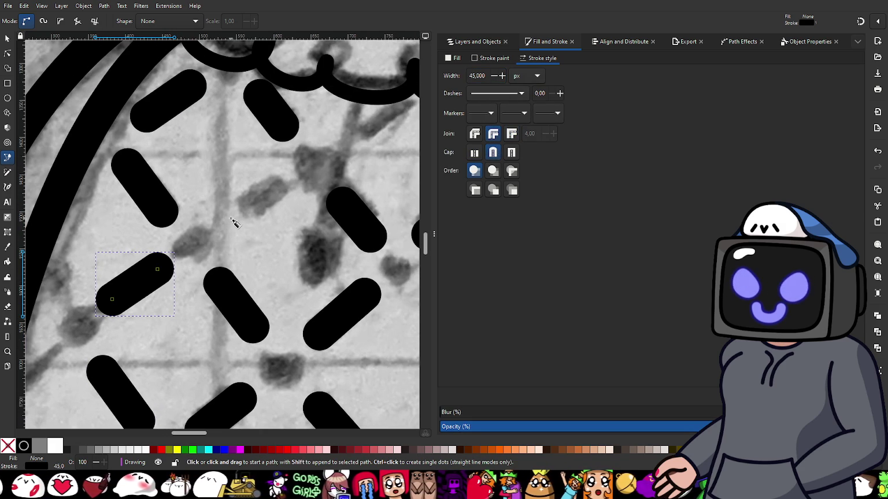
pyautogui.doubleClick(274, 190)
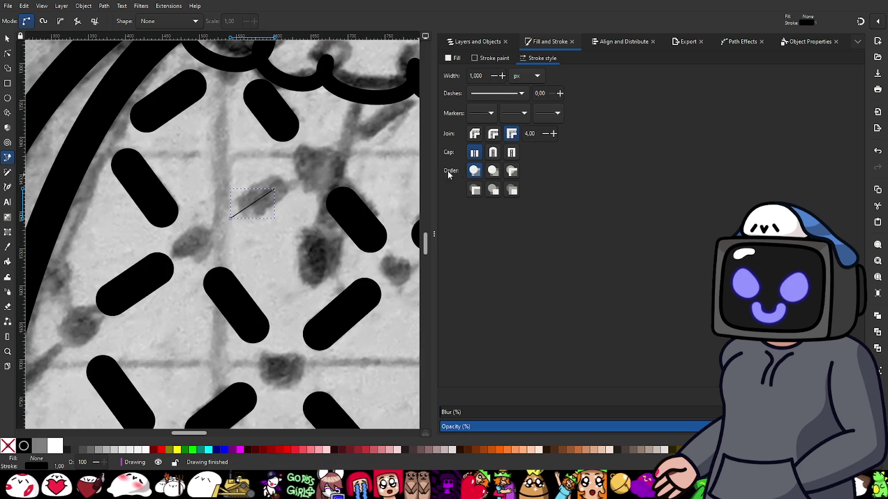
pyautogui.click(492, 152)
pyautogui.click(493, 133)
pyautogui.doubleClick(485, 76)
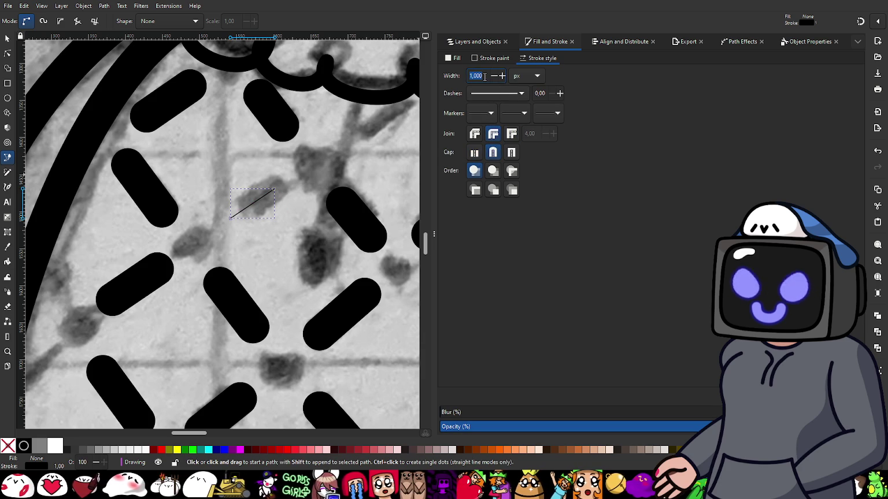
pyautogui.write('45')
pyautogui.press('Return')
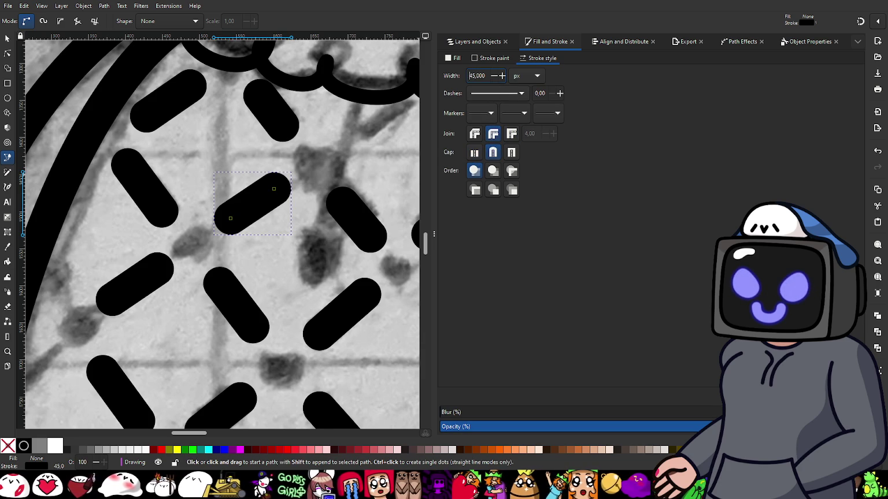
# - Nudge end nodes of the middle-left and lower-left dashes onto their pencil marks
pyautogui.press('n')
pyautogui.keyDown('ctrl'); pyautogui.scroll(1, 226, 218); pyautogui.keyUp('ctrl')
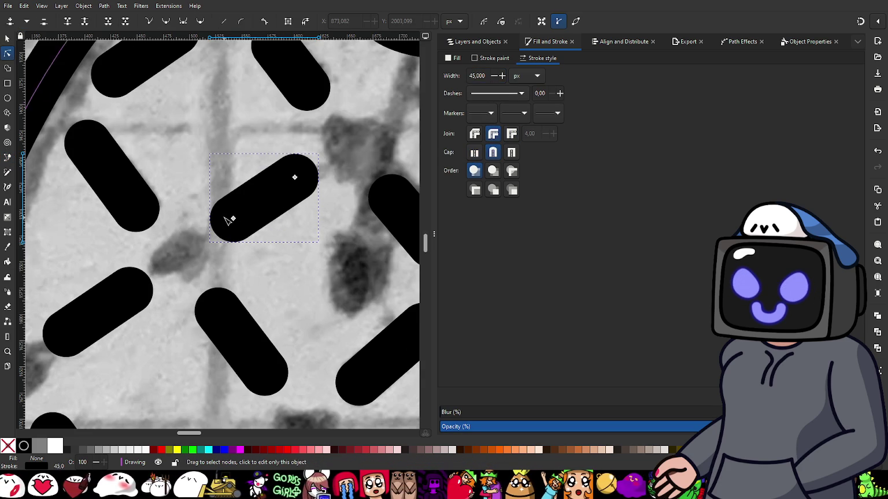
pyautogui.click(233, 221)
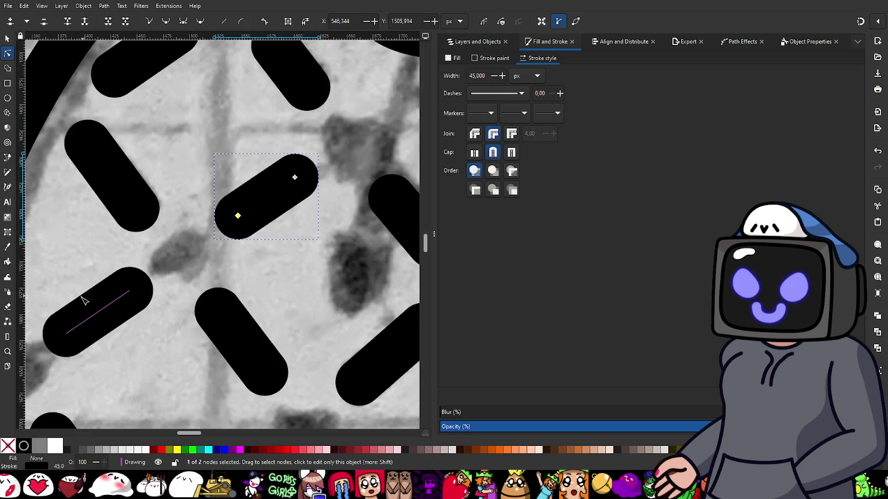
pyautogui.moveTo(83, 301); pyautogui.dragTo(173, 230)
pyautogui.click(204, 240)
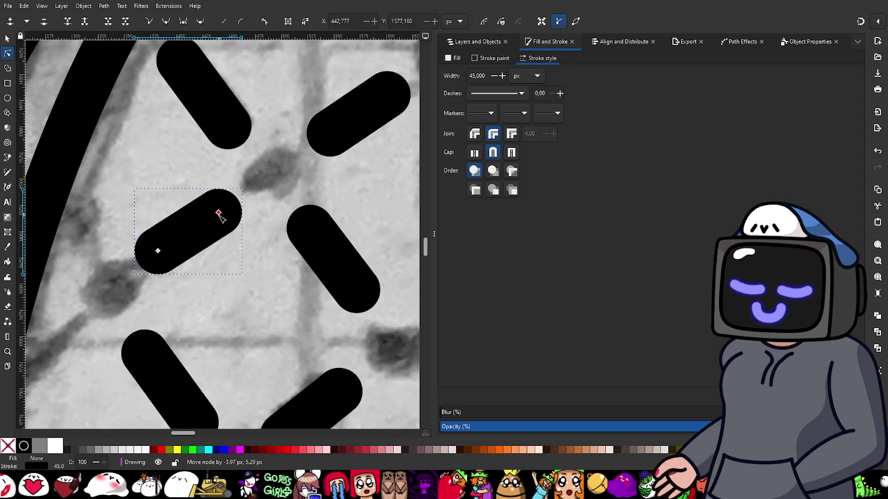
pyautogui.moveTo(219, 212); pyautogui.dragTo(215, 215)
pyautogui.moveTo(158, 251); pyautogui.dragTo(161, 249)
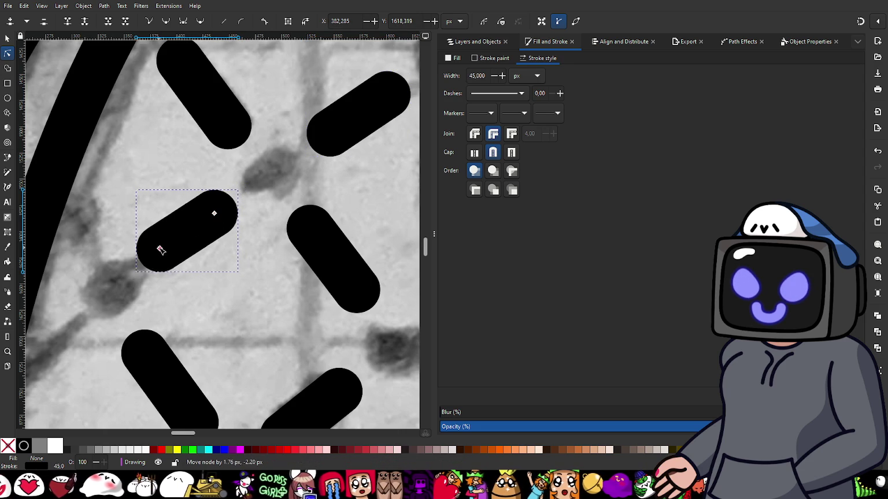
pyautogui.scroll(-3, 156, 260)
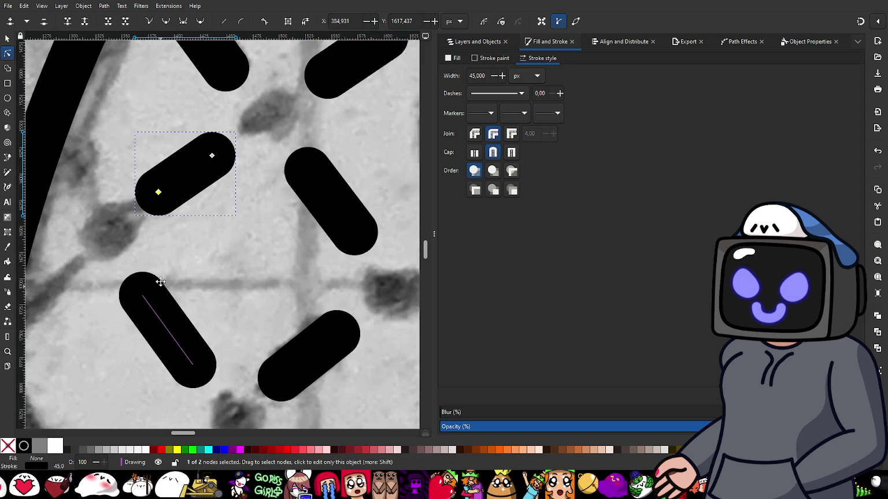
pyautogui.scroll(-1, 153, 272)
pyautogui.click(150, 283)
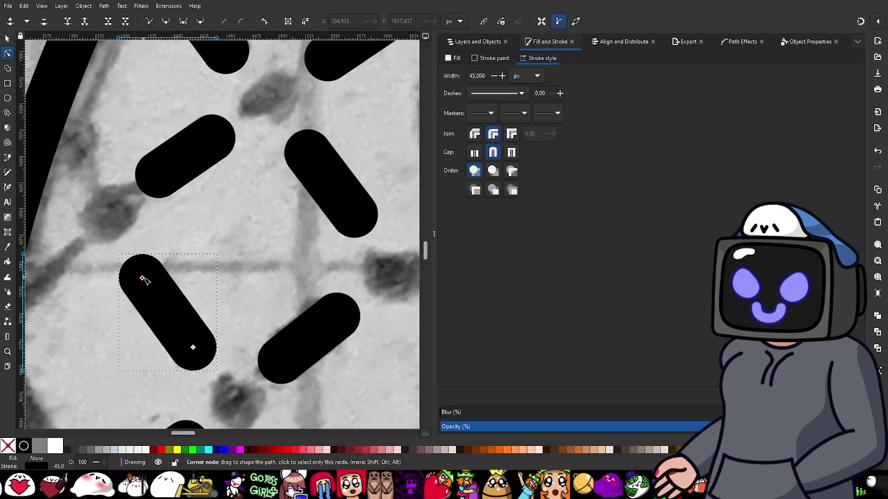
pyautogui.moveTo(142, 279); pyautogui.dragTo(146, 276)
pyautogui.keyDown('ctrl'); pyautogui.scroll(-2, 161, 286); pyautogui.keyUp('ctrl')
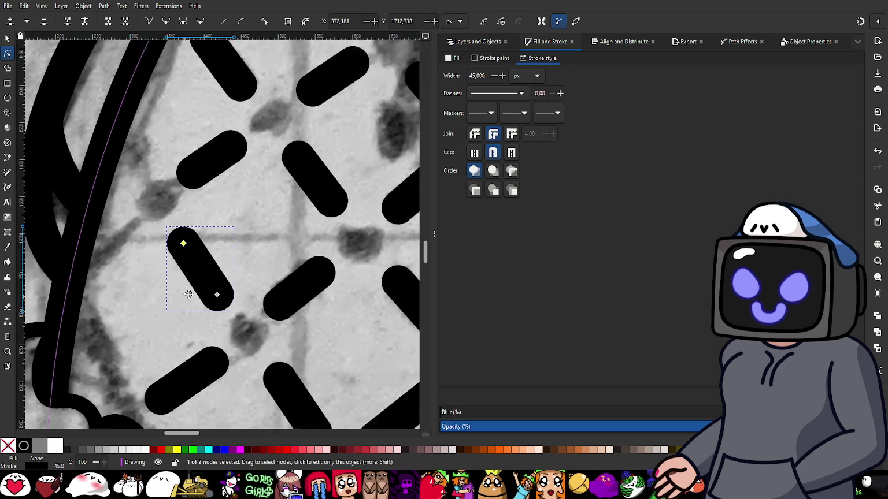
# - Trace the next pencil dash above with a round-capped 45 px line
pyautogui.click(7, 158)
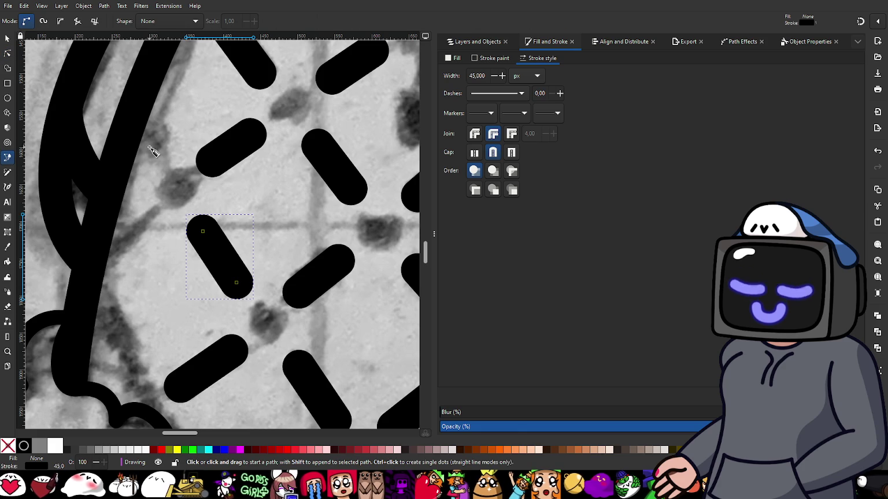
pyautogui.click(157, 154)
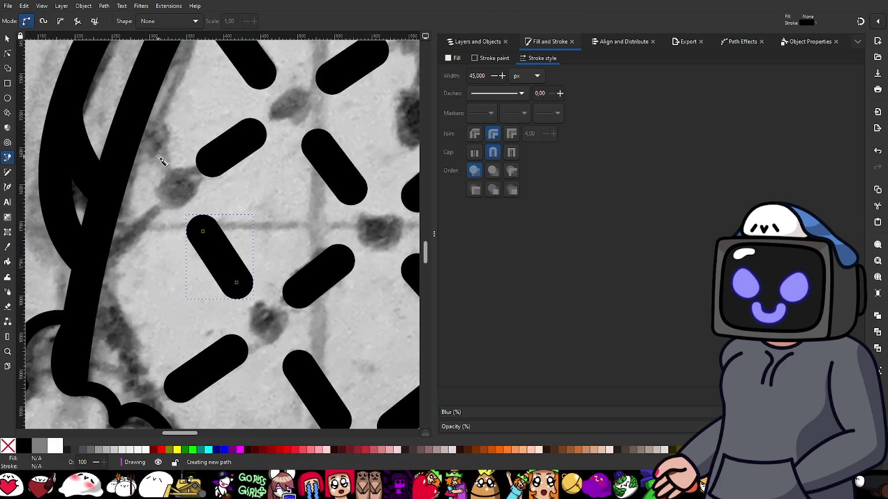
pyautogui.click(138, 125)
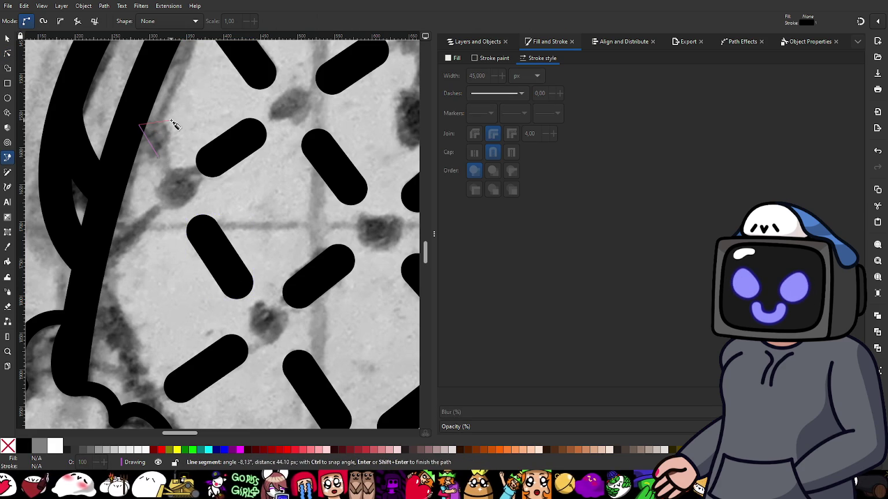
pyautogui.press('Return')
pyautogui.click(493, 152)
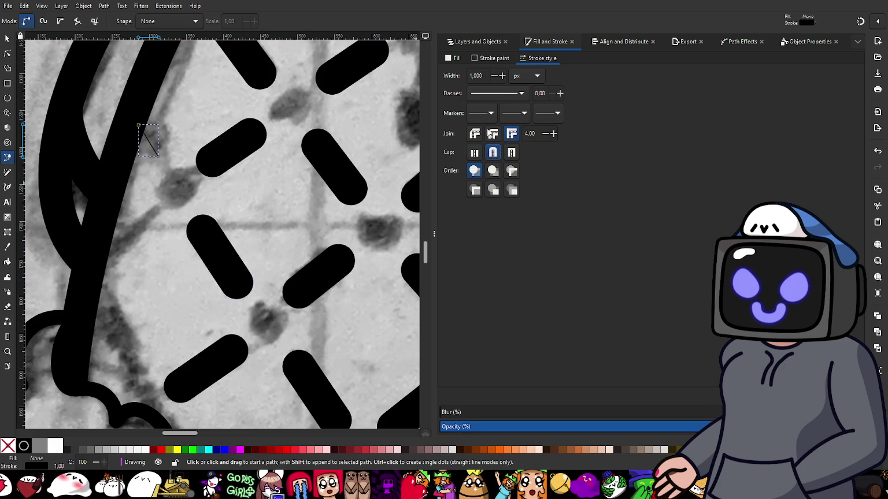
pyautogui.click(492, 134)
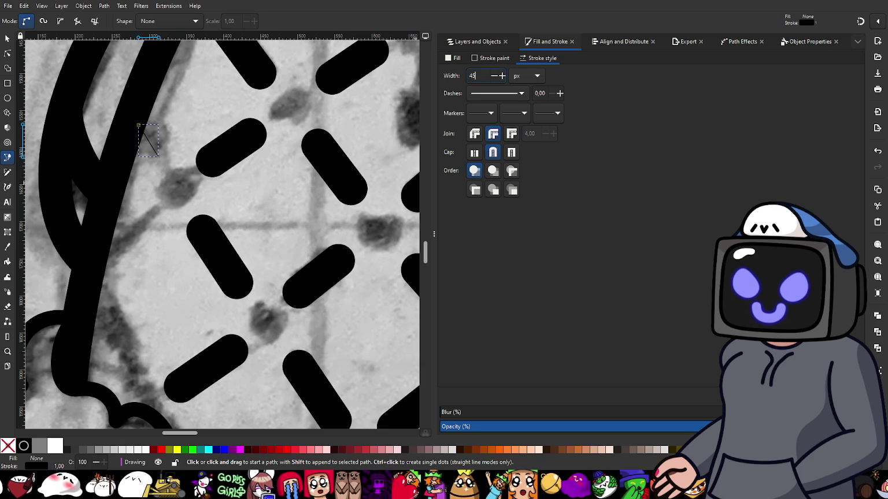
pyautogui.press('Return')
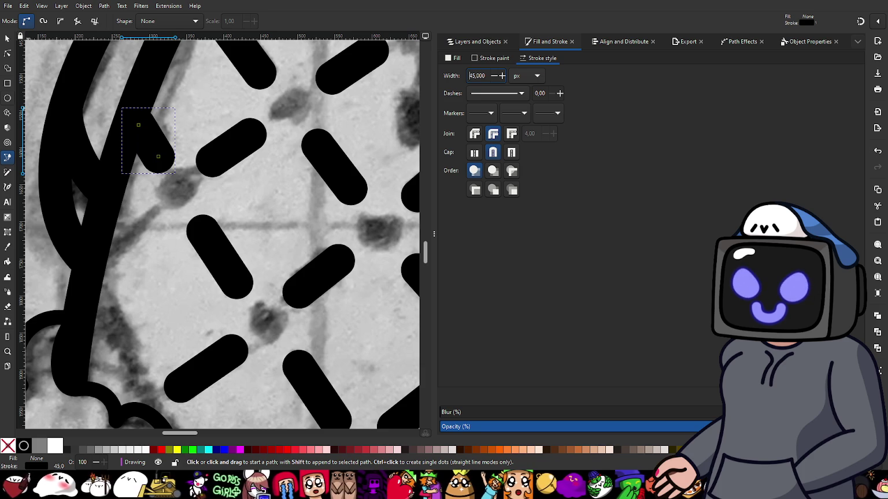
# - Shorten that dash by pulling its end node inward
pyautogui.click(8, 53)
pyautogui.scroll(1, 114, 152)
pyautogui.scroll(1, 114, 152)
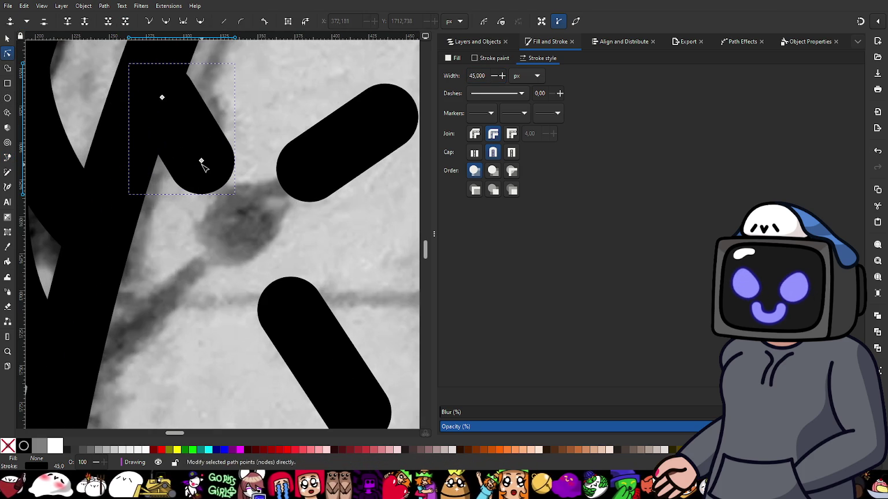
pyautogui.moveTo(203, 161); pyautogui.dragTo(194, 153)
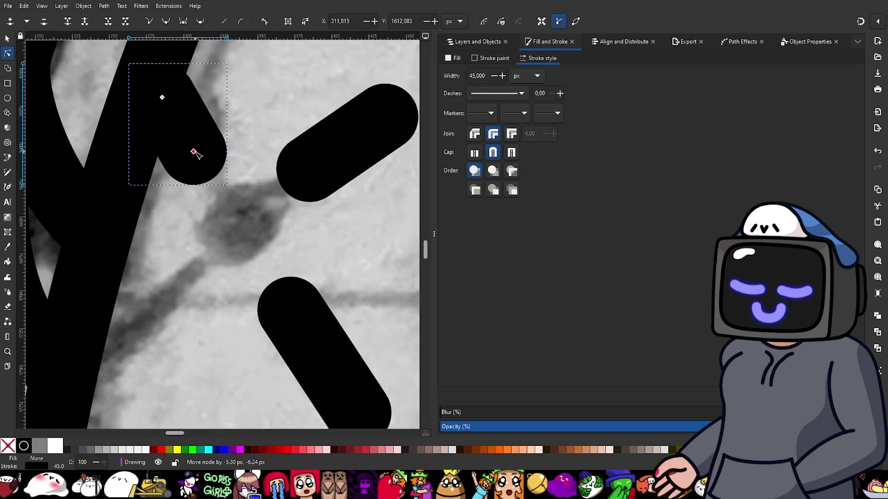
pyautogui.scroll(-2, 232, 242)
pyautogui.scroll(-1, 214, 317)
# - Draw a 45 px round-capped, round-joined dash beside the dress's left outline
pyautogui.click(8, 157)
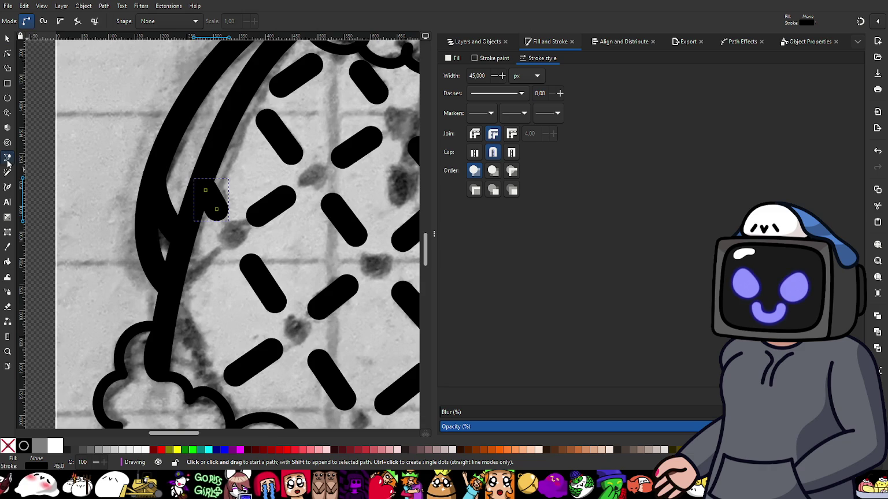
pyautogui.scroll(1, 207, 257)
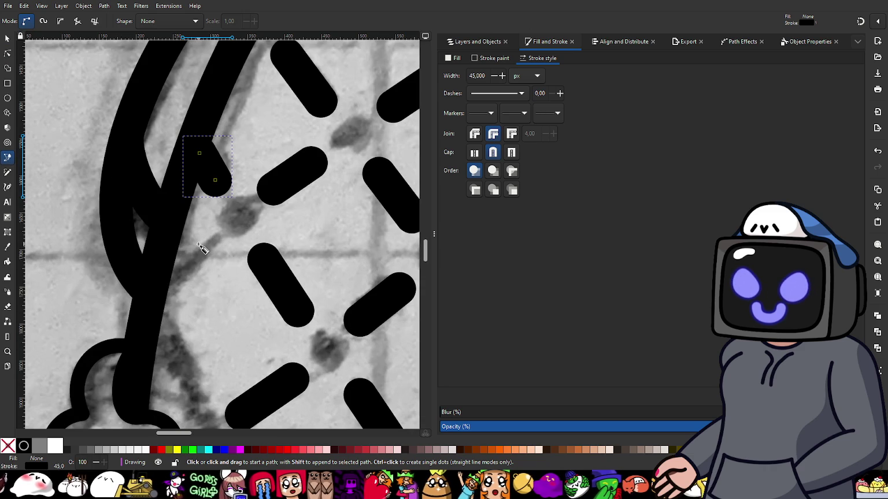
pyautogui.click(199, 248)
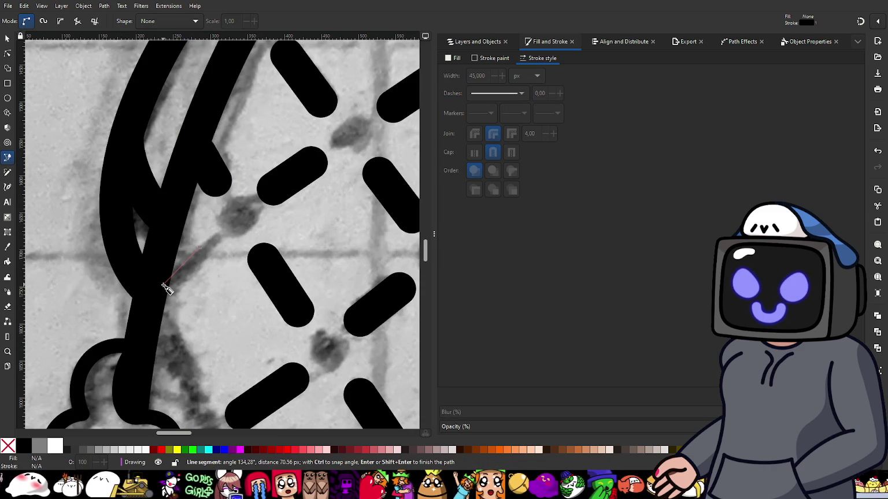
pyautogui.click(162, 278)
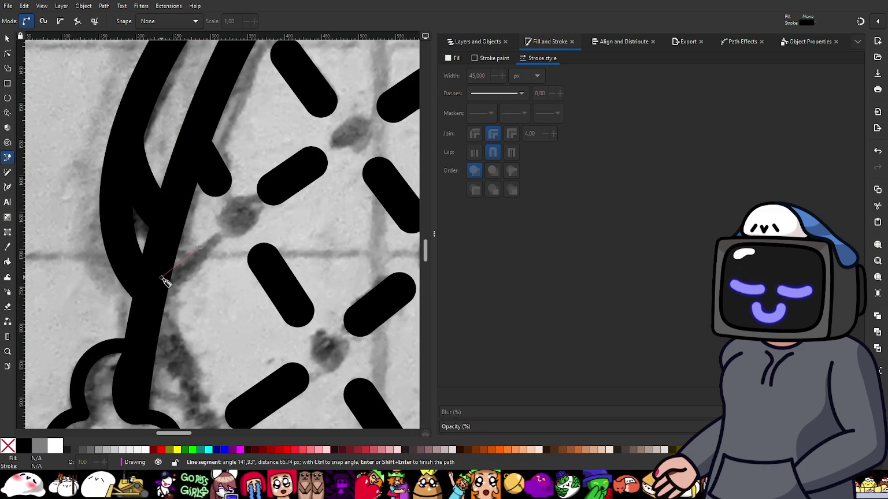
pyautogui.press('Return')
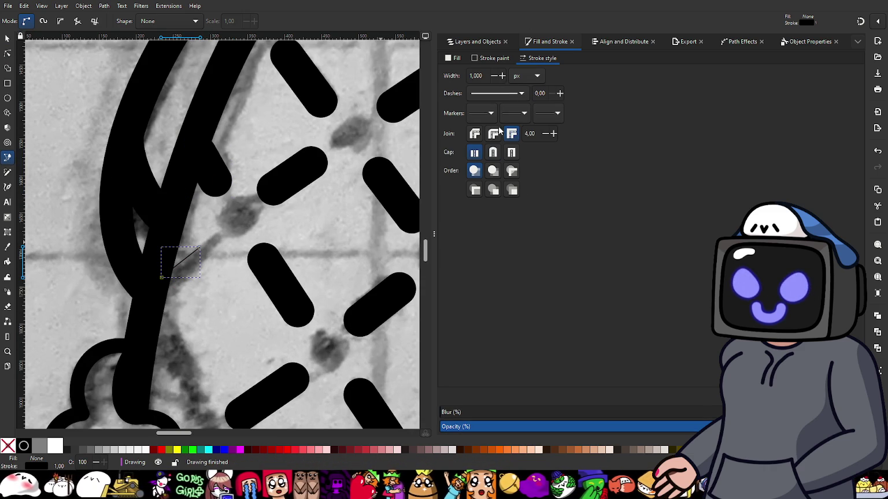
pyautogui.click(492, 152)
pyautogui.click(491, 131)
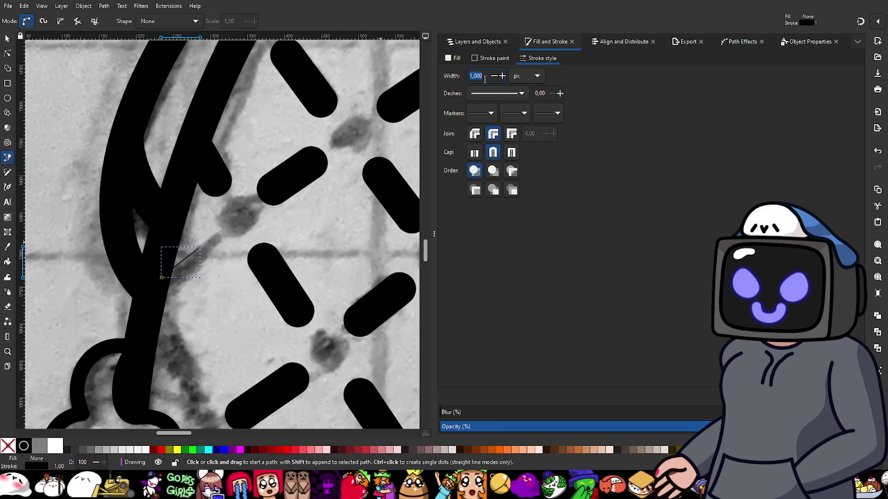
pyautogui.write('45')
pyautogui.press('Return')
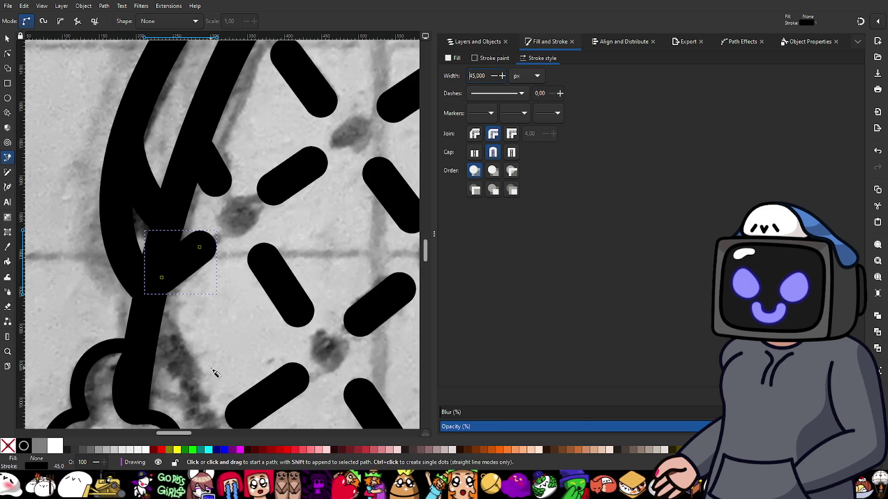
# - Add a second 45 px round-capped dash near the dress's left edge and save CuteDrawing.svg
pyautogui.scroll(-5, 200, 230)
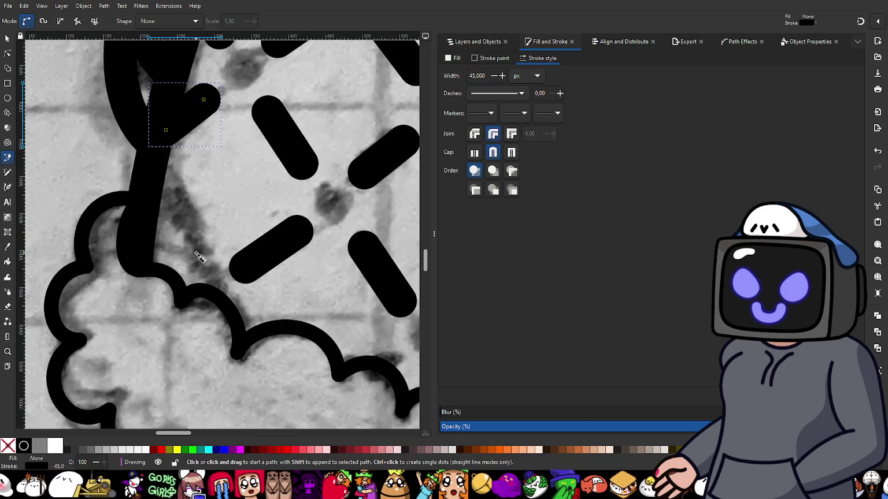
pyautogui.click(196, 253)
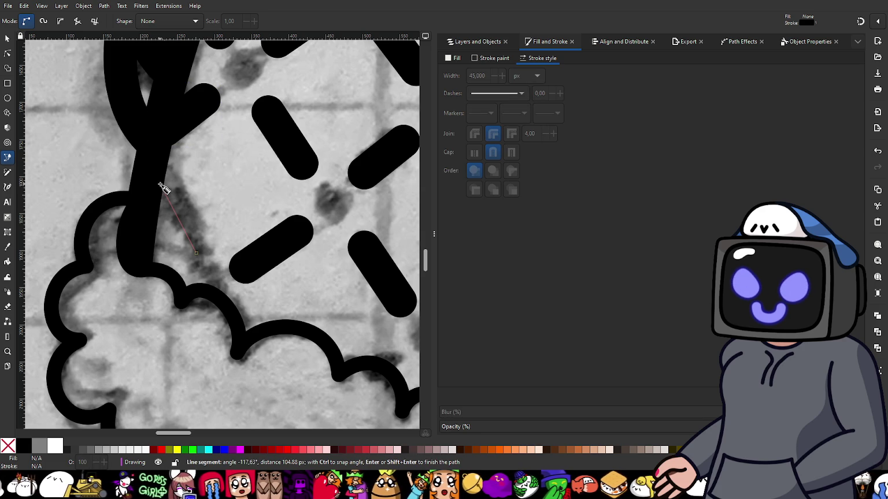
pyautogui.click(160, 185)
pyautogui.press('Return')
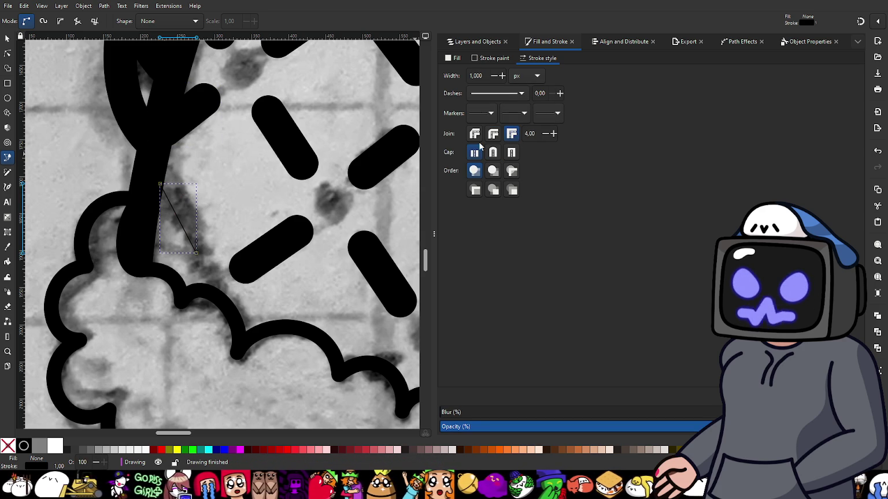
pyautogui.click(494, 133)
pyautogui.click(493, 152)
pyautogui.tripleClick(483, 75)
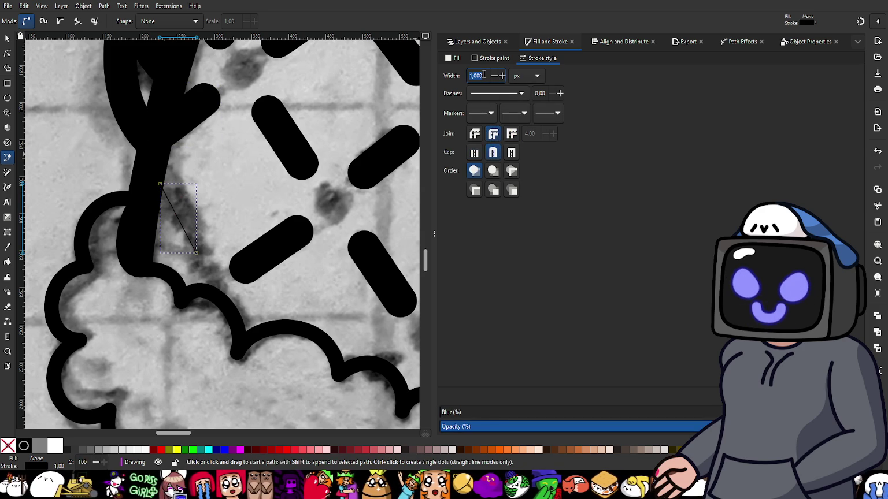
pyautogui.write('45')
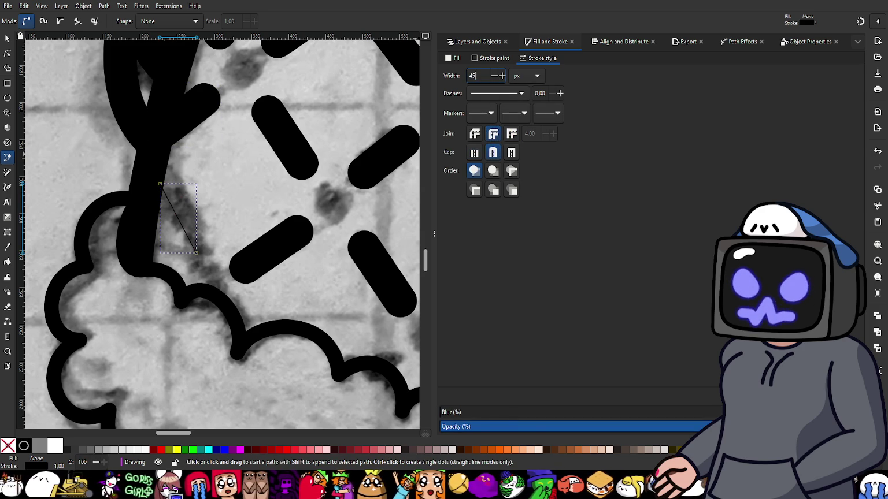
pyautogui.press('Return')
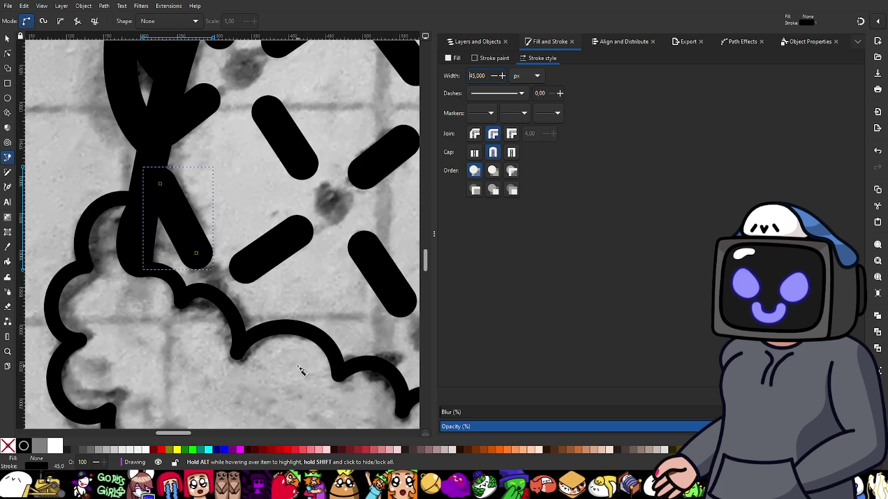
pyautogui.hotkey('ctrl', 's')
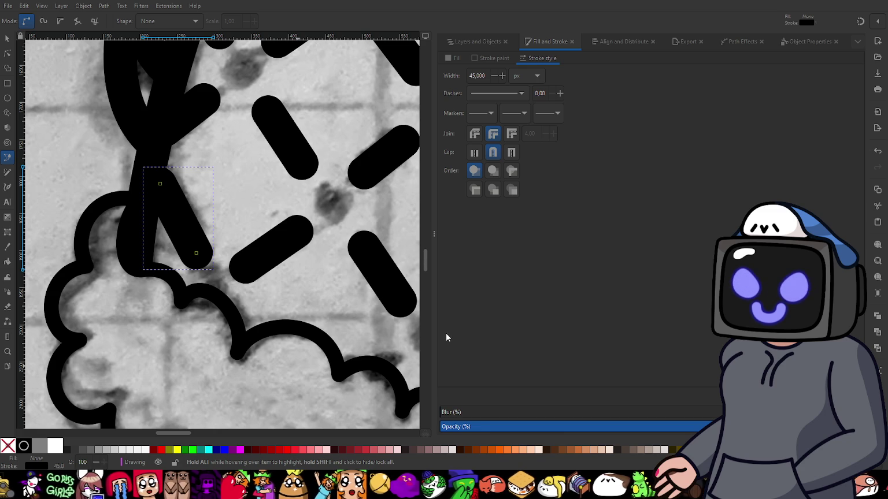
pyautogui.press('n')
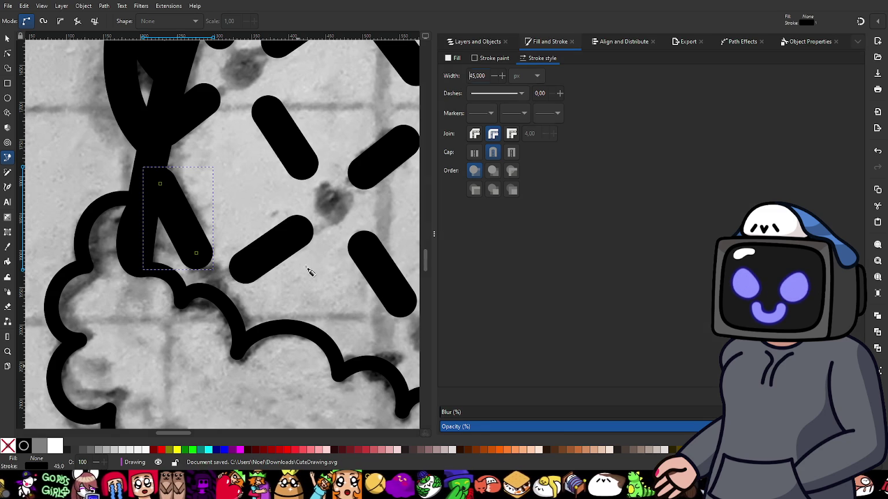
# - Pull the newest dash's end node a few pixels up-left to shorten it to the pencil mark
pyautogui.keyDown('ctrl'); pyautogui.scroll(2, 162, 174); pyautogui.keyUp('ctrl')
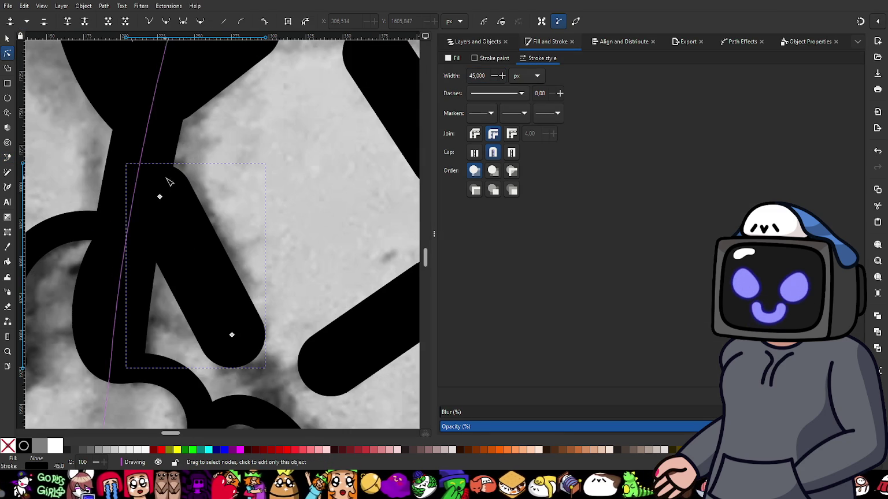
pyautogui.keyDown('ctrl'); pyautogui.scroll(-2, 231, 233); pyautogui.keyUp('ctrl')
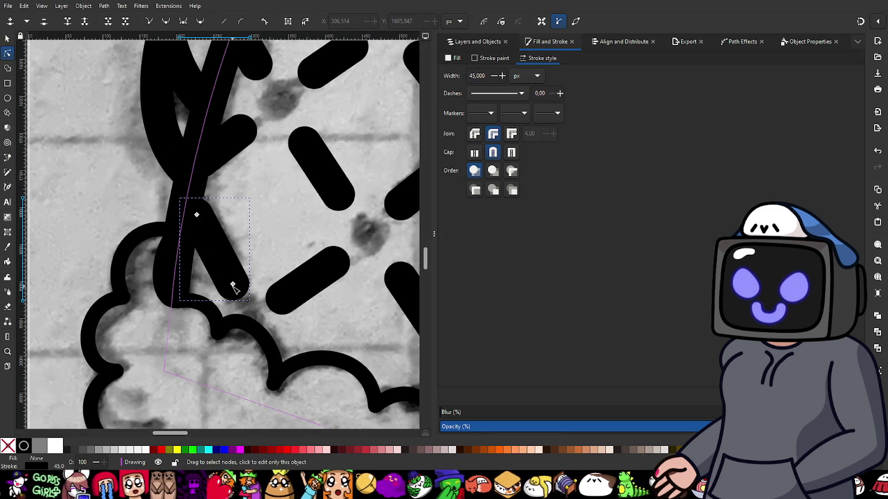
pyautogui.moveTo(232, 284); pyautogui.dragTo(229, 281)
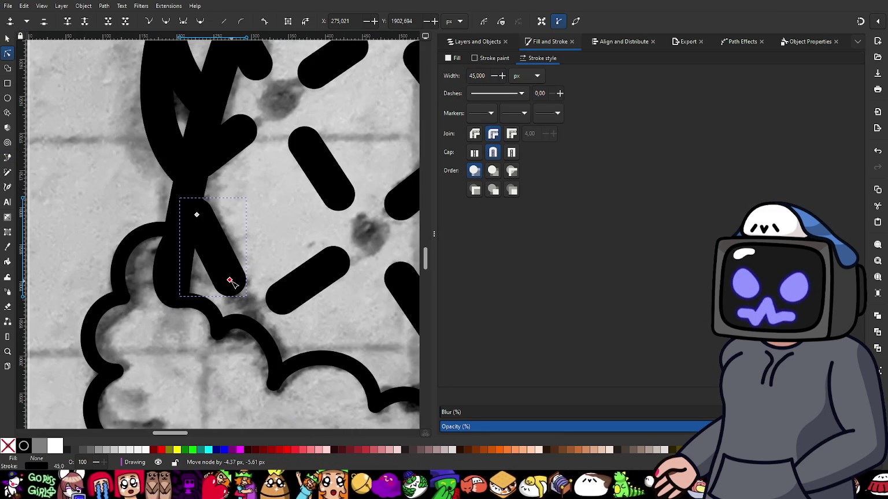
pyautogui.moveTo(230, 282); pyautogui.dragTo(230, 281)
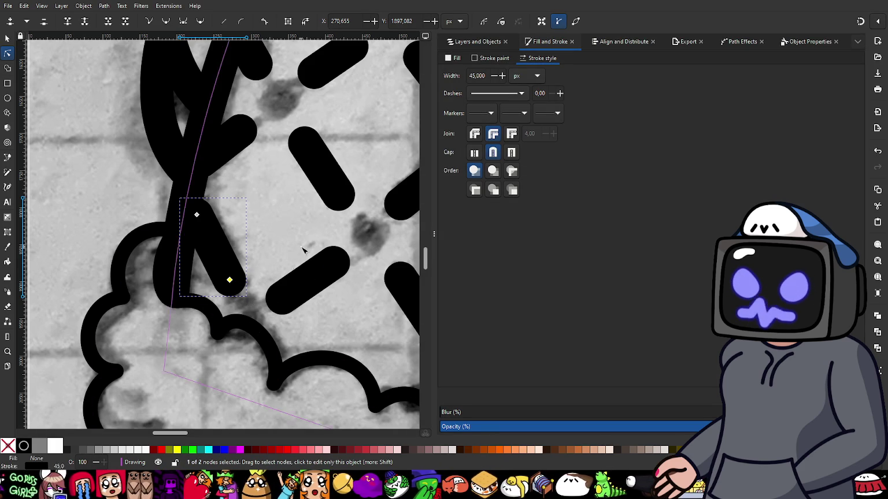
pyautogui.keyDown('ctrl'); pyautogui.scroll(-2, 301, 247); pyautogui.keyUp('ctrl')
pyautogui.keyDown('ctrl'); pyautogui.scroll(1, 278, 254); pyautogui.keyUp('ctrl')
pyautogui.keyDown('ctrl'); pyautogui.scroll(1, 218, 214); pyautogui.keyUp('ctrl')
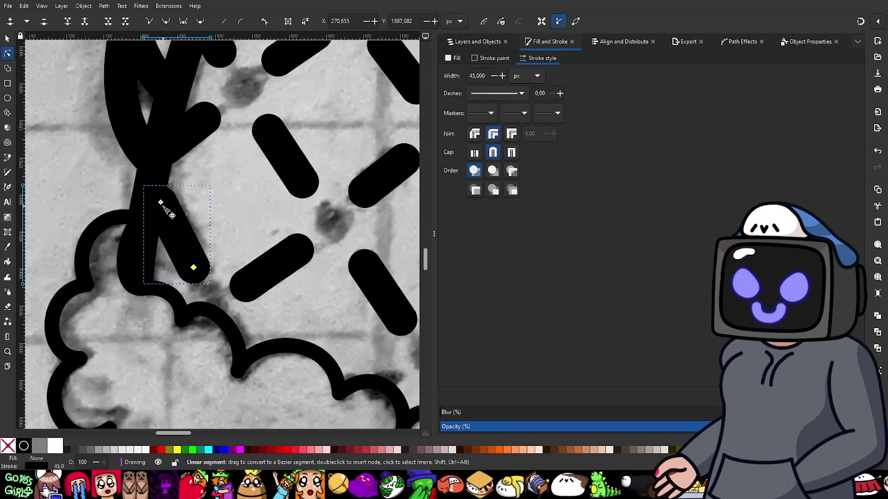
pyautogui.click(161, 203)
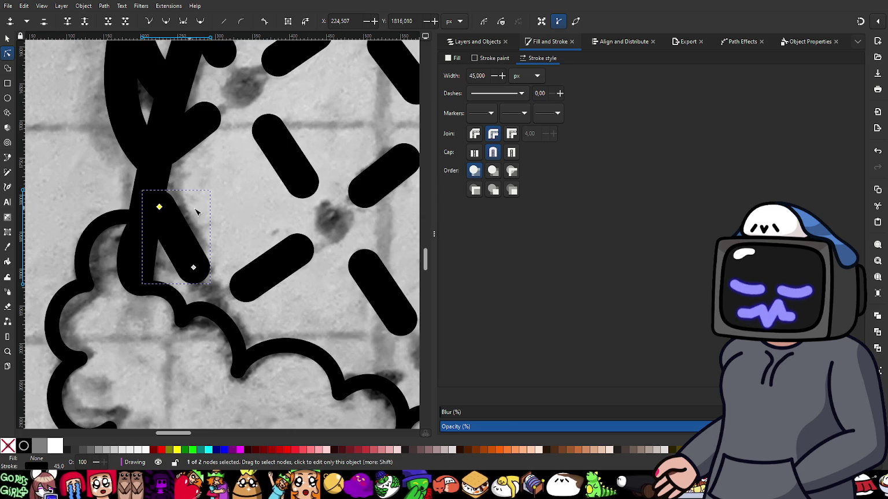
pyautogui.keyDown('ctrl'); pyautogui.scroll(-2, 249, 210); pyautogui.keyUp('ctrl')
pyautogui.keyDown('ctrl'); pyautogui.scroll(-1, 278, 211); pyautogui.keyUp('ctrl')
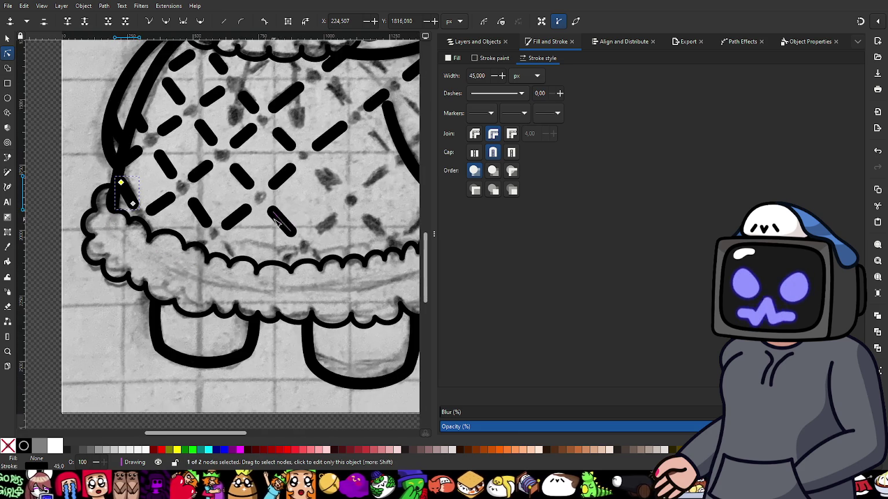
pyautogui.keyDown('ctrl'); pyautogui.scroll(-1, 300, 212); pyautogui.keyUp('ctrl')
pyautogui.hscroll(3, 300, 213)
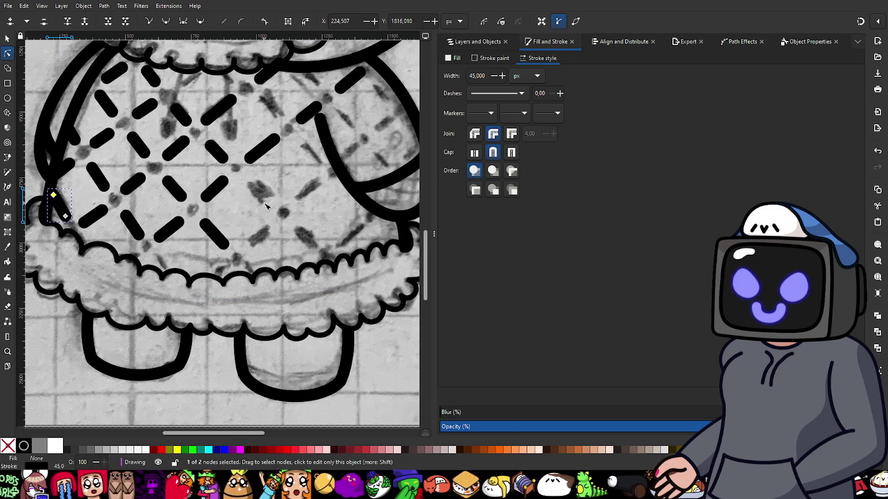
pyautogui.click(7, 158)
pyautogui.keyDown('ctrl'); pyautogui.scroll(1, 267, 191); pyautogui.keyUp('ctrl')
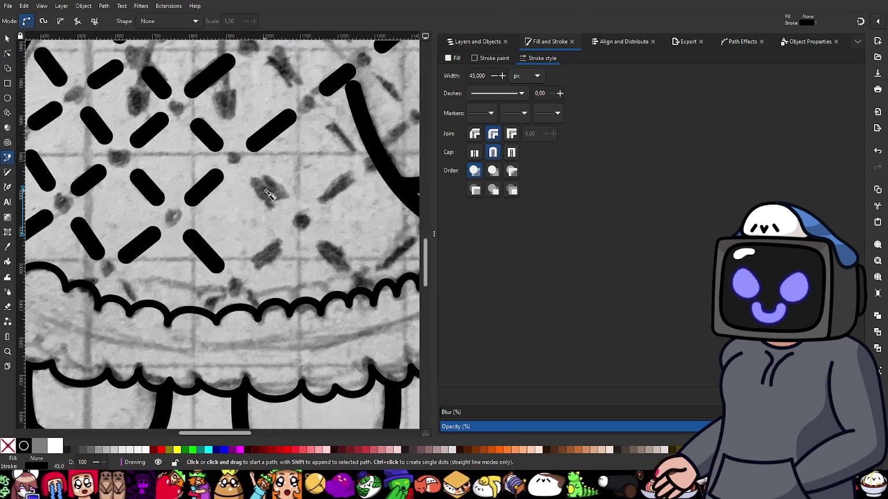
# - Draw a diagonal hatch dash across the dress with round caps and joins at 45 px
pyautogui.keyDown('ctrl'); pyautogui.scroll(2, 267, 191); pyautogui.keyUp('ctrl')
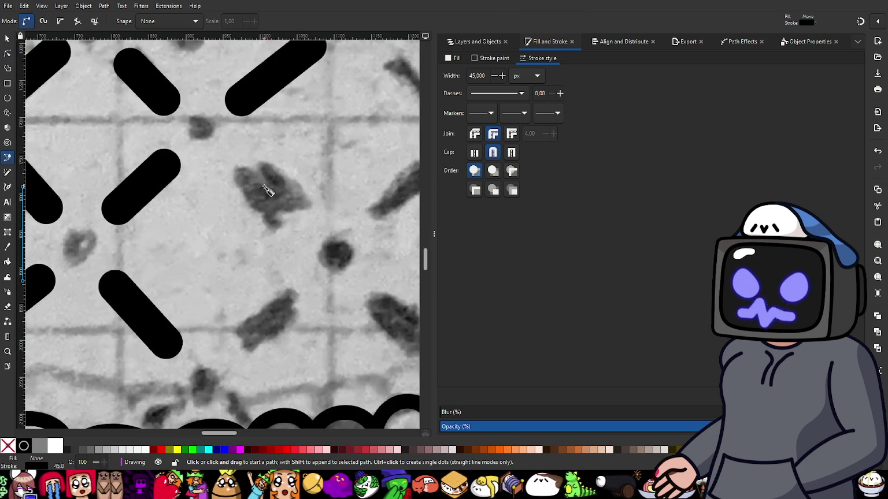
pyautogui.click(235, 165)
pyautogui.click(296, 219)
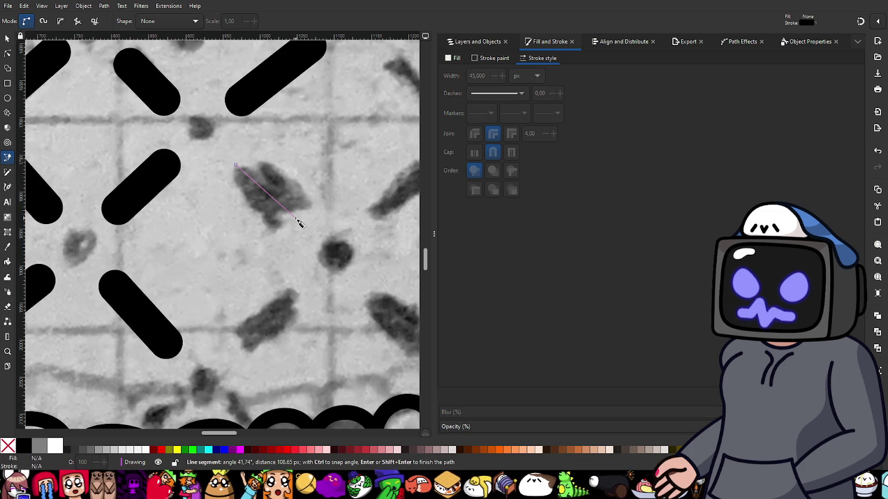
pyautogui.press('Return')
pyautogui.click(494, 152)
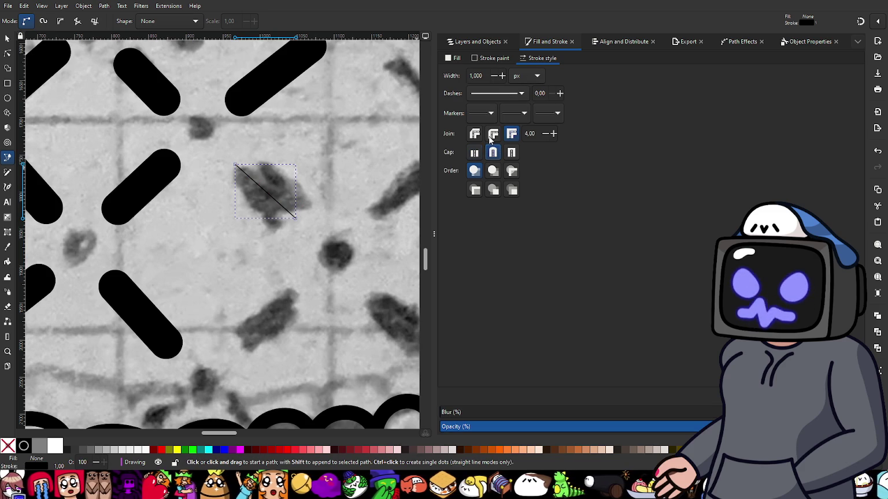
pyautogui.click(493, 134)
pyautogui.tripleClick(482, 74)
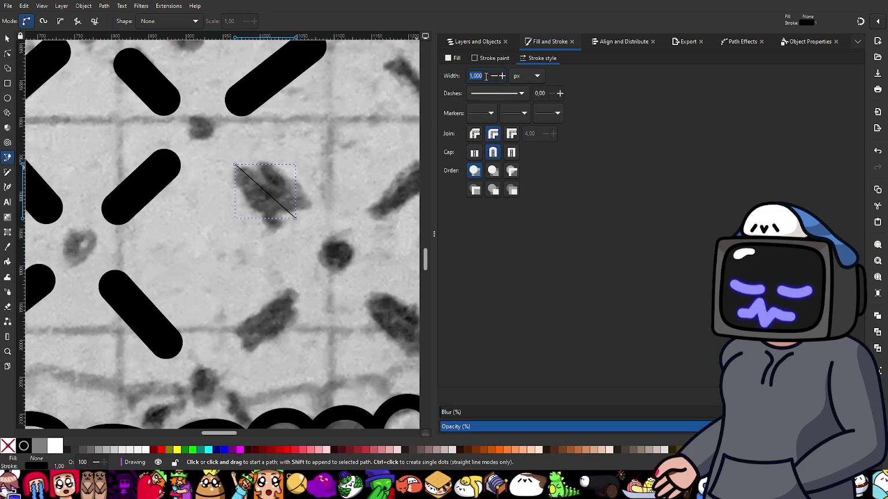
pyautogui.write('45')
pyautogui.press('Return')
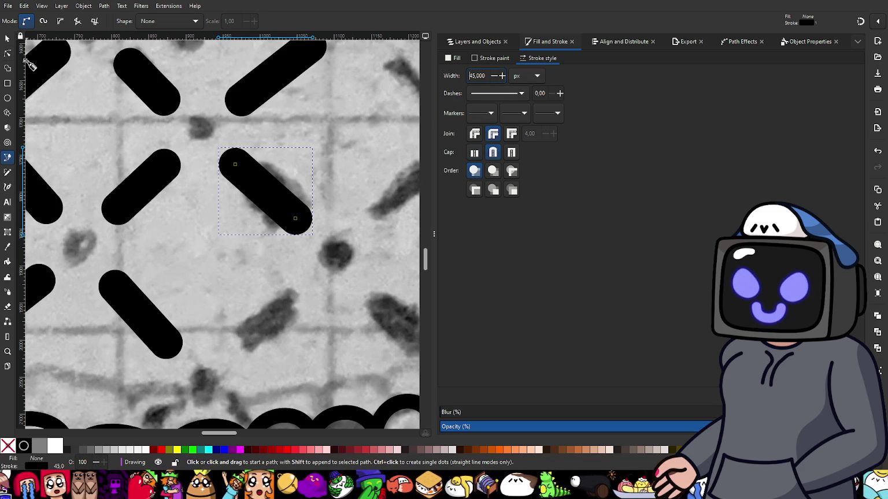
# - Shorten that dash slightly by pulling in both end nodes
pyautogui.click(7, 54)
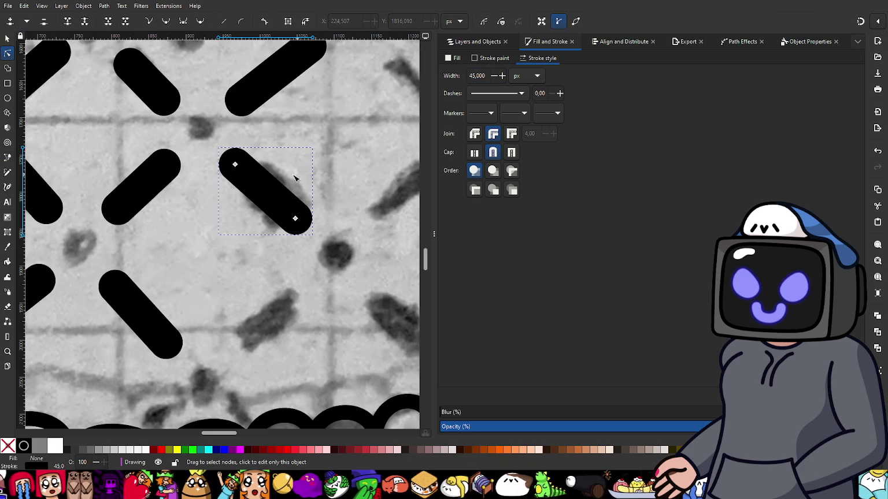
pyautogui.moveTo(235, 166); pyautogui.dragTo(239, 169)
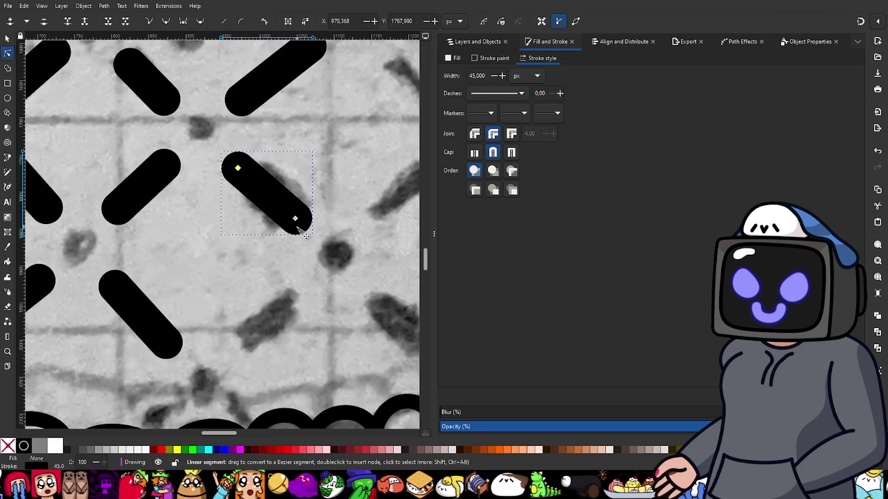
pyautogui.moveTo(295, 219); pyautogui.dragTo(292, 221)
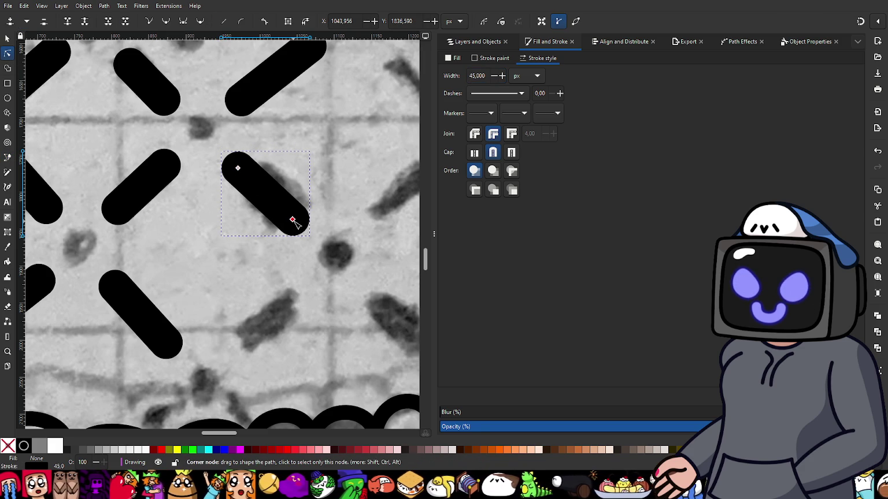
pyautogui.scroll(-2, 293, 221)
pyautogui.scroll(-1, 301, 242)
pyautogui.scroll(-1, 213, 234)
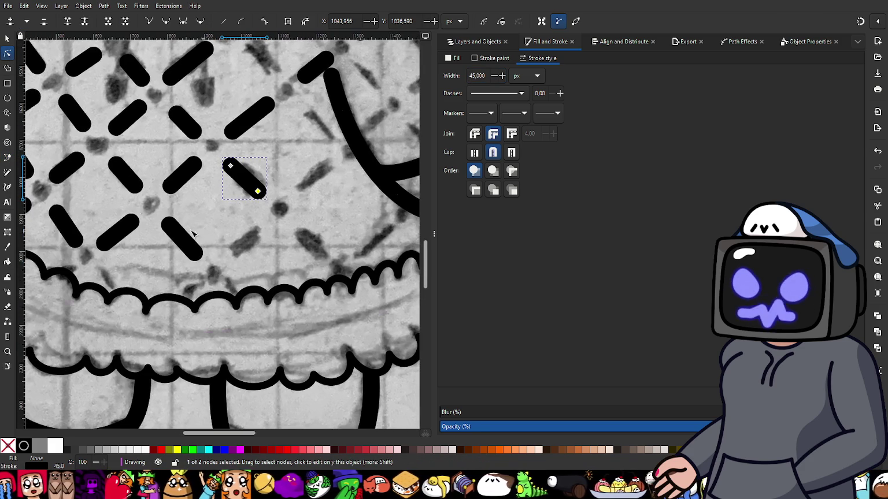
# - Trace the next sketch dash with a round-capped, round-joined 45 px hatch line
pyautogui.press('b')
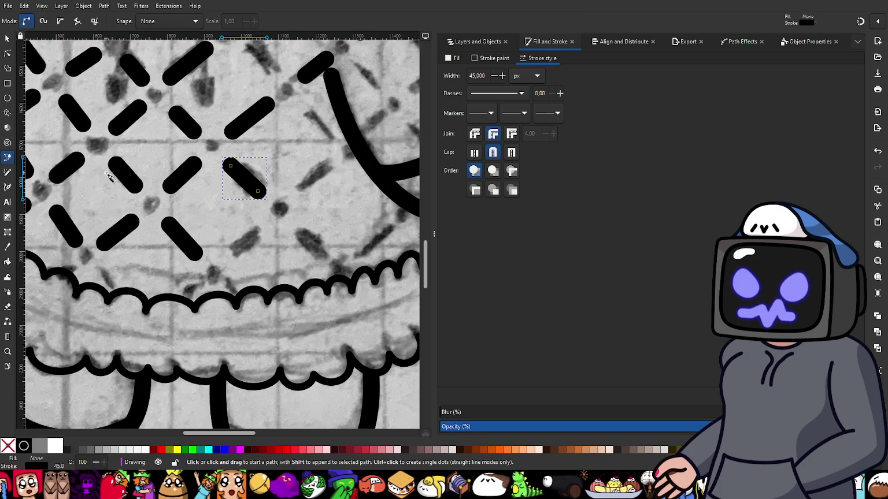
pyautogui.scroll(1, 327, 176)
pyautogui.scroll(1, 327, 178)
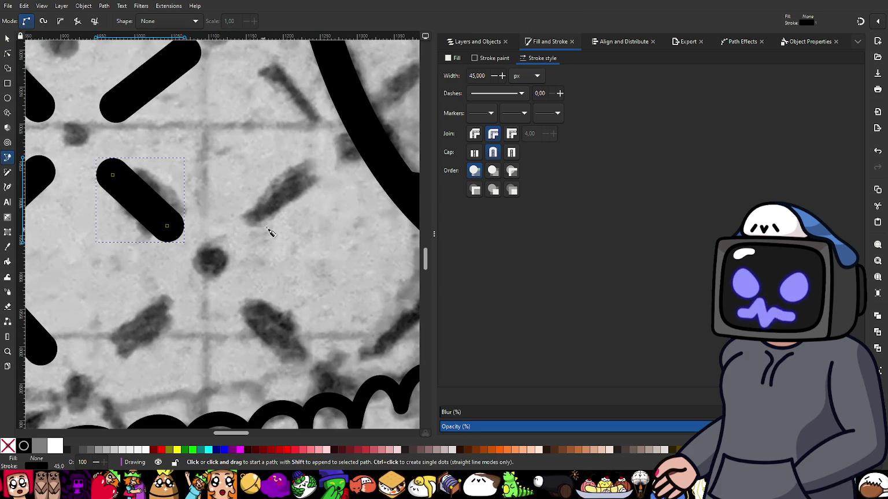
pyautogui.click(249, 223)
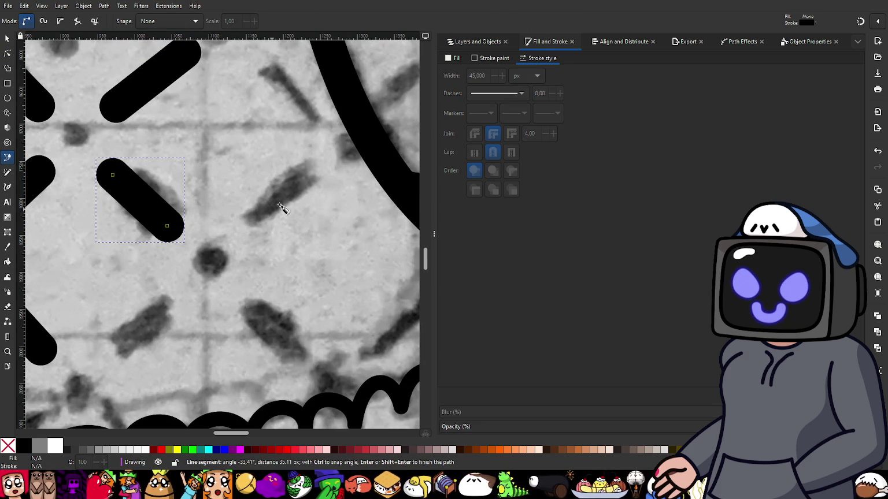
pyautogui.click(312, 171)
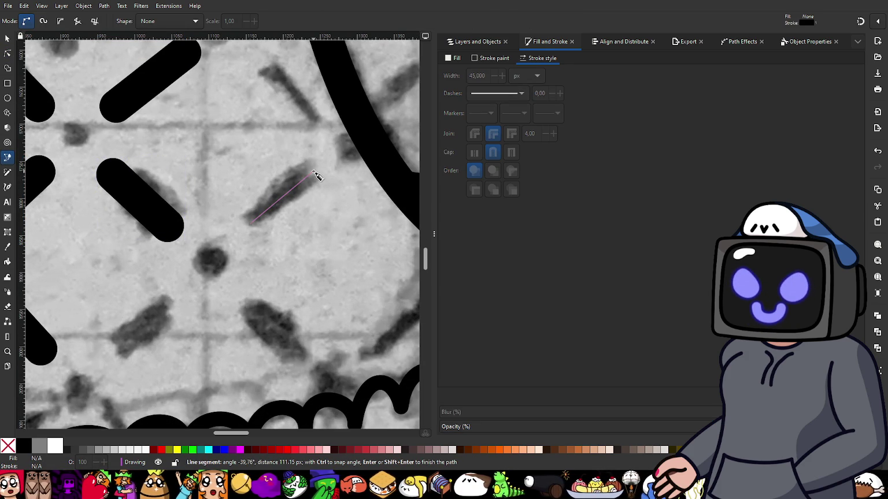
pyautogui.press('Return')
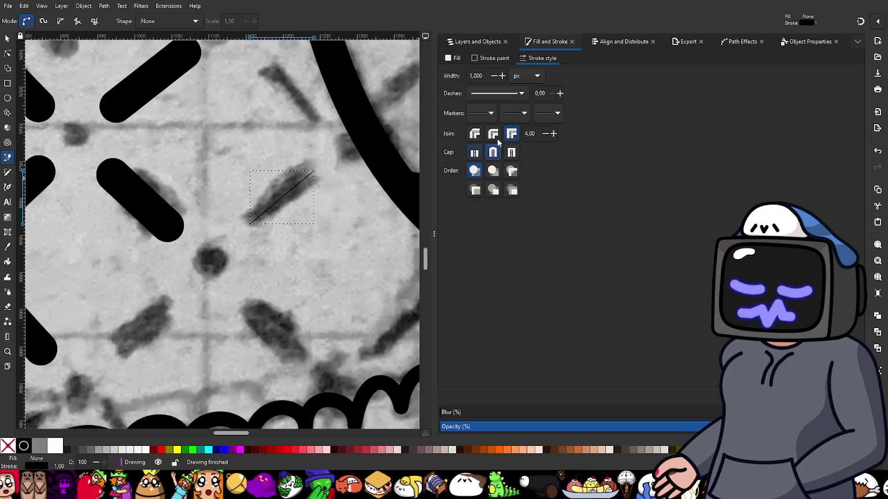
pyautogui.click(493, 152)
pyautogui.click(493, 134)
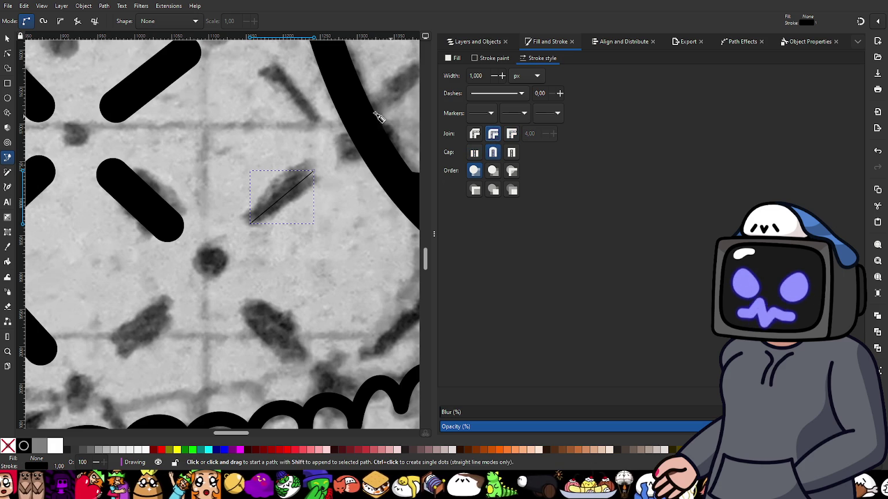
pyautogui.click(479, 76)
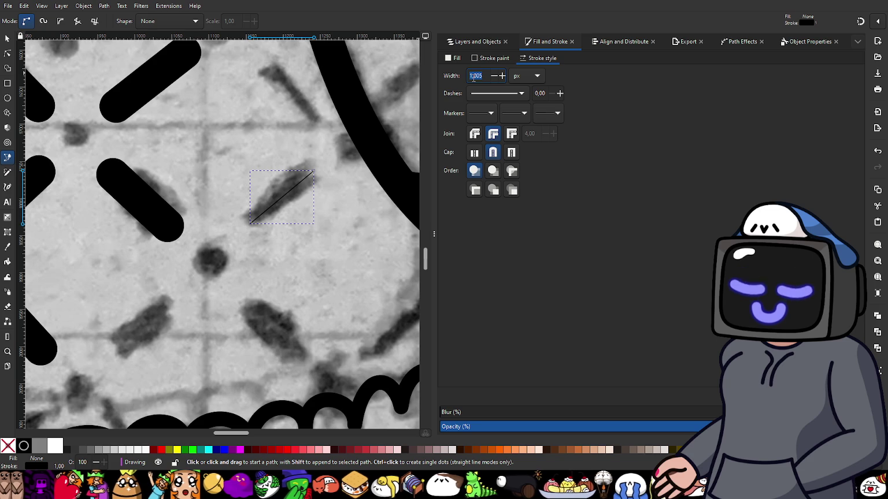
pyautogui.write('45')
pyautogui.press('Return')
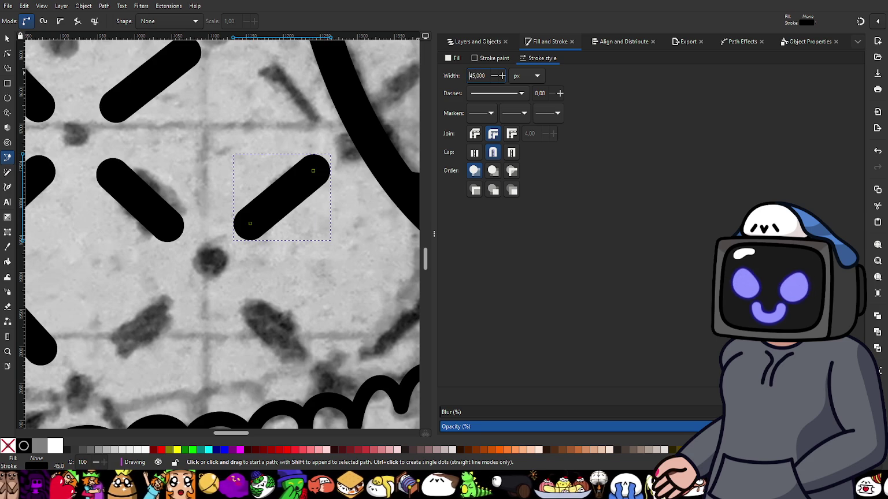
# - Add a 45 px round-capped hatch line along the sketch dash further down-left
pyautogui.scroll(-1, 257, 318)
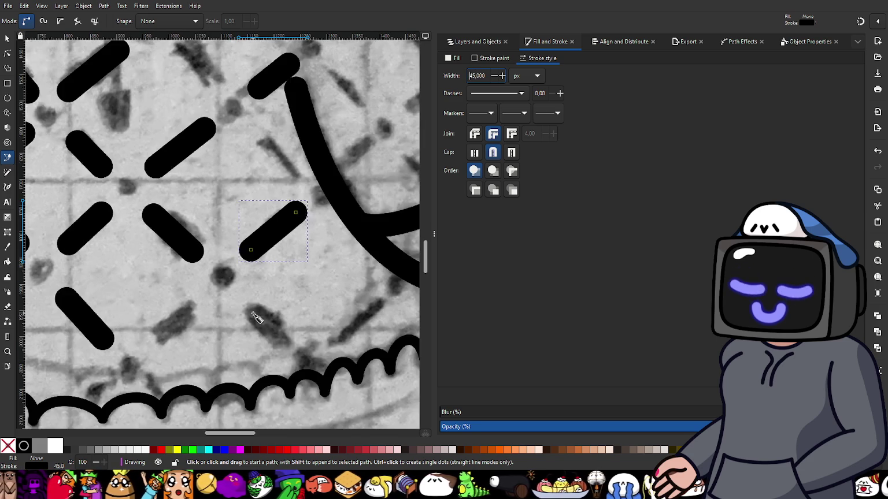
pyautogui.click(194, 304)
pyautogui.click(158, 341)
pyautogui.press('Return')
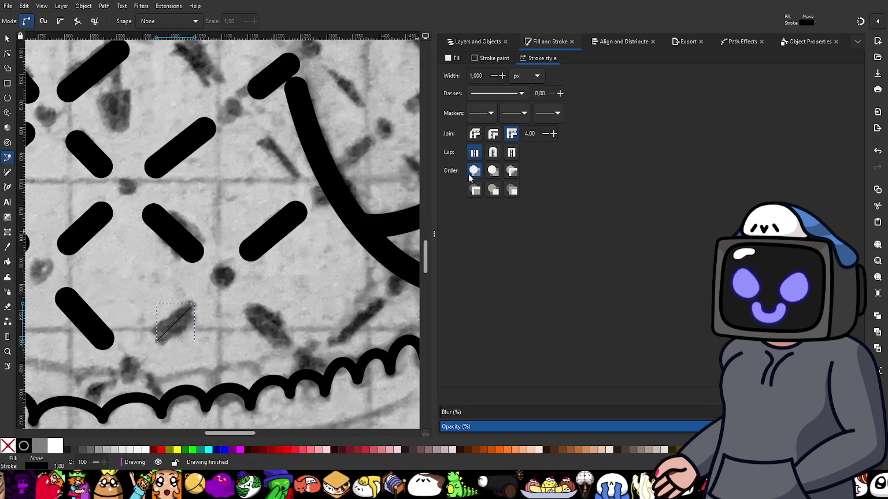
pyautogui.click(493, 152)
pyautogui.click(493, 133)
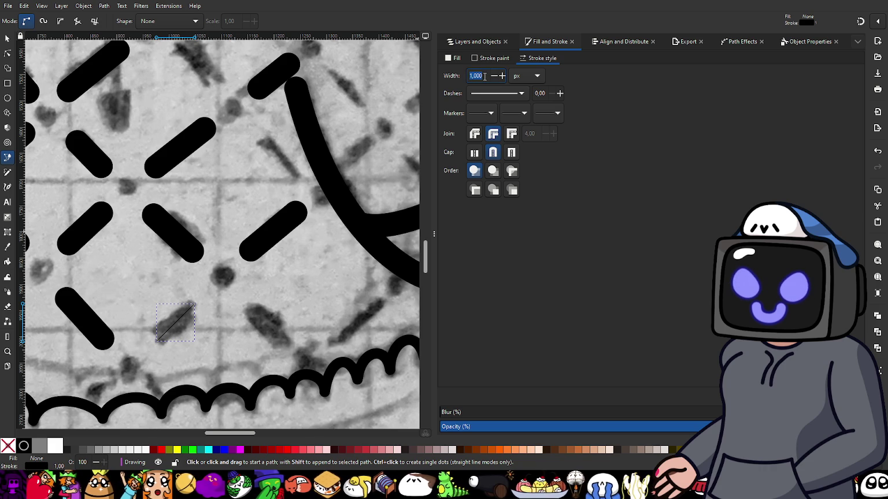
pyautogui.write('45')
pyautogui.press('Return')
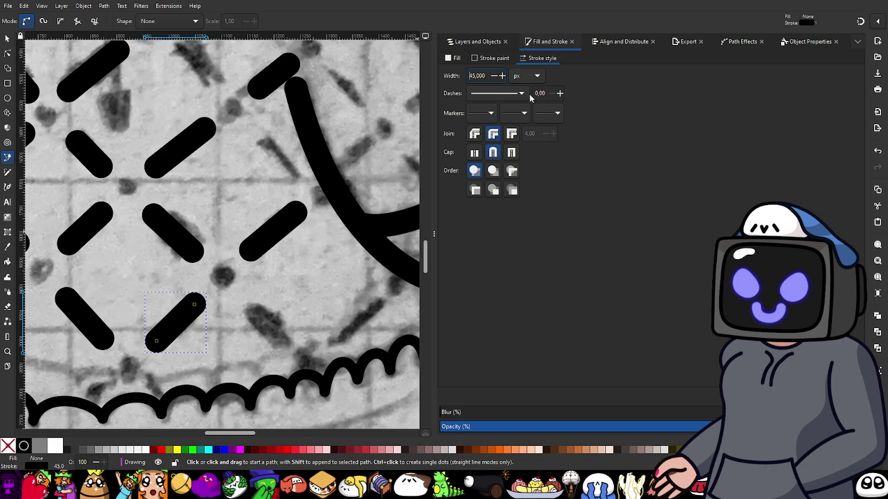
# - Trace the diagonal sketch mark with a round-joined 45 px line
pyautogui.scroll(-3, 278, 337)
pyautogui.keyDown('ctrl'); pyautogui.scroll(1, 257, 311); pyautogui.keyUp('ctrl')
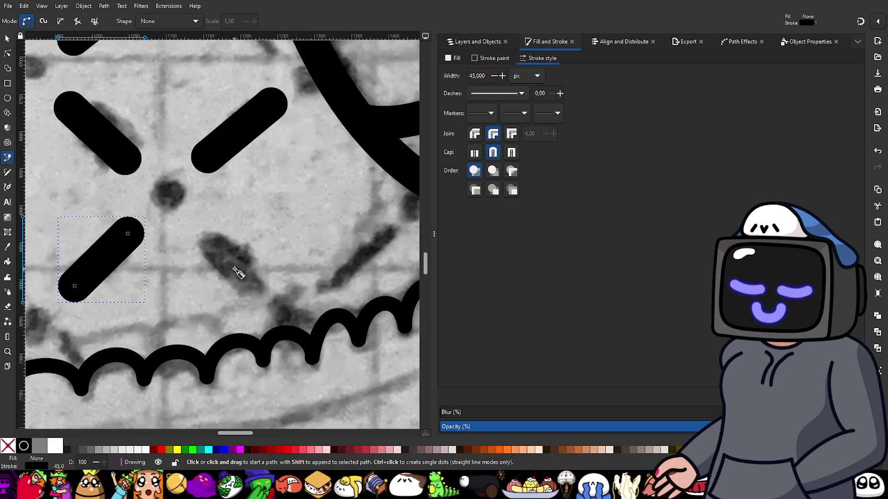
pyautogui.click(203, 233)
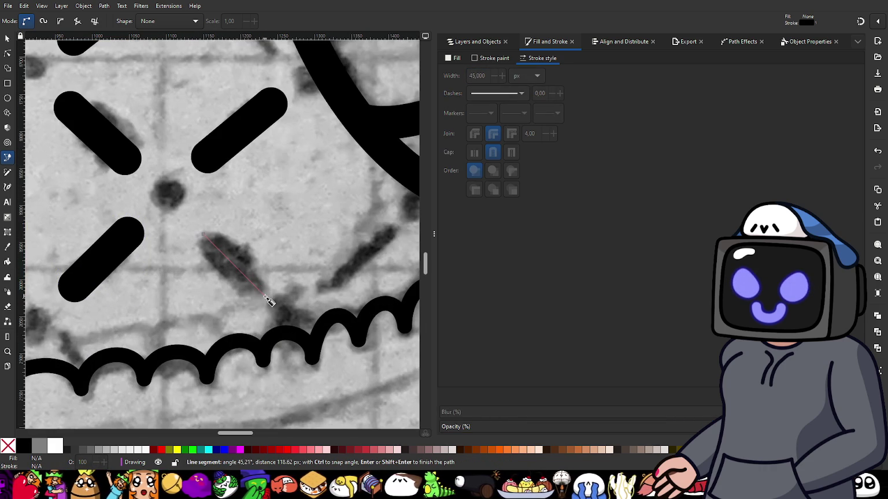
pyautogui.doubleClick(257, 289)
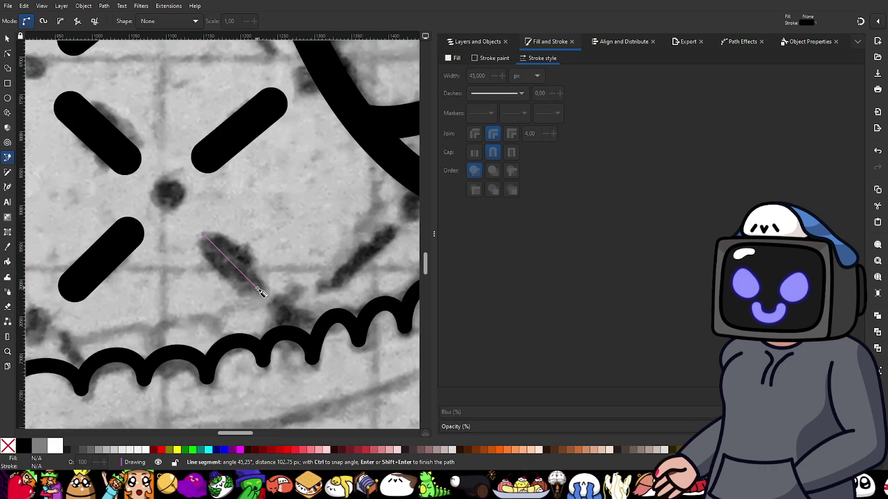
pyautogui.click(492, 135)
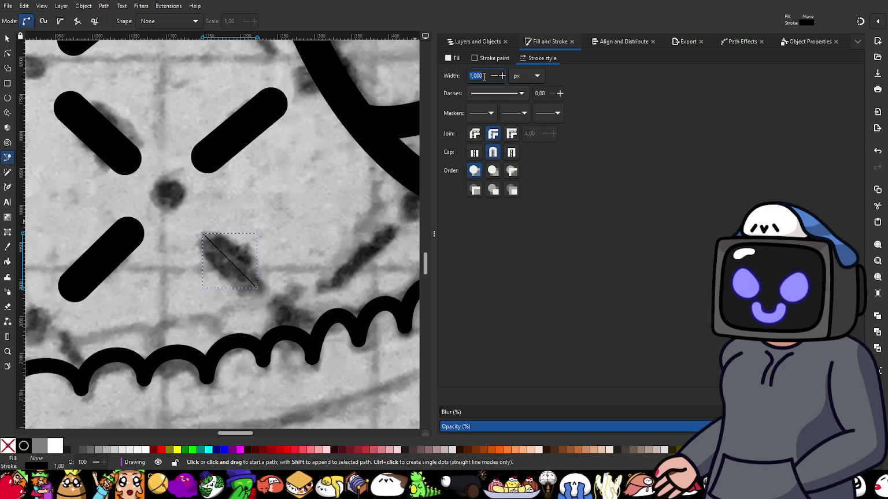
pyautogui.write('45,000')
pyautogui.press('Return')
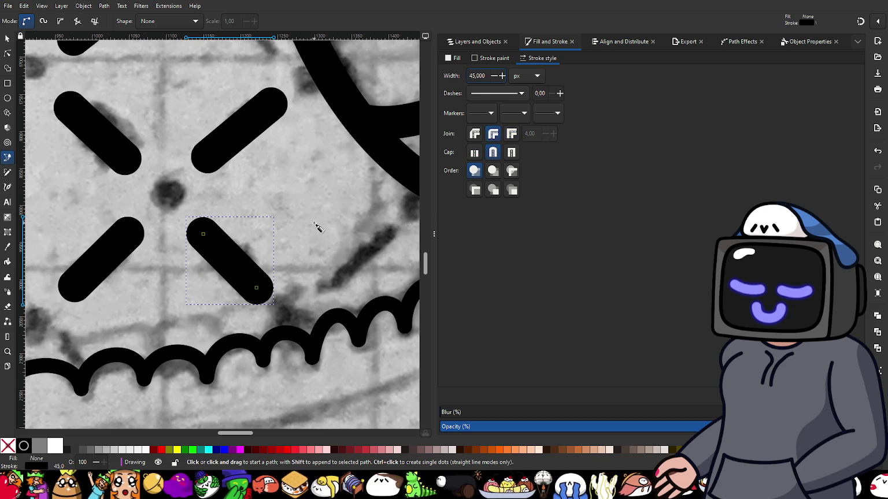
# - Trace the dash near the scalloped hem with a round-capped 45 px hatch line
pyautogui.keyDown('ctrl'); pyautogui.scroll(-2, 341, 232); pyautogui.keyUp('ctrl')
pyautogui.keyDown('ctrl'); pyautogui.scroll(2, 258, 248); pyautogui.keyUp('ctrl')
pyautogui.keyDown('ctrl'); pyautogui.scroll(1, 277, 253); pyautogui.keyUp('ctrl')
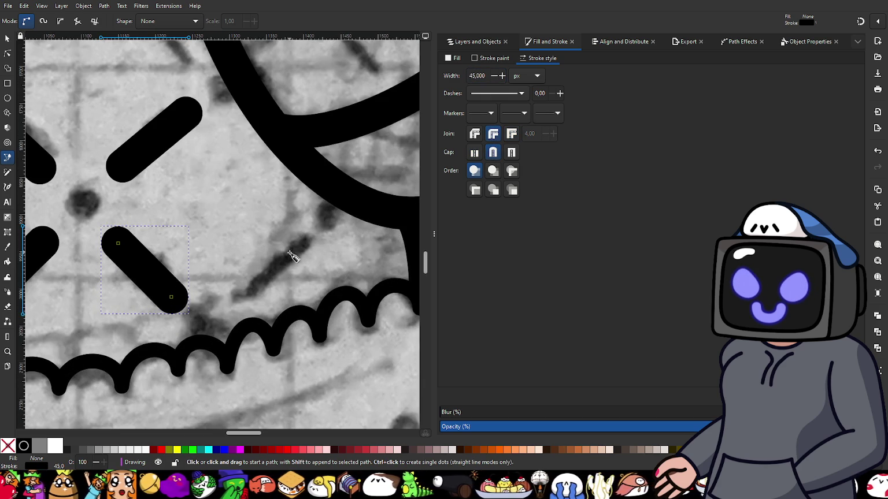
pyautogui.click(249, 293)
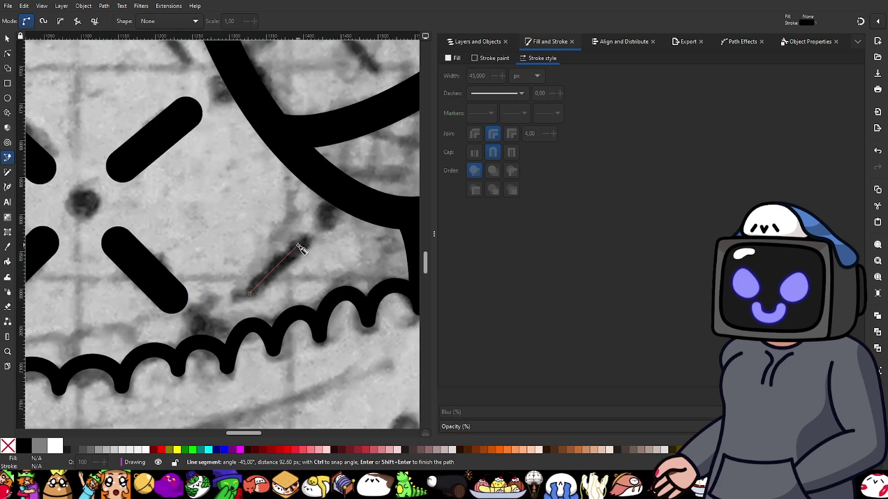
pyautogui.click(297, 245)
pyautogui.press('Return')
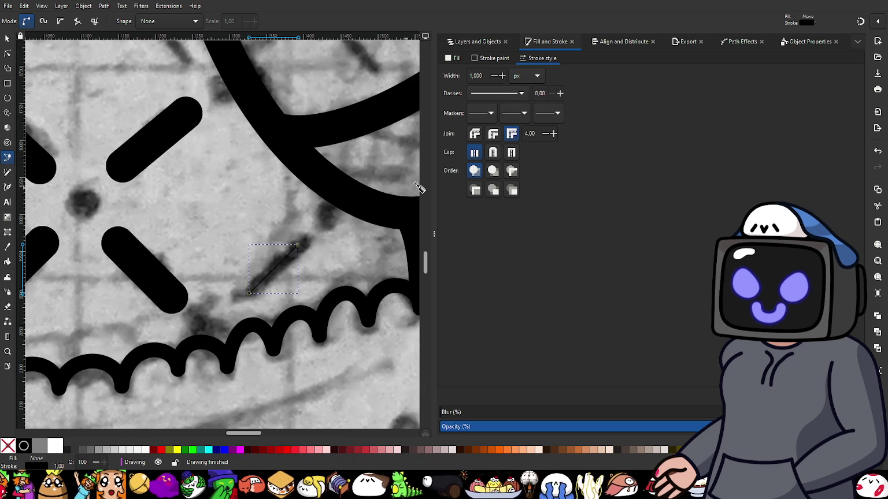
pyautogui.click(493, 152)
pyautogui.click(493, 134)
pyautogui.click(488, 77)
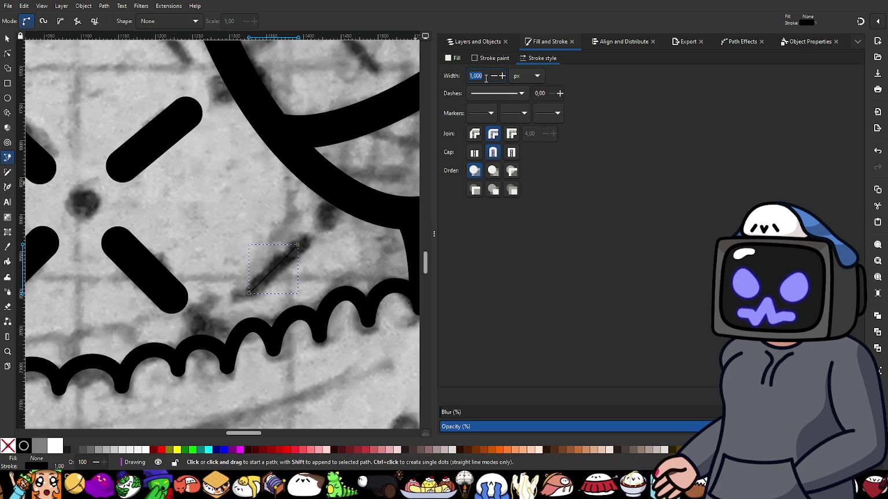
pyautogui.write('45')
pyautogui.press('Return')
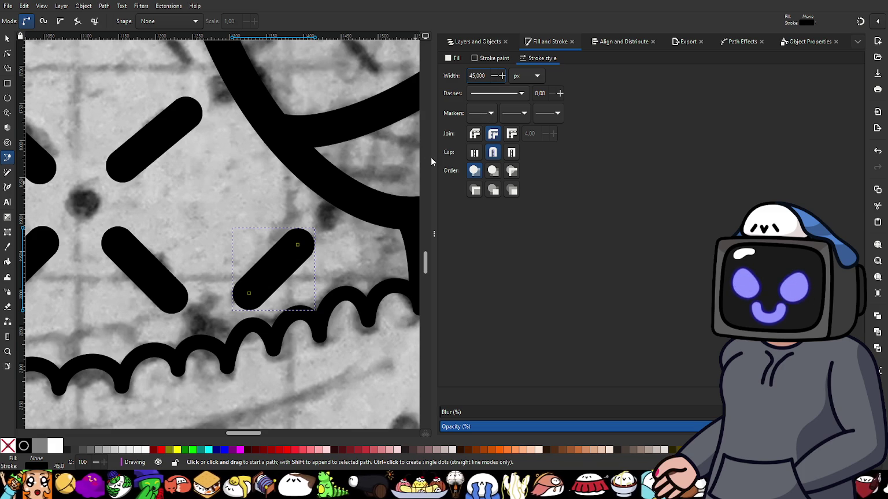
pyautogui.click(8, 53)
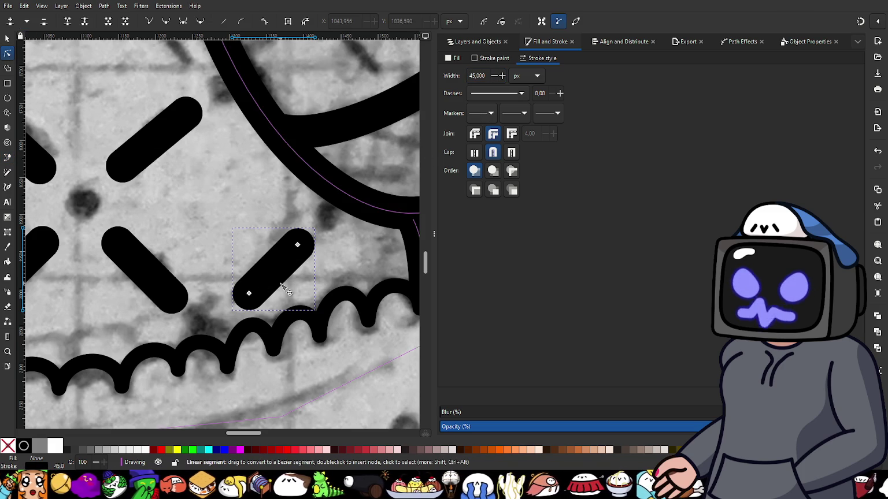
pyautogui.scroll(-3, 260, 295)
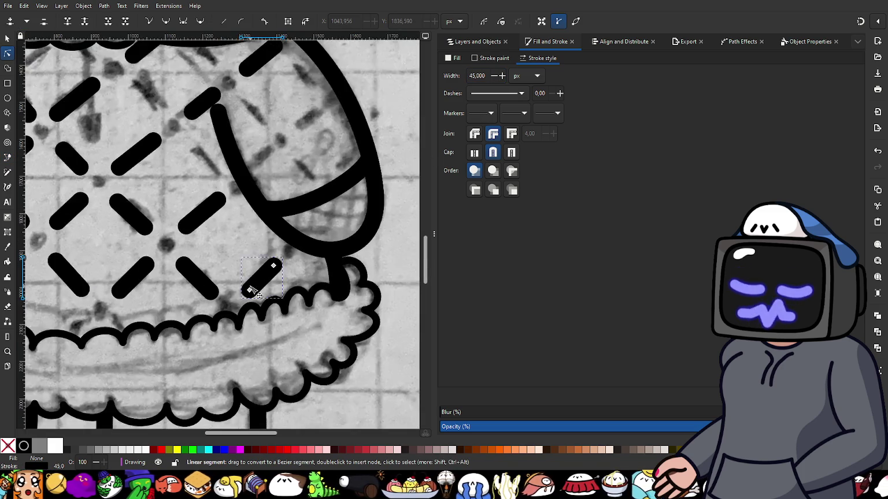
# - Draw two short straight diagonal lines across the scalloped ruffle
pyautogui.scroll(1, 231, 306)
pyautogui.scroll(-3, 220, 289)
pyautogui.scroll(1, 218, 259)
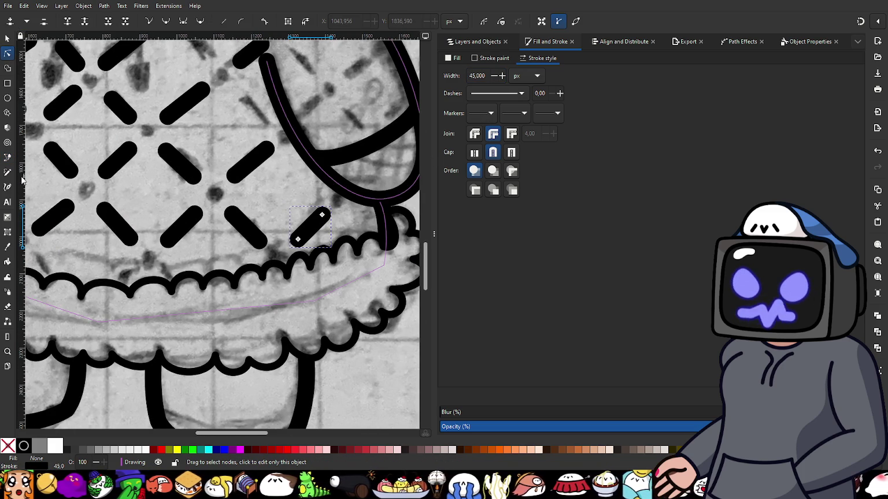
pyautogui.click(7, 157)
pyautogui.scroll(1, 119, 272)
pyautogui.scroll(-2, 120, 272)
pyautogui.scroll(-1, 121, 270)
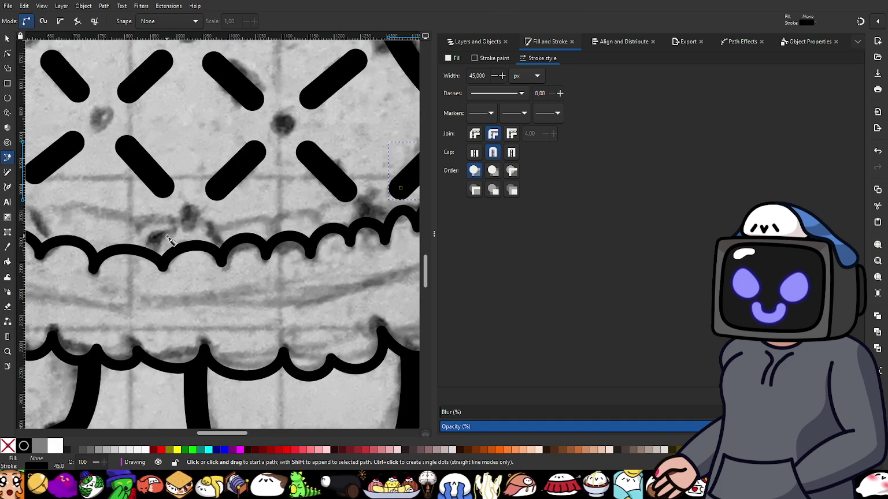
pyautogui.click(165, 236)
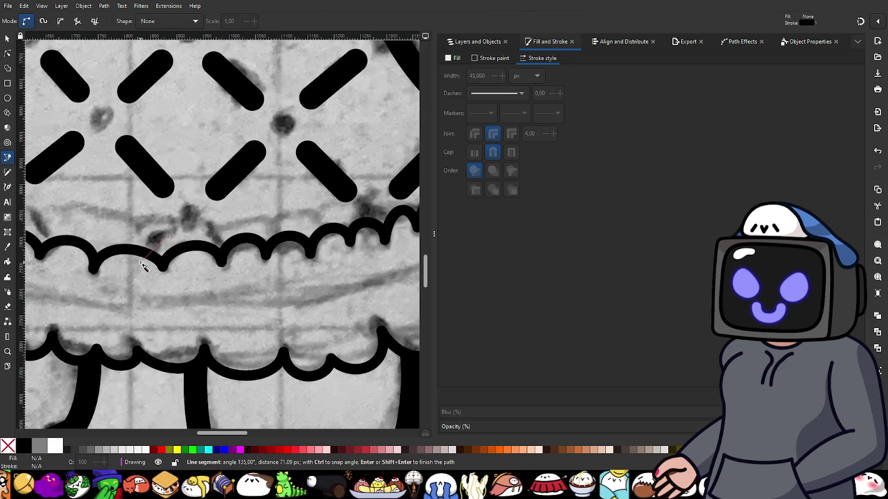
pyautogui.doubleClick(142, 265)
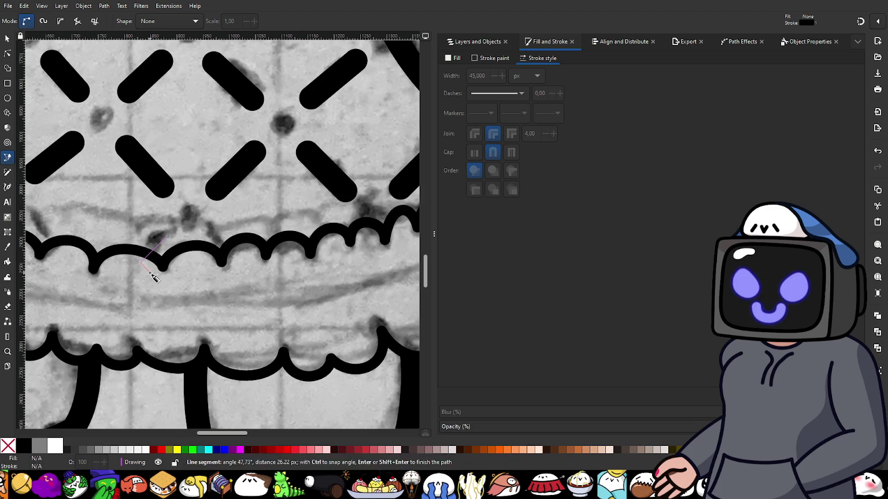
pyautogui.click(212, 235)
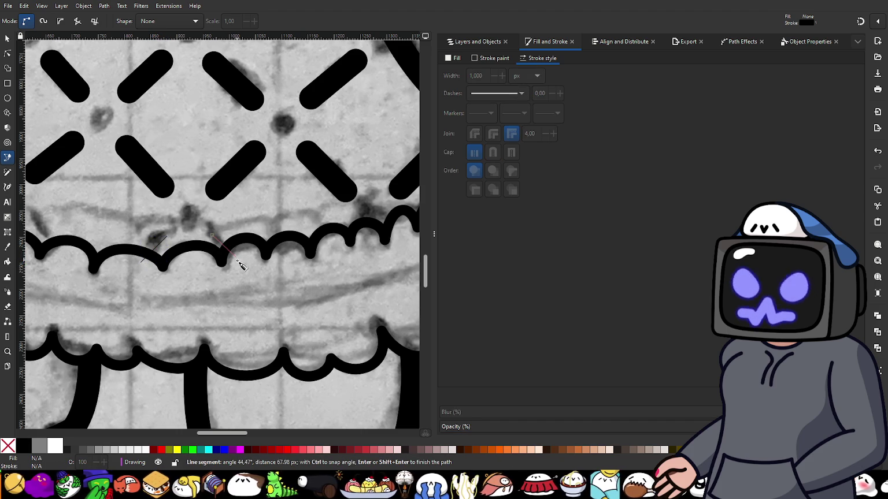
pyautogui.doubleClick(238, 264)
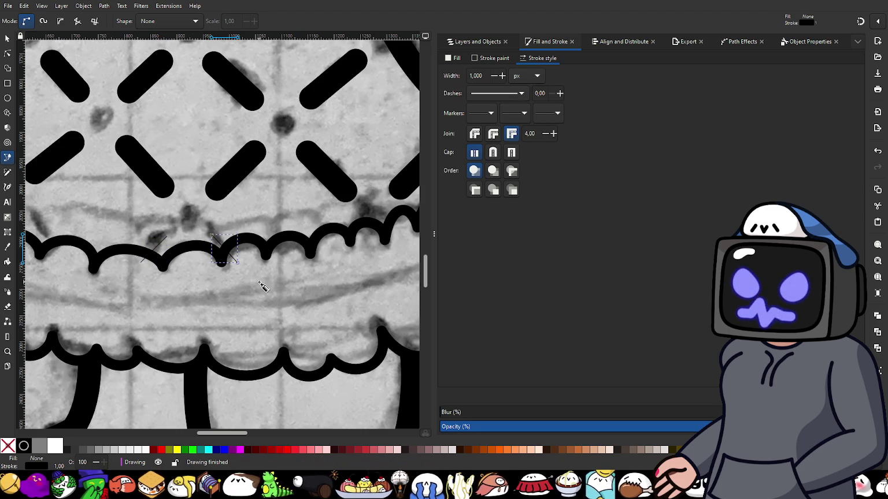
# - Give both new lines round caps, round joins and a 45 px stroke width
pyautogui.click(7, 38)
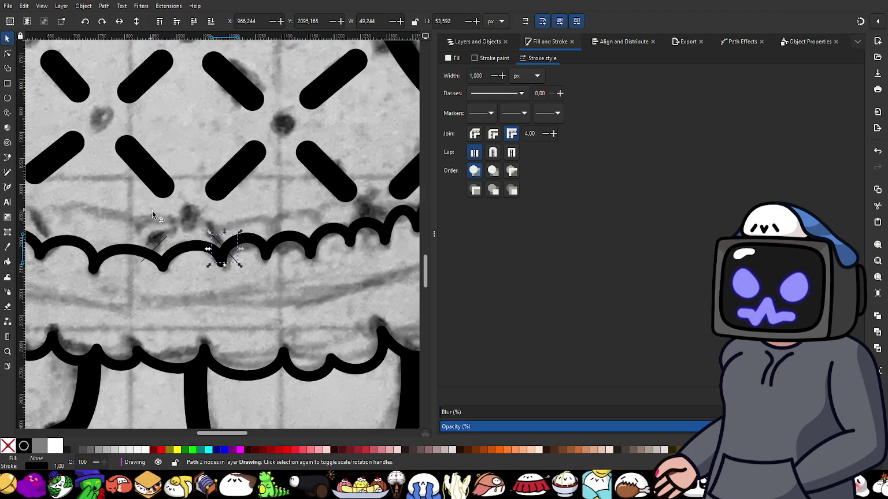
pyautogui.keyDown('shift'); pyautogui.click(162, 240); pyautogui.keyUp('shift')
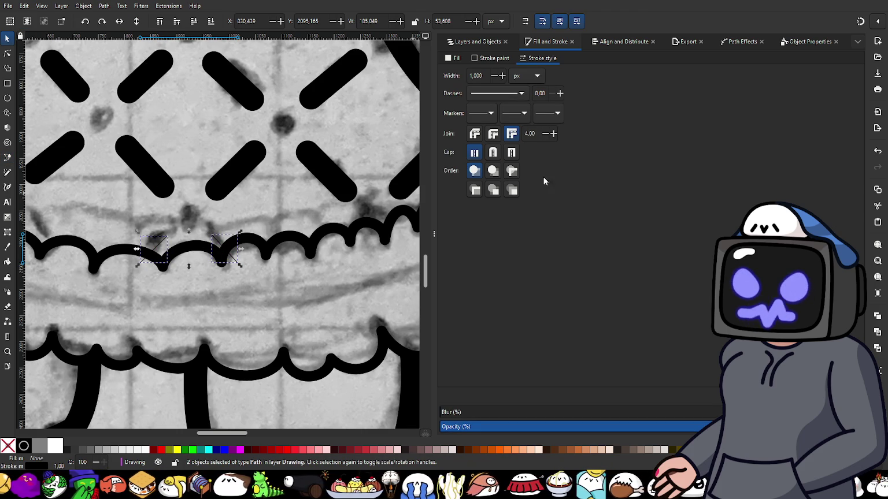
pyautogui.click(493, 152)
pyautogui.click(493, 133)
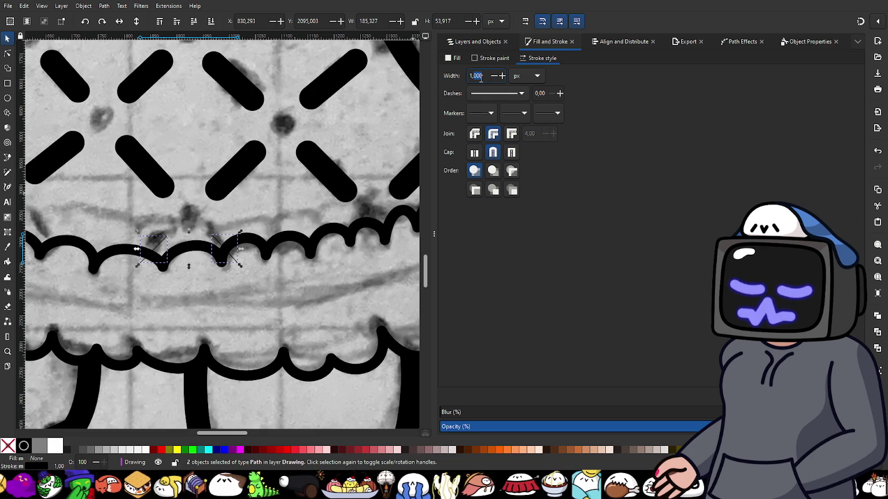
pyautogui.tripleClick(480, 78)
pyautogui.write('45')
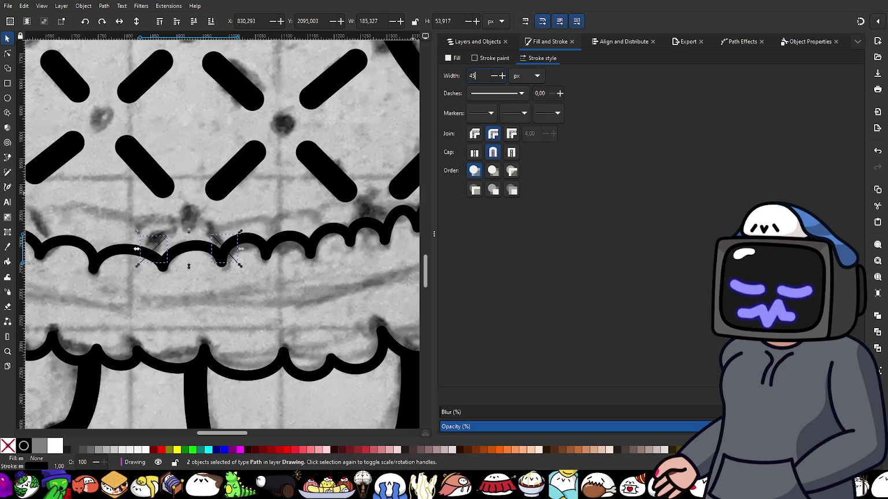
pyautogui.press('Return')
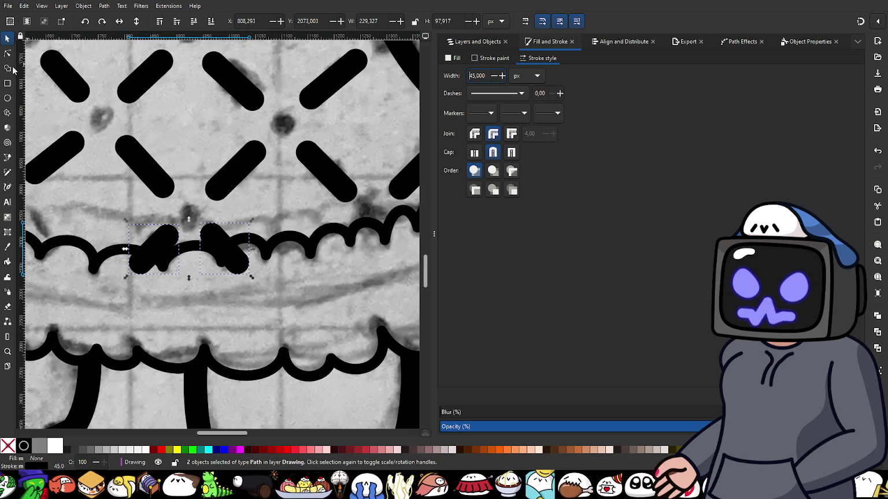
# - Nudge the two dashes' end nodes to follow the pencil marks
pyautogui.press('n')
pyautogui.scroll(2, 228, 258)
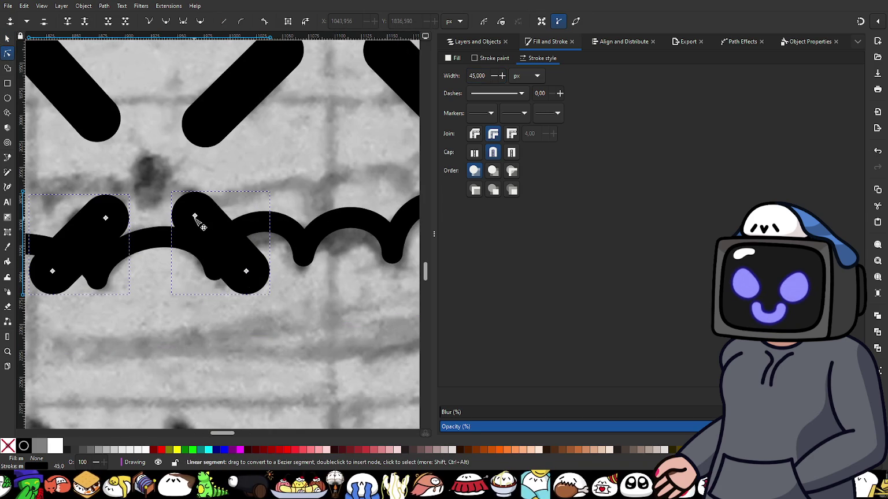
pyautogui.moveTo(195, 216); pyautogui.dragTo(202, 228)
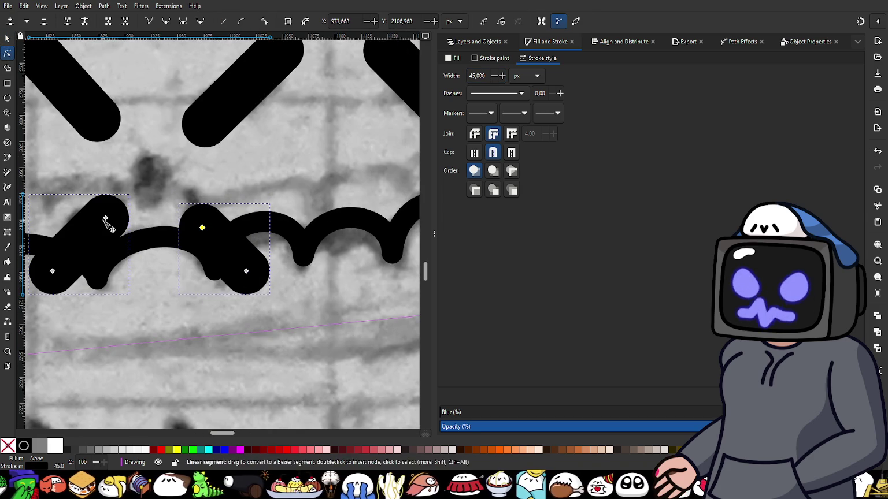
pyautogui.moveTo(106, 221); pyautogui.dragTo(99, 225)
pyautogui.moveTo(119, 293); pyautogui.dragTo(225, 269)
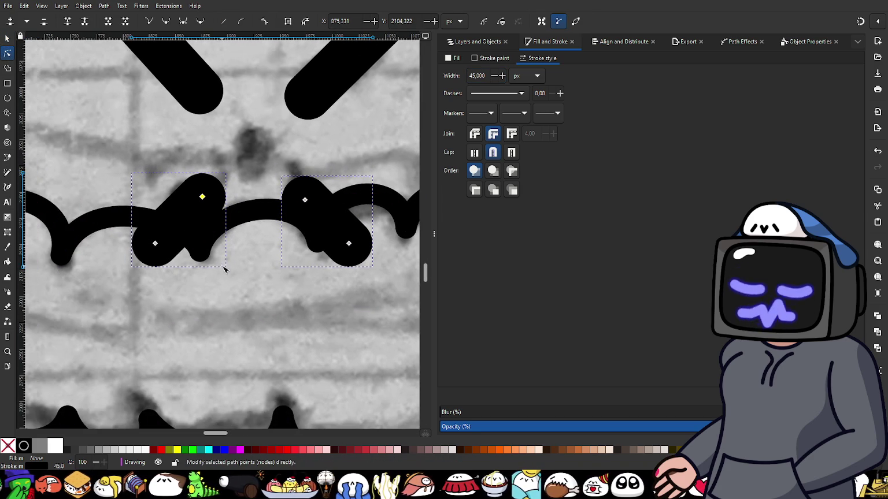
pyautogui.moveTo(155, 244); pyautogui.dragTo(147, 243)
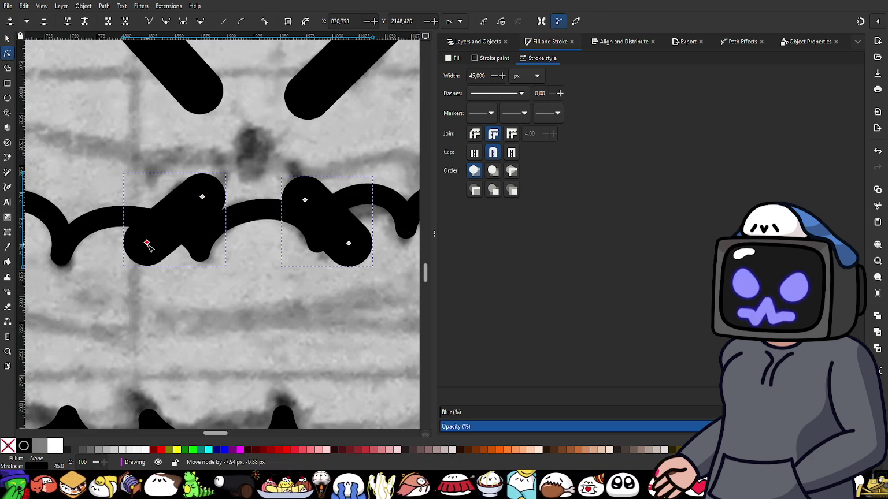
pyautogui.keyDown('ctrl'); pyautogui.scroll(-1, 326, 234); pyautogui.keyUp('ctrl')
pyautogui.keyDown('ctrl'); pyautogui.scroll(-2, 283, 231); pyautogui.keyUp('ctrl')
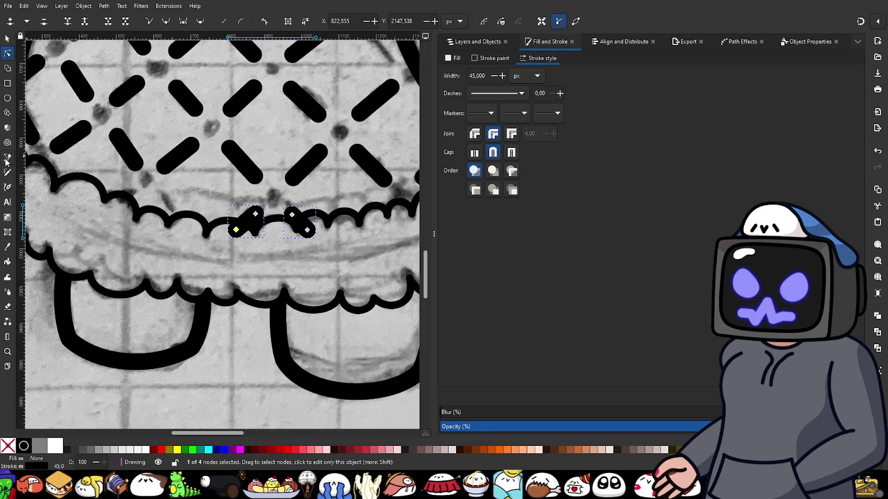
pyautogui.press('p')
pyautogui.keyDown('ctrl'); pyautogui.scroll(1, 134, 200); pyautogui.keyUp('ctrl')
# - Draw two more diagonal lines across the dress's scalloped edge
pyautogui.keyDown('ctrl'); pyautogui.scroll(1, 162, 198); pyautogui.keyUp('ctrl')
pyautogui.keyDown('ctrl'); pyautogui.scroll(1, 174, 198); pyautogui.keyUp('ctrl')
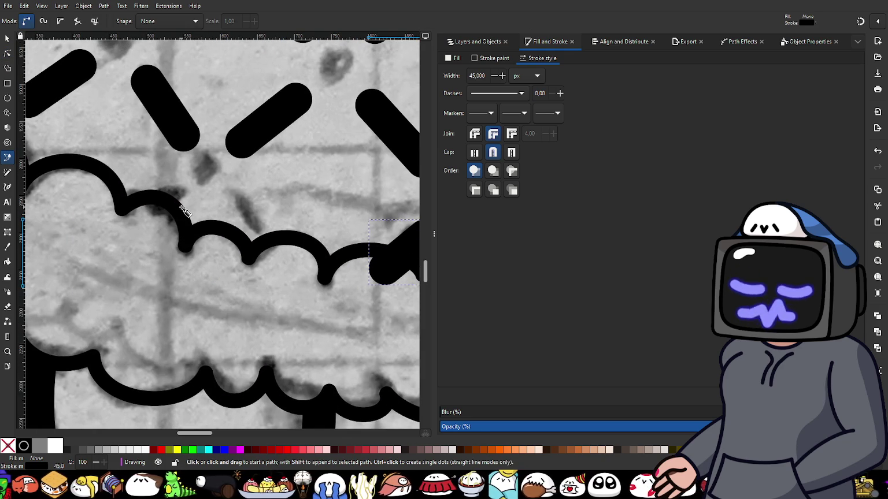
pyautogui.click(171, 192)
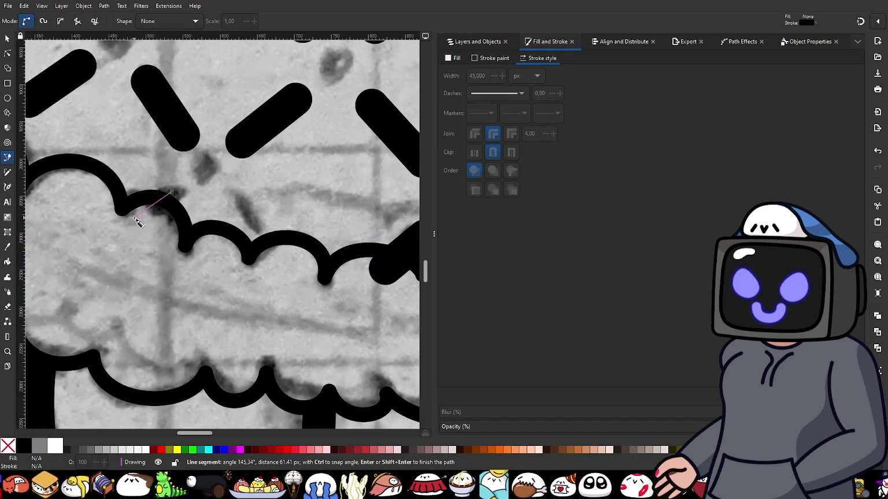
pyautogui.doubleClick(134, 218)
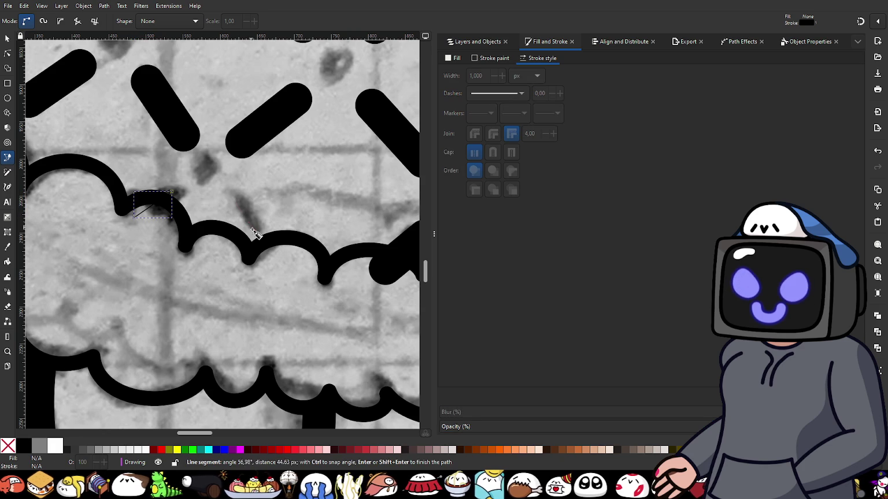
pyautogui.click(232, 199)
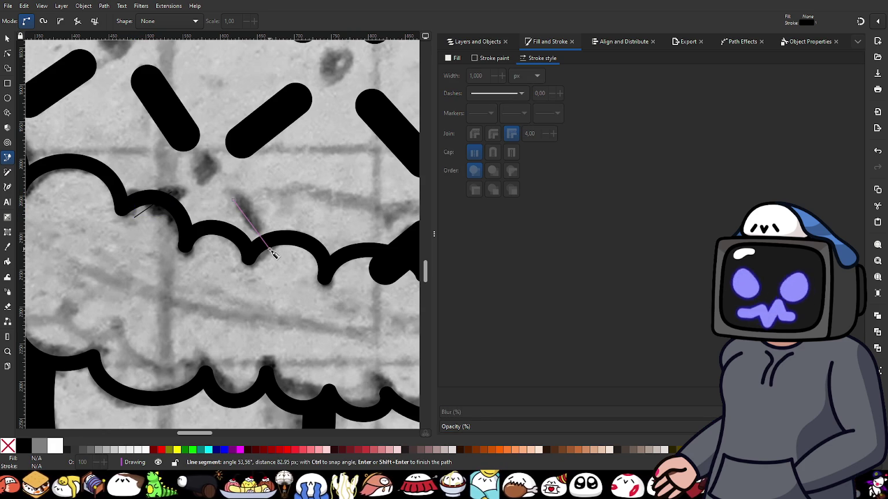
pyautogui.doubleClick(269, 248)
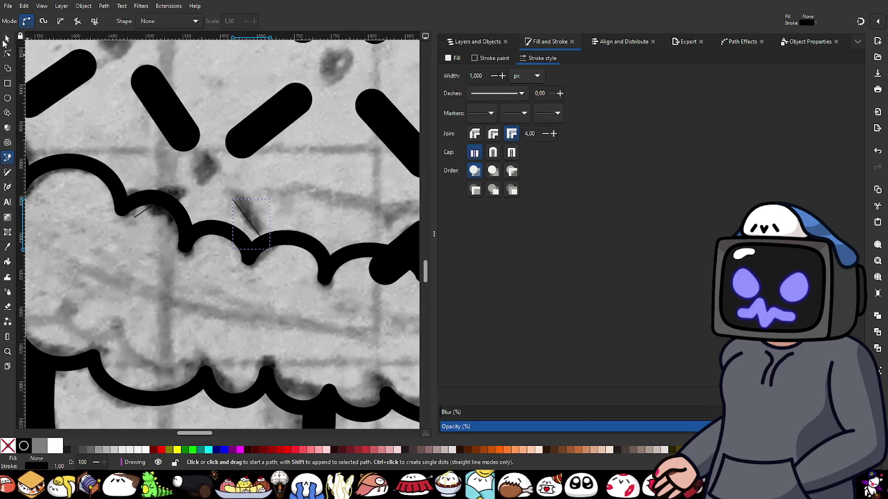
# - Make both new lines 45 px wide with round caps
pyautogui.click(7, 39)
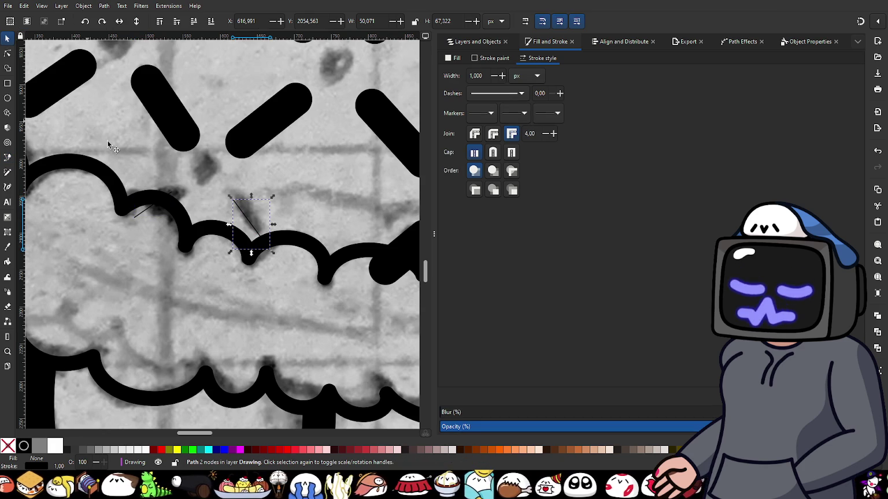
pyautogui.keyDown('shift'); pyautogui.click(144, 213); pyautogui.keyUp('shift')
pyautogui.click(493, 148)
pyautogui.doubleClick(485, 78)
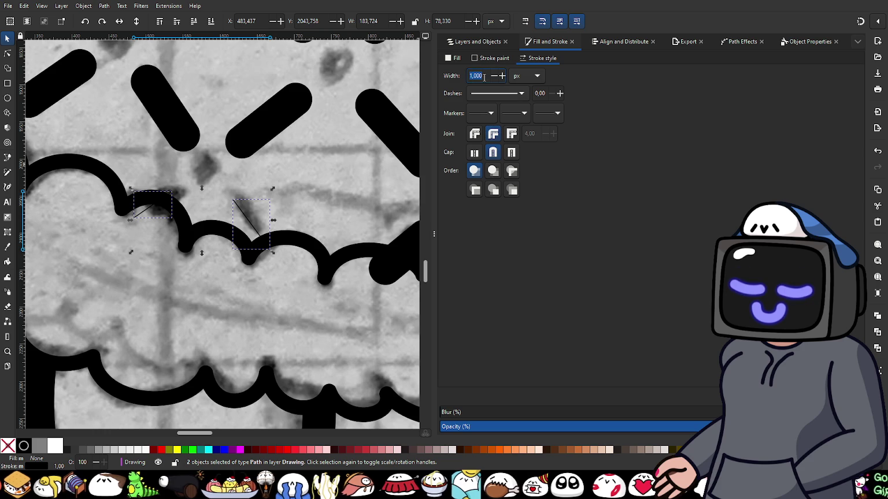
pyautogui.write('45')
pyautogui.press('Return')
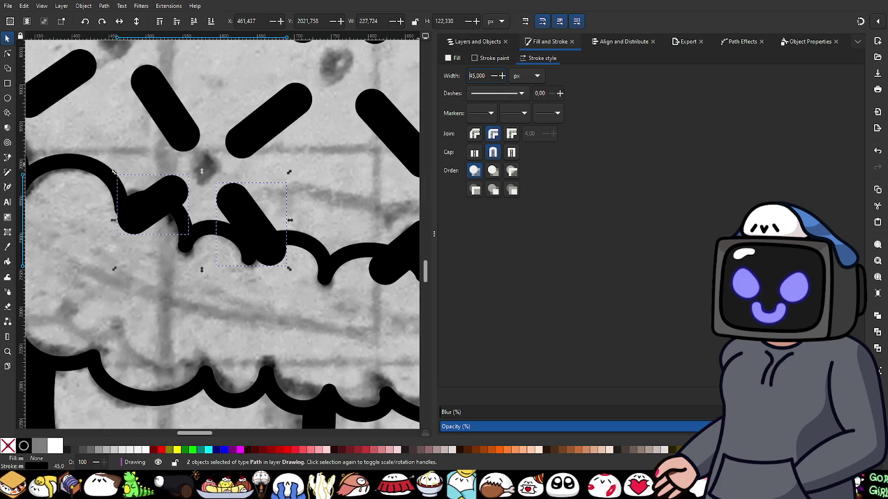
pyautogui.keyDown('ctrl'); pyautogui.scroll(-2, 290, 239); pyautogui.keyUp('ctrl')
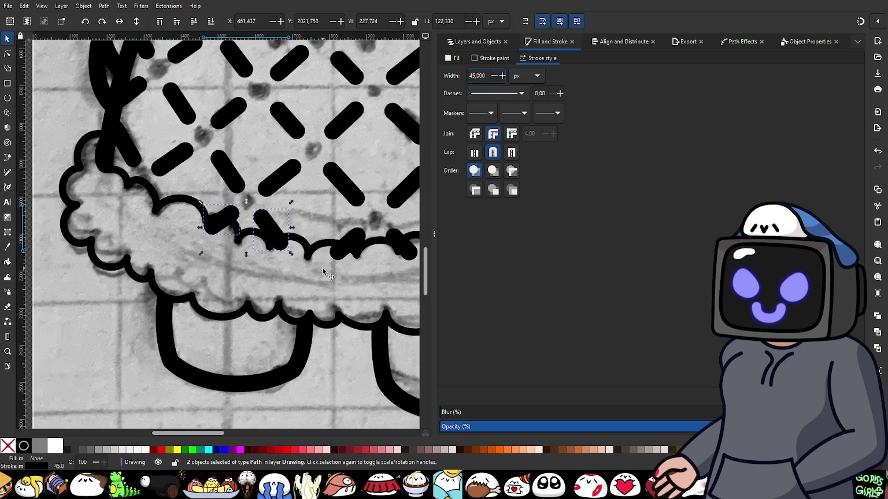
pyautogui.keyDown('shift'); pyautogui.hscroll(4, 237, 271); pyautogui.keyUp('shift')
pyautogui.keyDown('shift'); pyautogui.hscroll(3, 218, 271); pyautogui.keyUp('shift')
pyautogui.keyDown('ctrl'); pyautogui.scroll(-2, 364, 186); pyautogui.keyUp('ctrl')
pyautogui.keyDown('ctrl'); pyautogui.scroll(3, 356, 166); pyautogui.keyUp('ctrl')
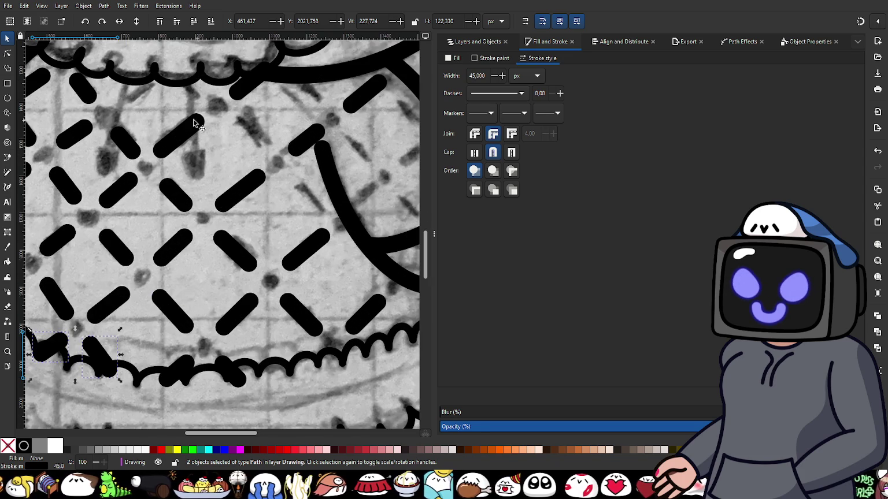
# - Trace a diagonal dash over the sketch mark with round cap/join and 45 px width
pyautogui.click(8, 157)
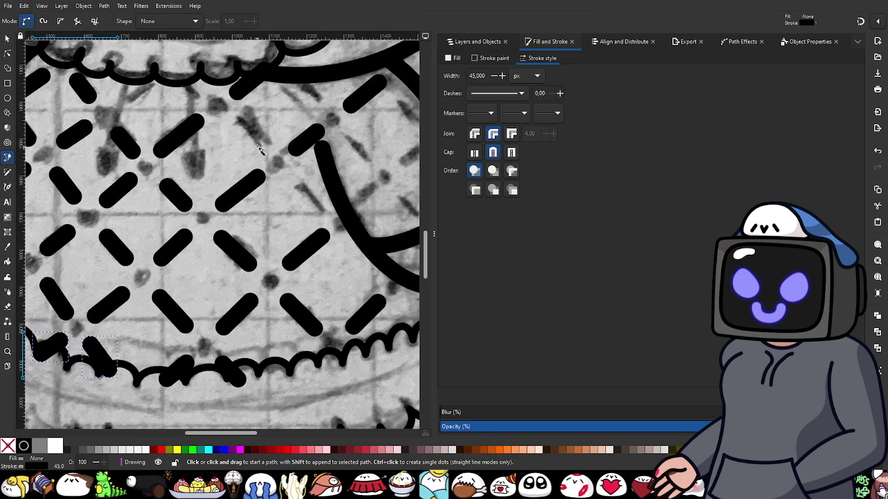
pyautogui.keyDown('ctrl'); pyautogui.scroll(1, 243, 151); pyautogui.keyUp('ctrl')
pyautogui.keyDown('ctrl'); pyautogui.scroll(2, 243, 177); pyautogui.keyUp('ctrl')
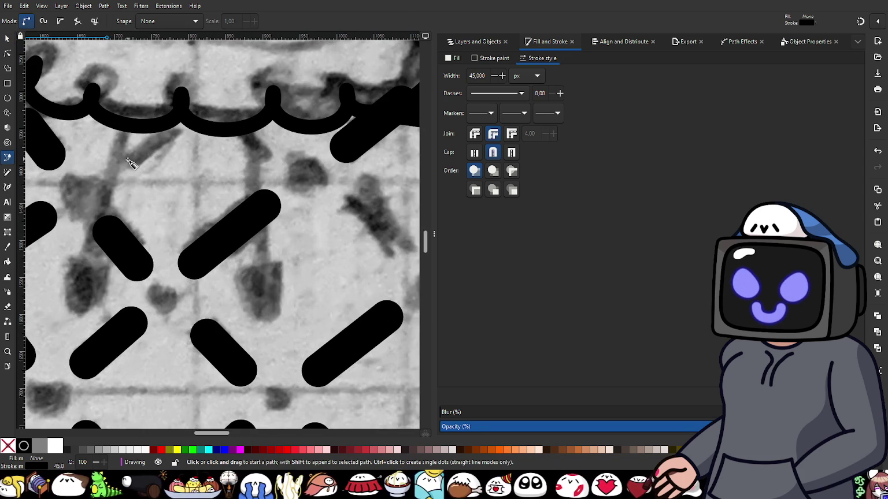
pyautogui.click(128, 164)
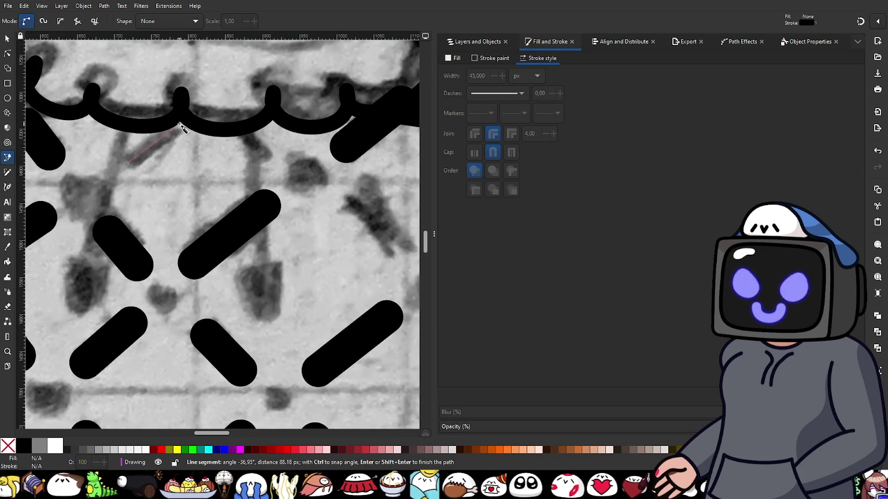
pyautogui.doubleClick(182, 120)
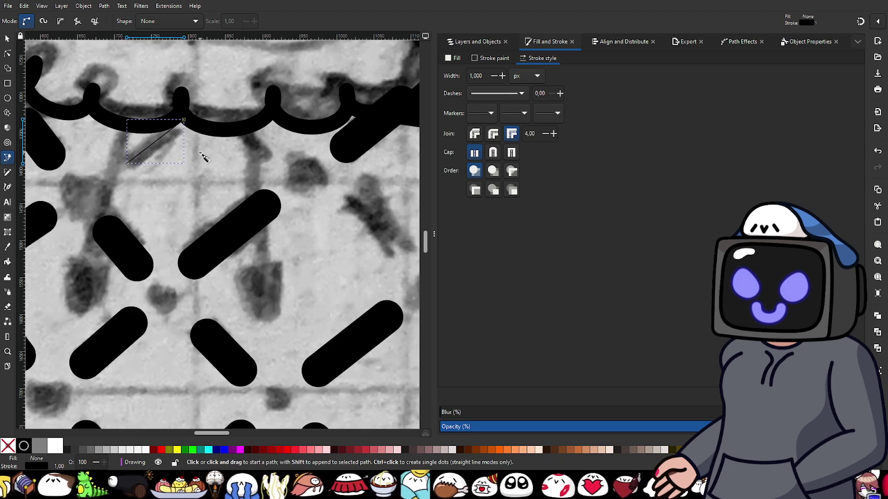
pyautogui.click(493, 152)
pyautogui.click(494, 134)
pyautogui.tripleClick(485, 76)
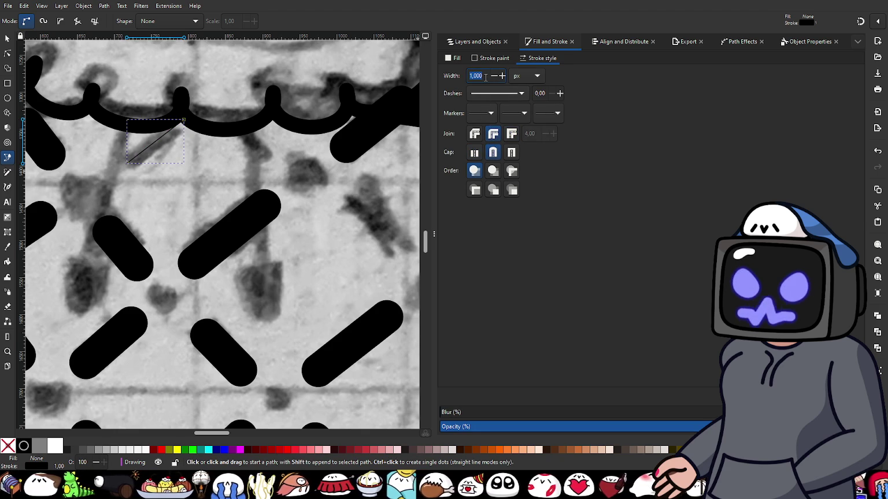
pyautogui.write('45')
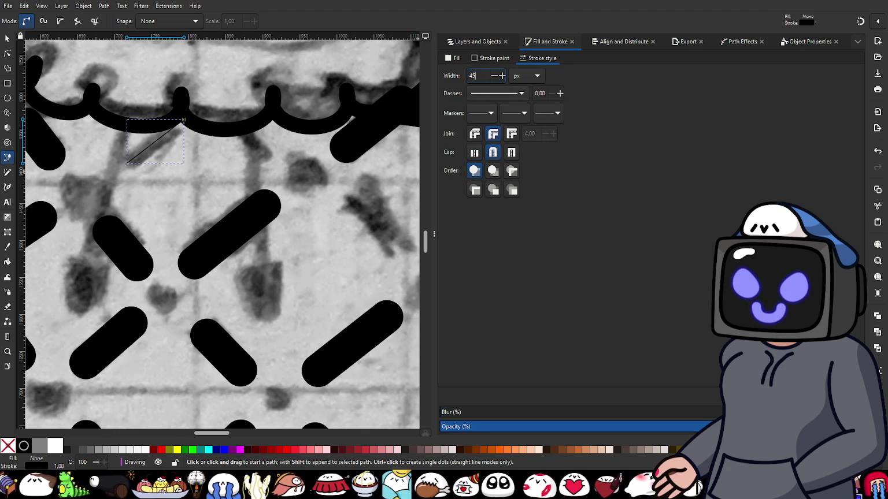
pyautogui.press('Return')
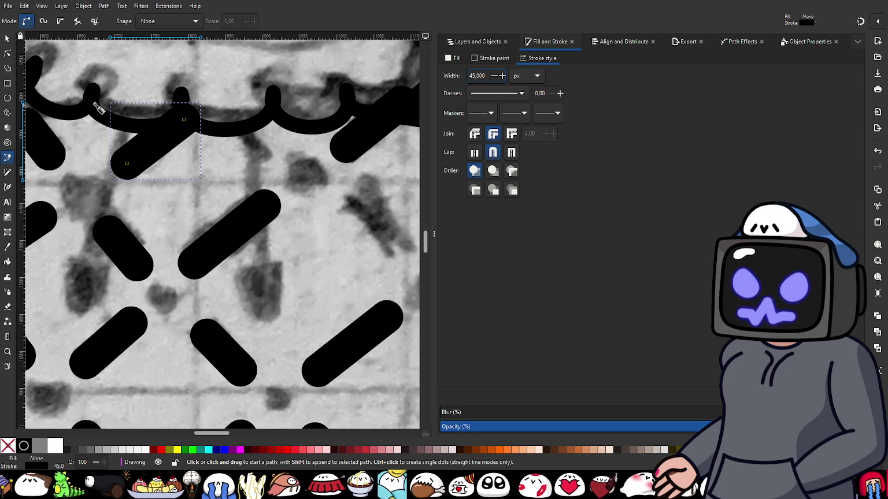
# - Nudge the end nodes of the new dash and a neighbouring dash into place
pyautogui.click(7, 53)
pyautogui.hscroll(-3, 231, 174)
pyautogui.scroll(1, 276, 165)
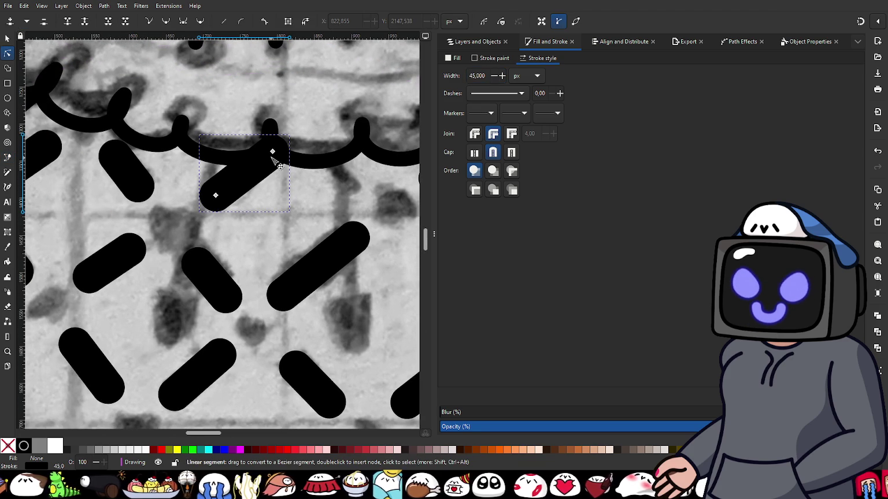
pyautogui.keyDown('ctrl'); pyautogui.scroll(-1, 271, 191); pyautogui.keyUp('ctrl')
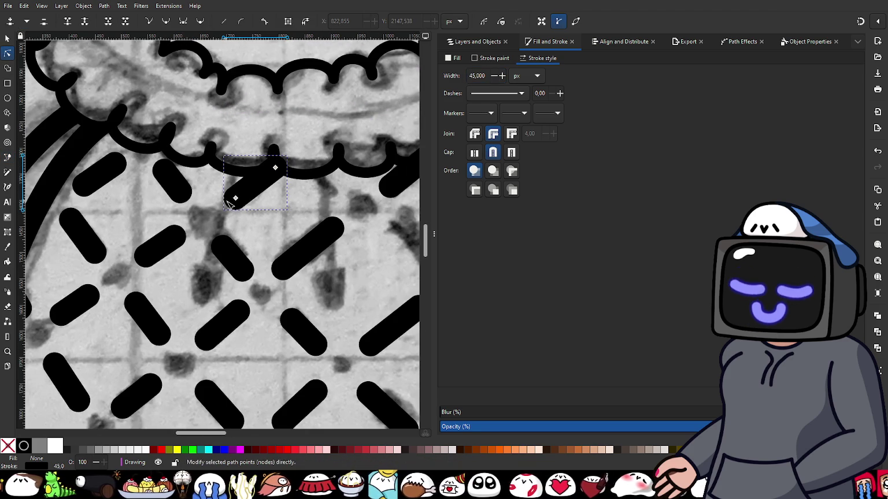
pyautogui.moveTo(235, 198); pyautogui.dragTo(236, 197)
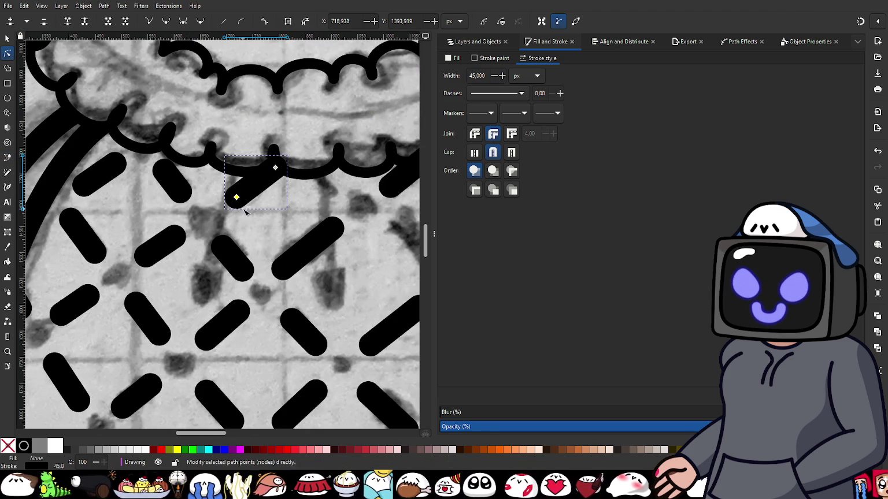
pyautogui.keyDown('ctrl'); pyautogui.scroll(1, 236, 199); pyautogui.keyUp('ctrl')
pyautogui.scroll(-2, 236, 198)
pyautogui.click(154, 213)
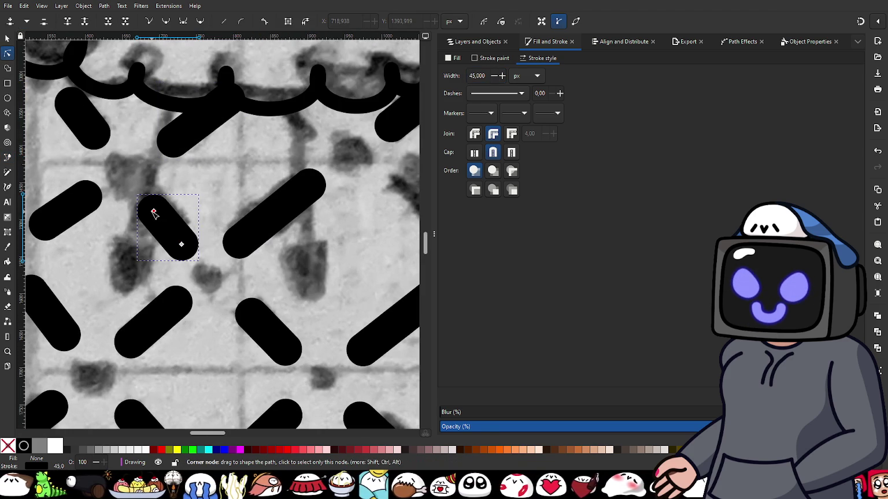
pyautogui.moveTo(154, 212); pyautogui.dragTo(156, 213)
pyautogui.click(181, 245)
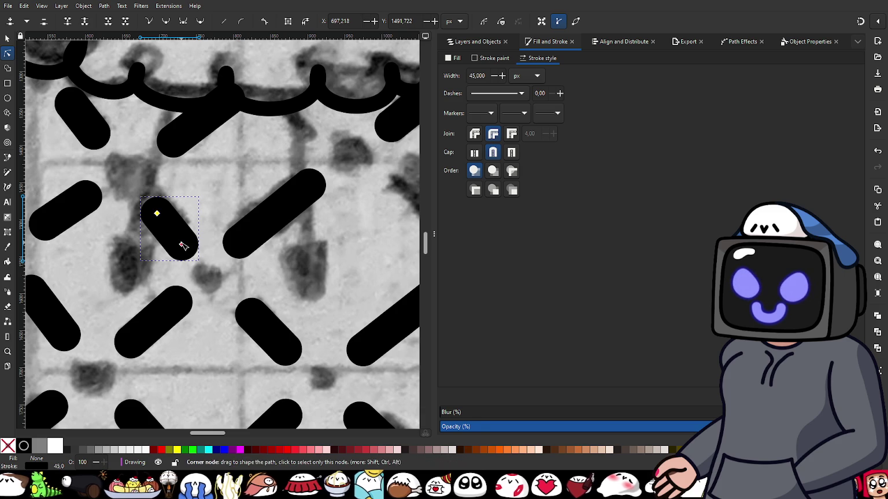
pyautogui.keyDown('ctrl'); pyautogui.scroll(-3, 183, 246); pyautogui.keyUp('ctrl')
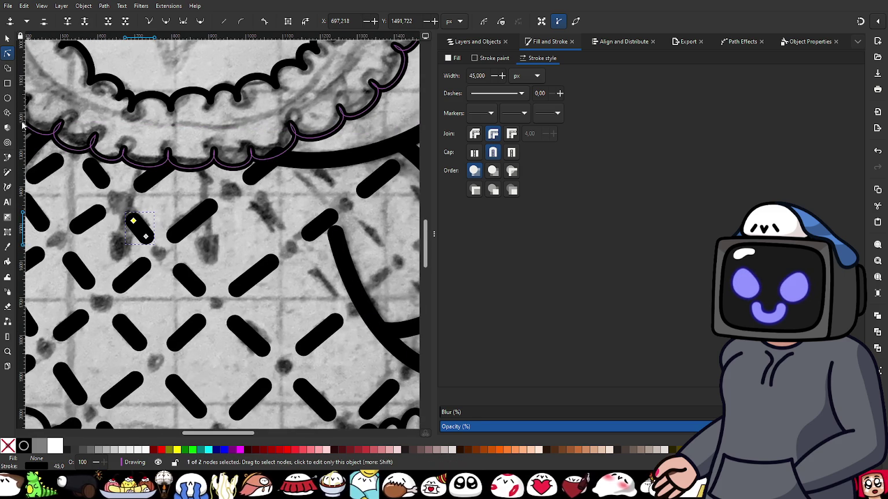
# - Add another 45 px round-capped, round-joined dash under the scallops
pyautogui.click(8, 157)
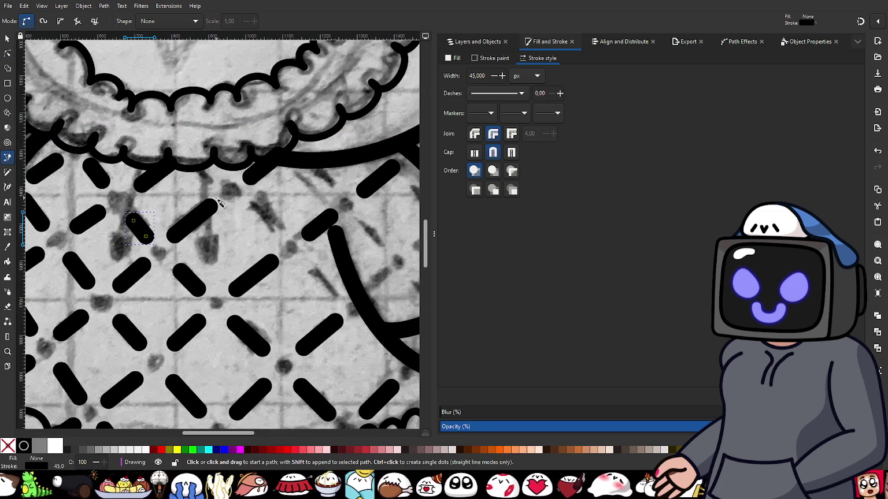
pyautogui.keyDown('ctrl'); pyautogui.scroll(2, 219, 201); pyautogui.keyUp('ctrl')
pyautogui.keyDown('ctrl'); pyautogui.scroll(1, 212, 174); pyautogui.keyUp('ctrl')
pyautogui.click(213, 166)
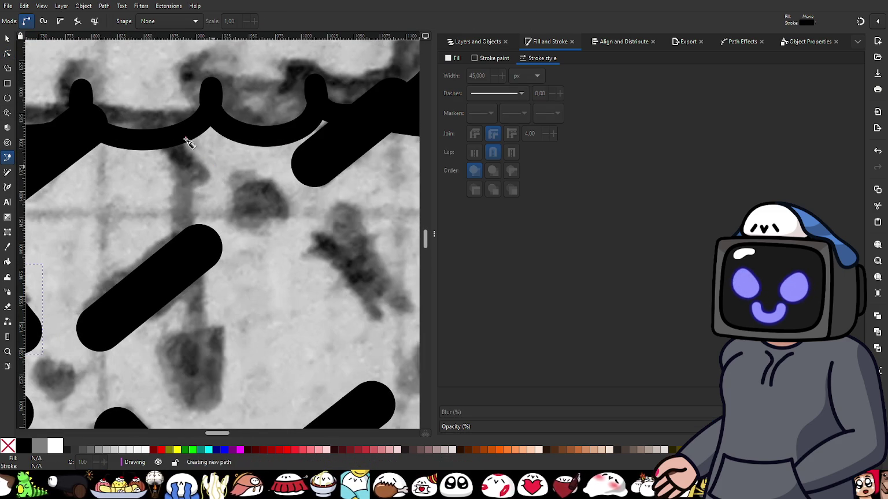
pyautogui.doubleClick(154, 105)
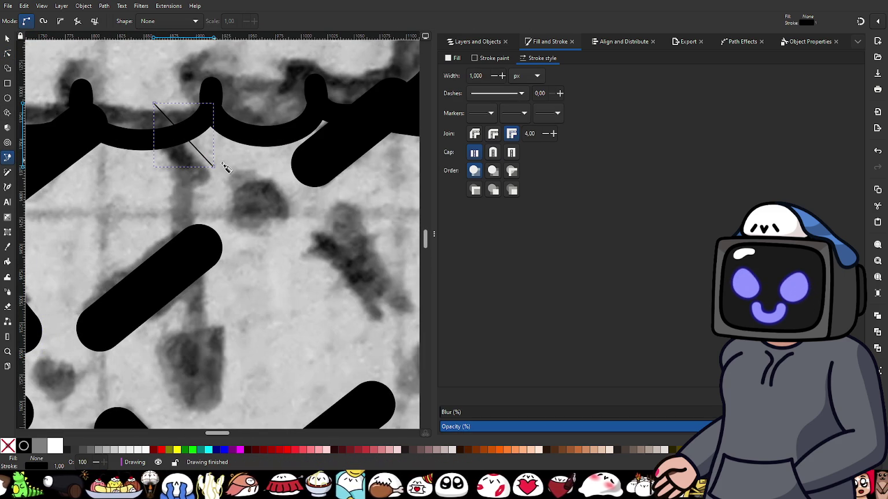
pyautogui.click(493, 153)
pyautogui.click(493, 134)
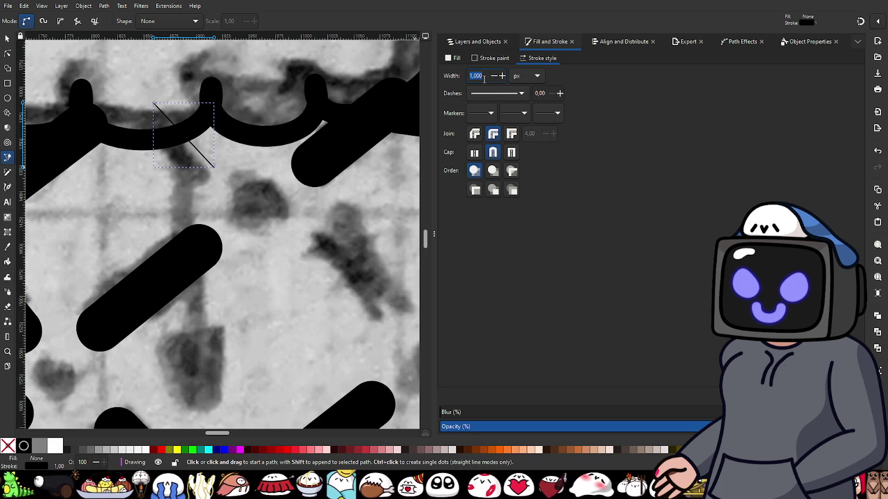
pyautogui.press('Return')
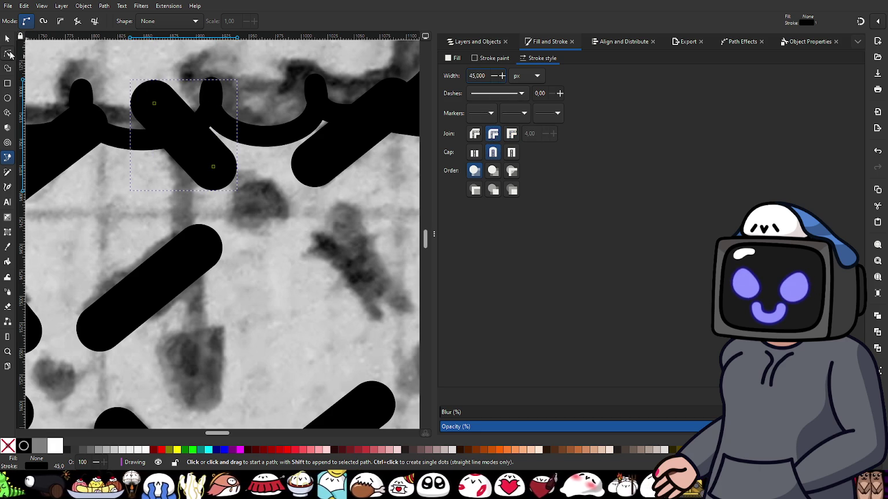
# - Shorten the new dash by moving its lower end node, then begin another dash
pyautogui.click(8, 54)
pyautogui.moveTo(213, 167); pyautogui.dragTo(200, 152)
pyautogui.keyDown('ctrl'); pyautogui.scroll(-1, 240, 195); pyautogui.keyUp('ctrl')
pyautogui.keyDown('ctrl'); pyautogui.scroll(-1, 241, 195); pyautogui.keyUp('ctrl')
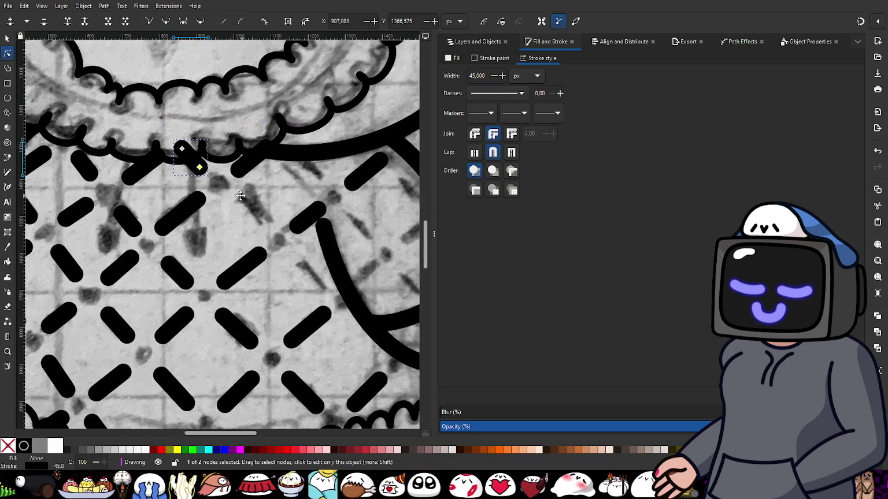
pyautogui.press('b')
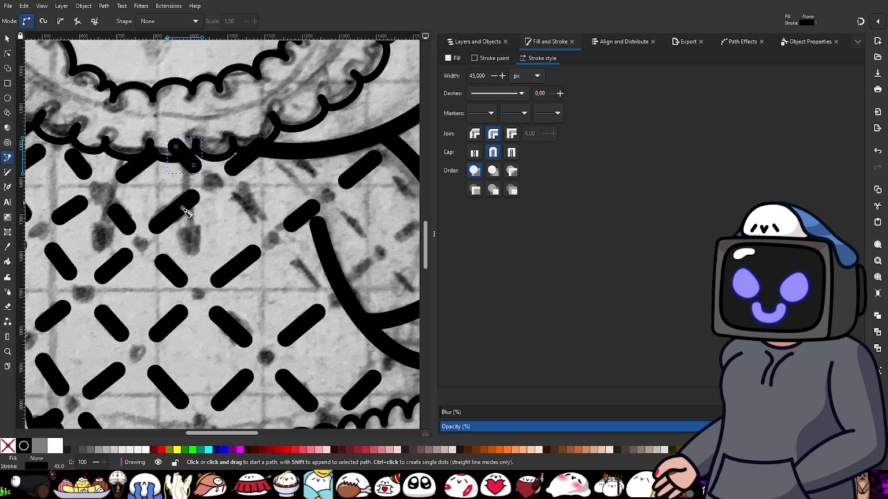
pyautogui.keyDown('ctrl'); pyautogui.scroll(2, 254, 202); pyautogui.keyUp('ctrl')
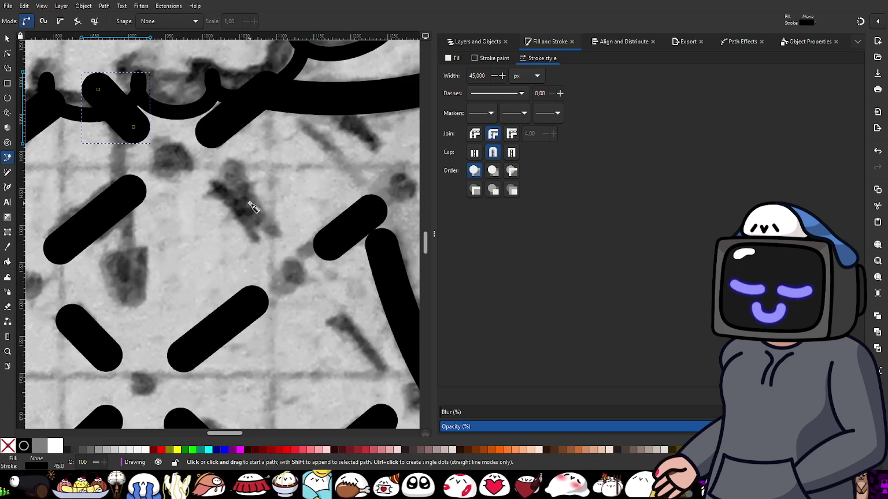
pyautogui.click(208, 188)
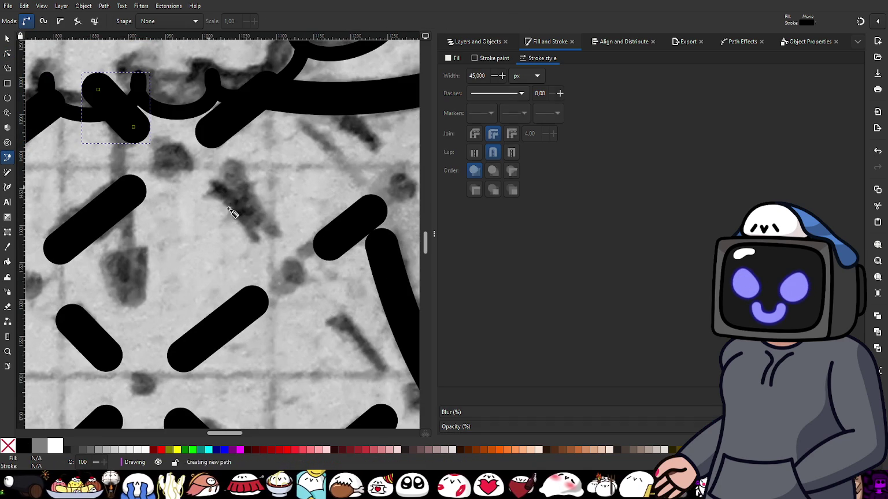
# - Finish the started dash and give it round joins and a 45 px width
pyautogui.doubleClick(263, 240)
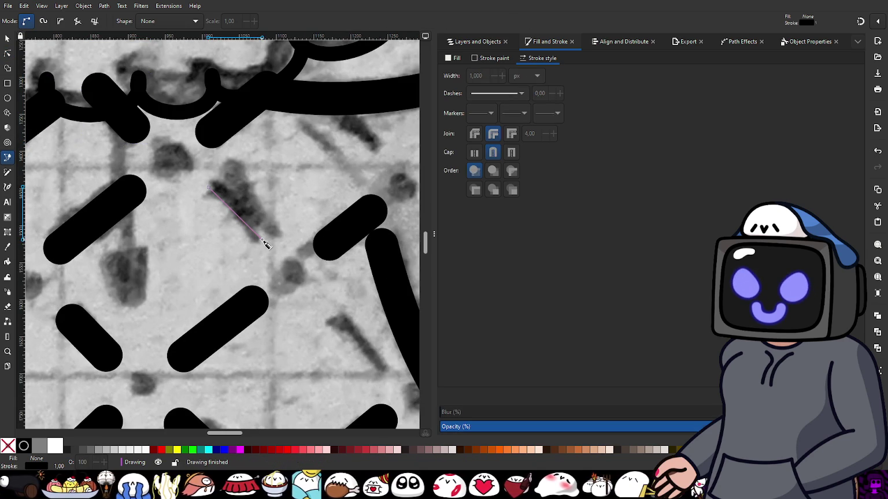
pyautogui.click(492, 137)
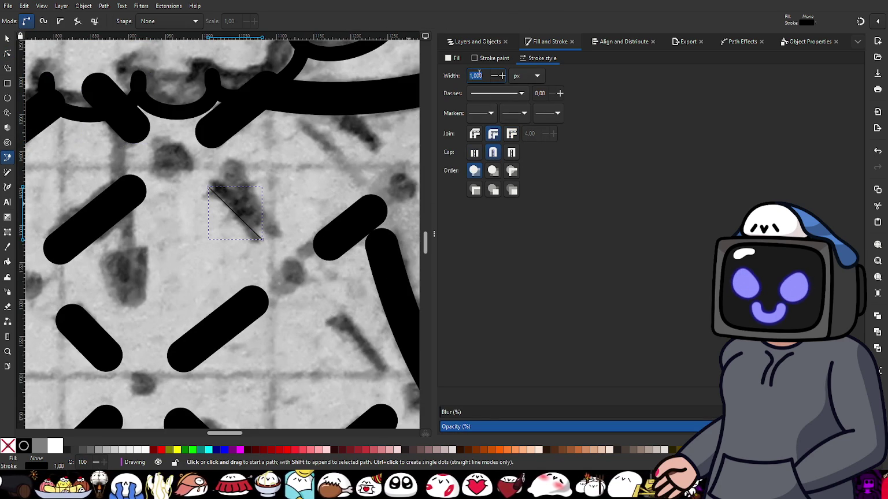
pyautogui.write('45')
pyautogui.press('Return')
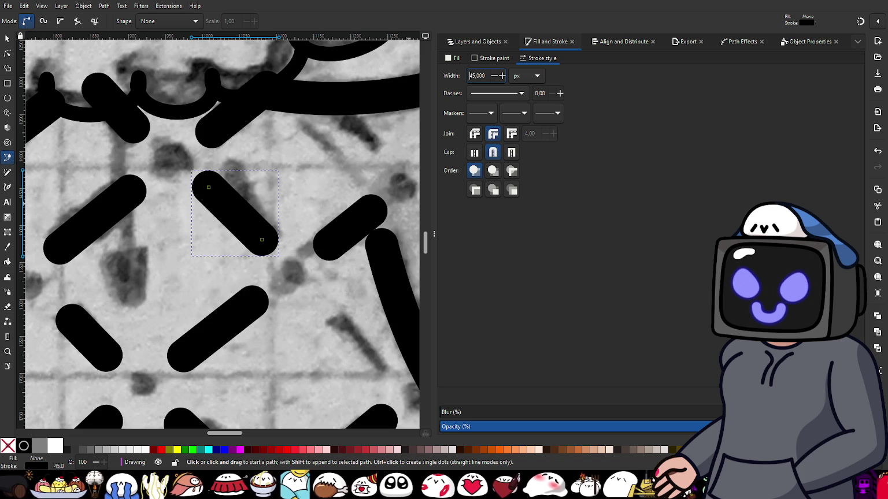
pyautogui.scroll(-2, 327, 254)
pyautogui.scroll(1, 346, 307)
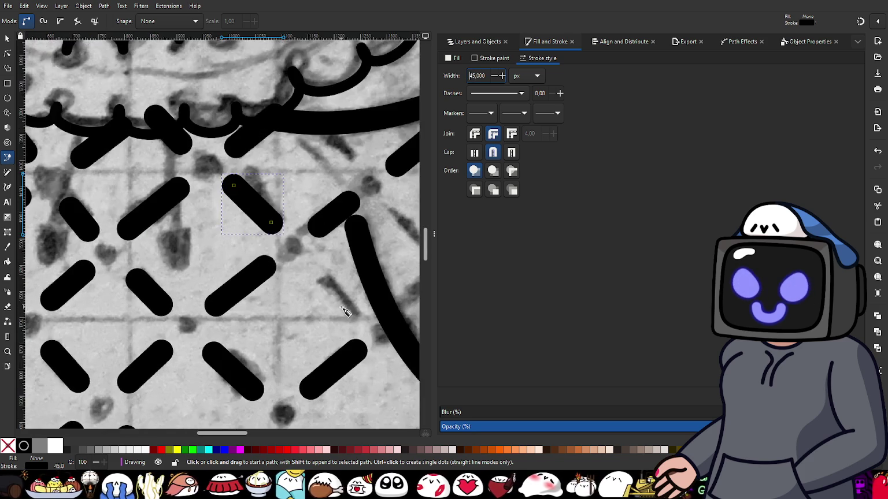
pyautogui.scroll(1, 285, 275)
pyautogui.scroll(1, 285, 276)
# - Add a 45 px round-capped dash beside the curved dress line
pyautogui.click(240, 221)
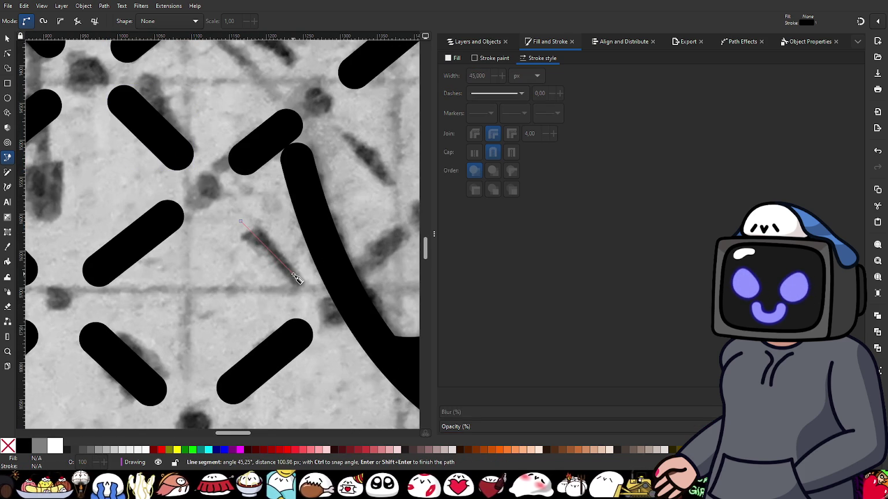
pyautogui.doubleClick(293, 276)
pyautogui.click(493, 152)
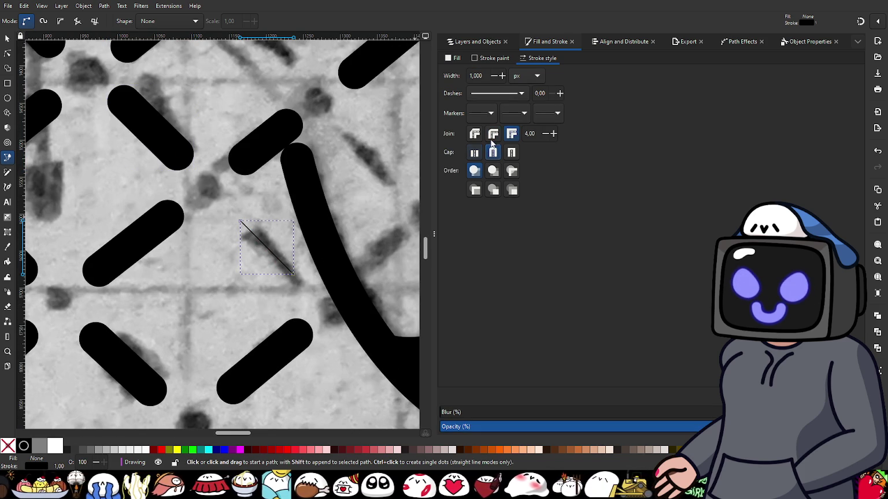
pyautogui.doubleClick(488, 75)
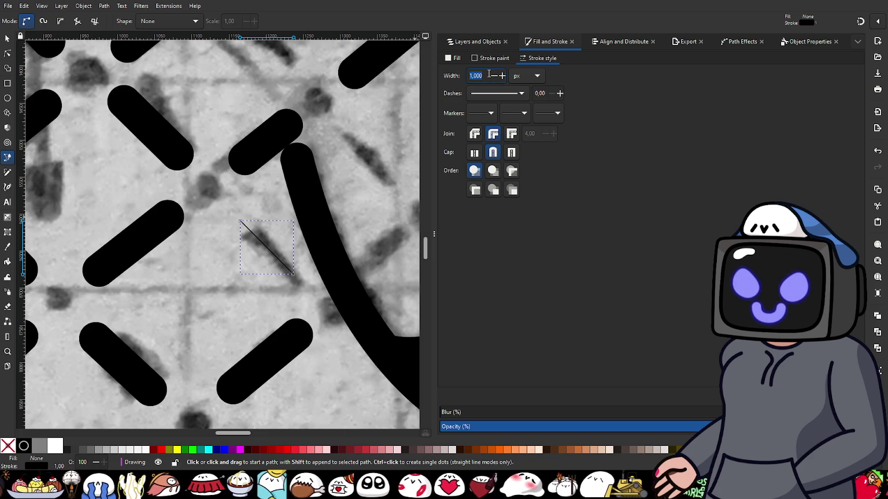
pyautogui.write('45')
pyautogui.press('Return')
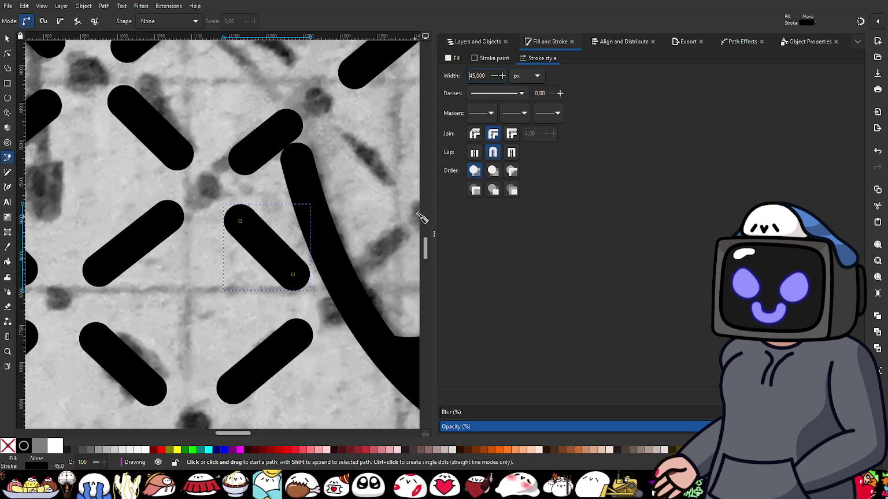
pyautogui.keyDown('ctrl'); pyautogui.scroll(-2, 404, 231); pyautogui.keyUp('ctrl')
pyautogui.keyDown('ctrl'); pyautogui.scroll(2, 317, 204); pyautogui.keyUp('ctrl')
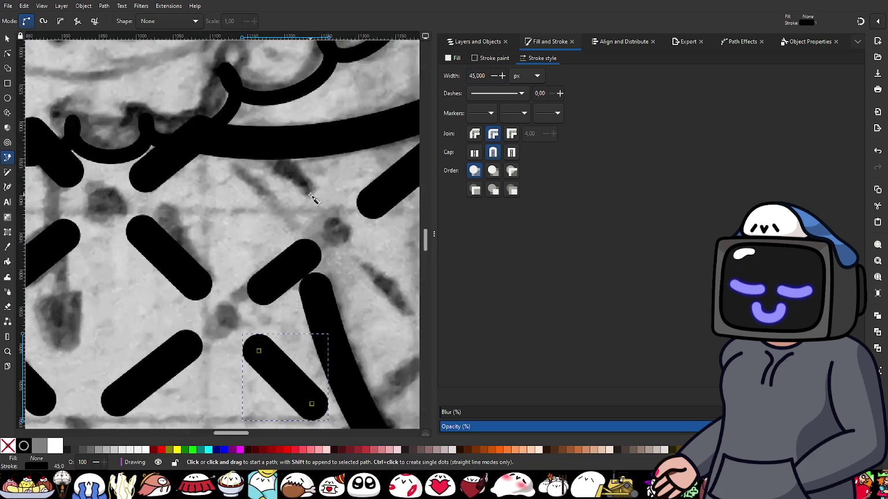
pyautogui.keyDown('ctrl'); pyautogui.scroll(1, 312, 199); pyautogui.keyUp('ctrl')
# - Trace the pencil dash below the curve as a 45 px round-capped, round-joined line
pyautogui.click(311, 198)
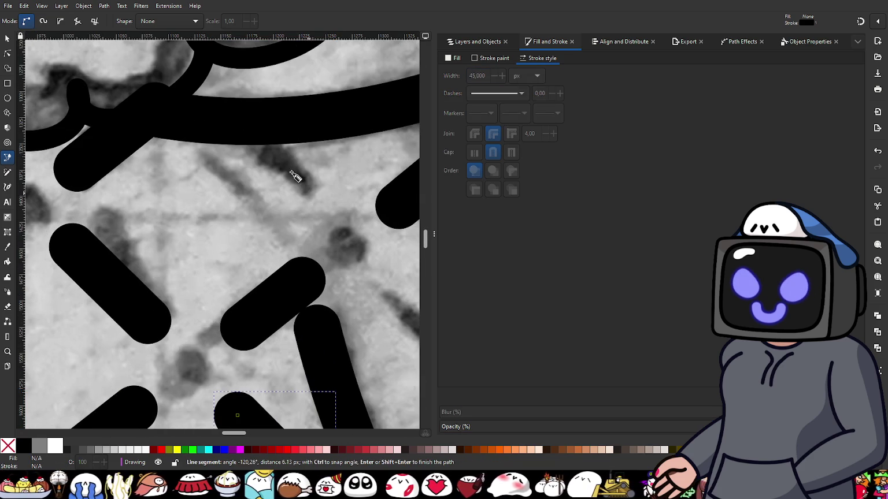
pyautogui.click(250, 124)
pyautogui.press('Return')
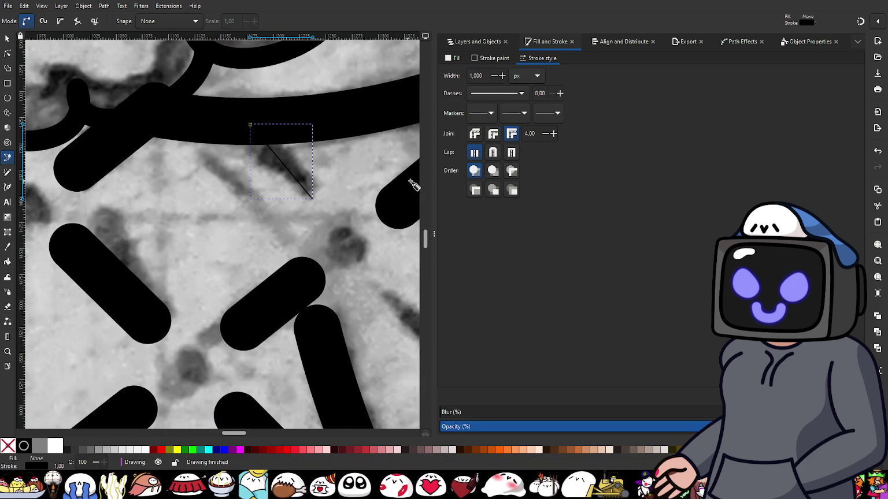
pyautogui.click(493, 152)
pyautogui.click(493, 133)
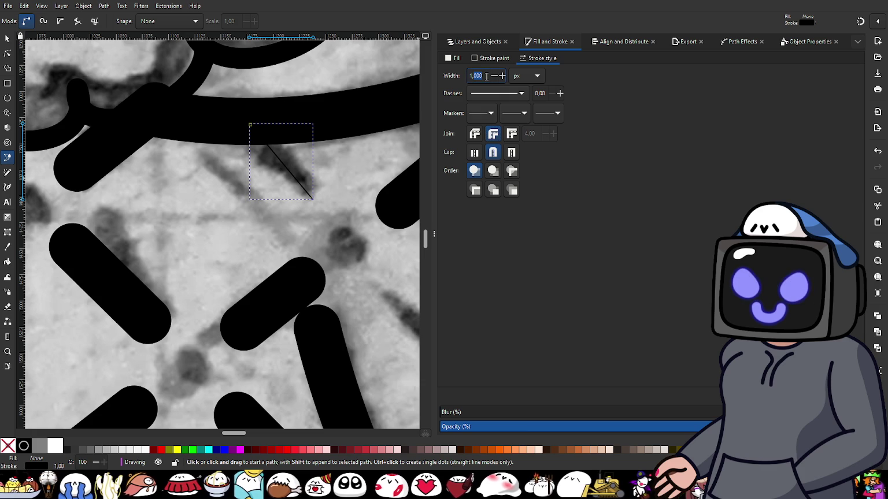
pyautogui.write('45')
pyautogui.press('Return')
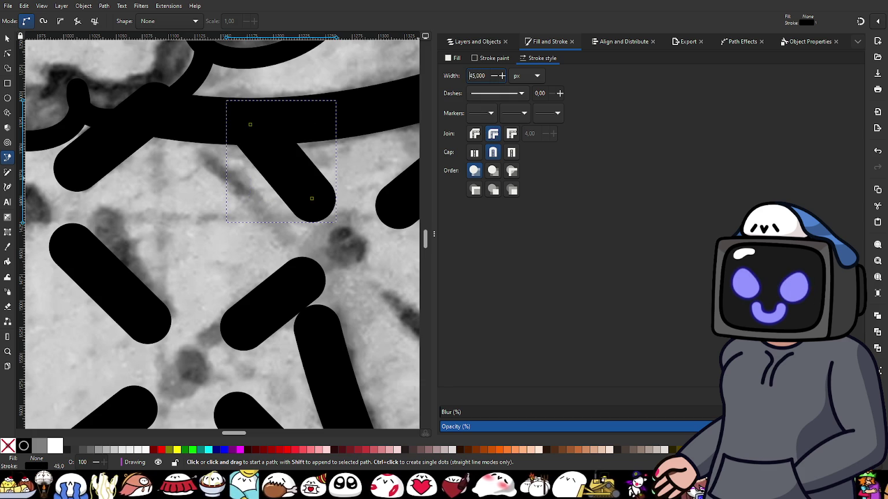
pyautogui.scroll(-1, 383, 316)
# - Trace the next pencil dash as a 45 px stroke
pyautogui.scroll(1, 383, 316)
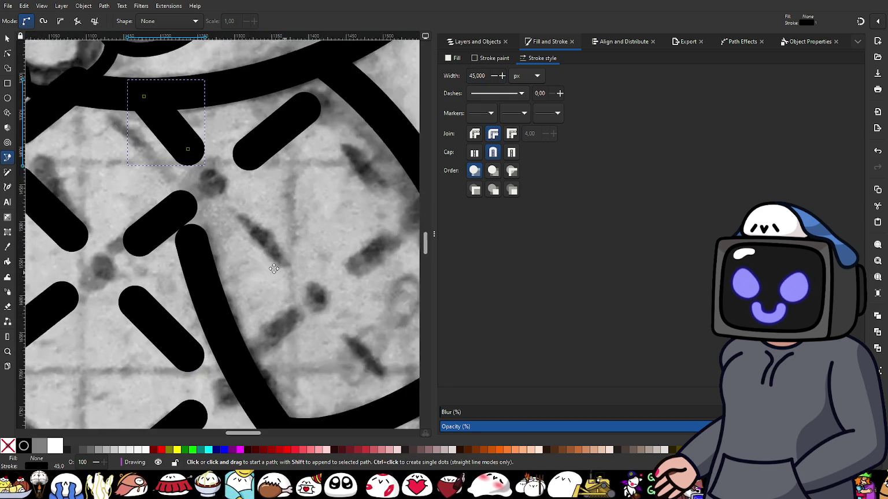
pyautogui.scroll(1, 195, 198)
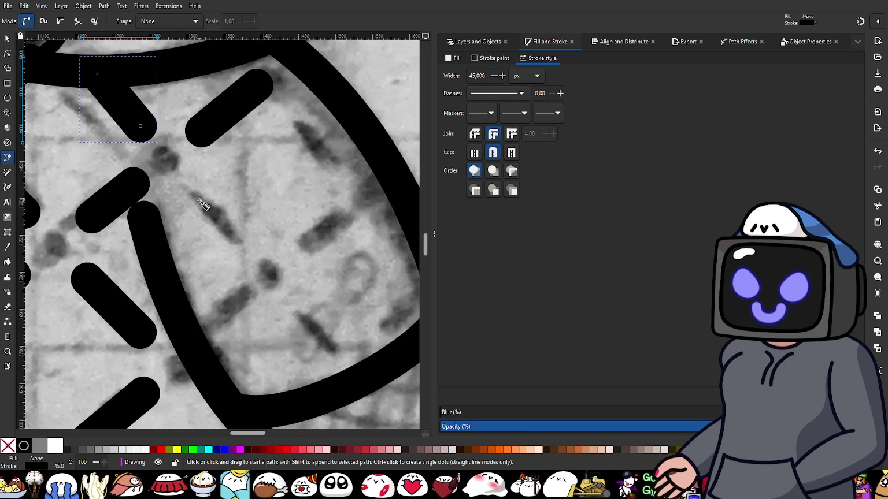
pyautogui.click(199, 200)
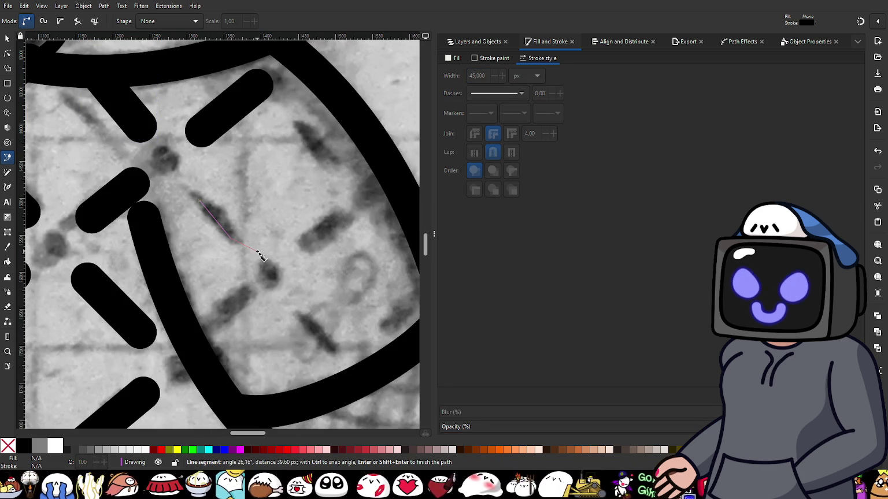
pyautogui.press('Return')
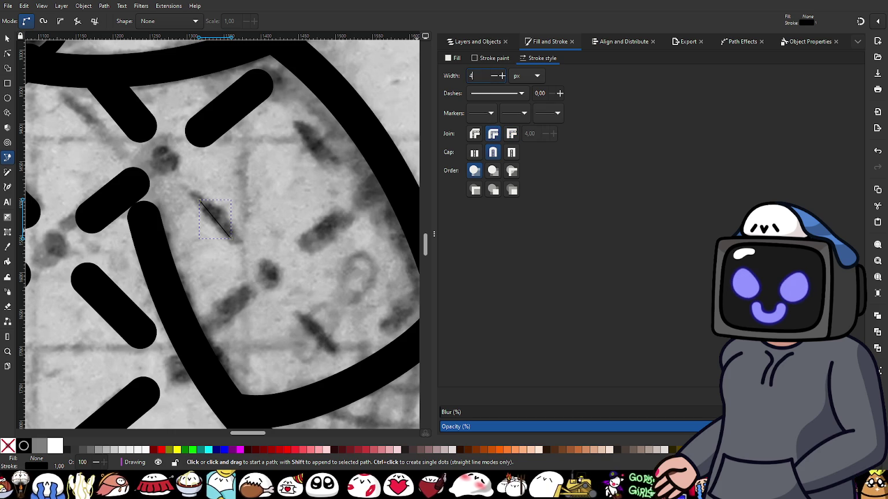
pyautogui.write('5')
pyautogui.press('Return')
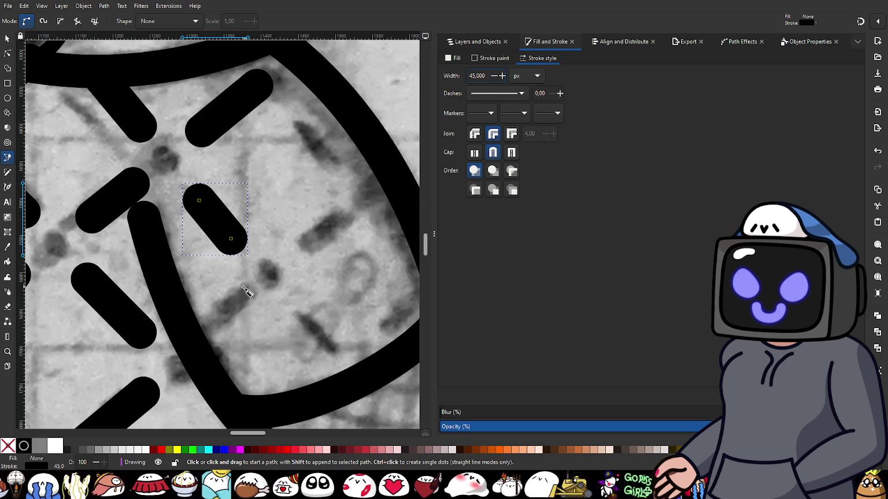
# - Add a 45 px round-capped, round-joined dash over the lower-left mark
pyautogui.click(238, 300)
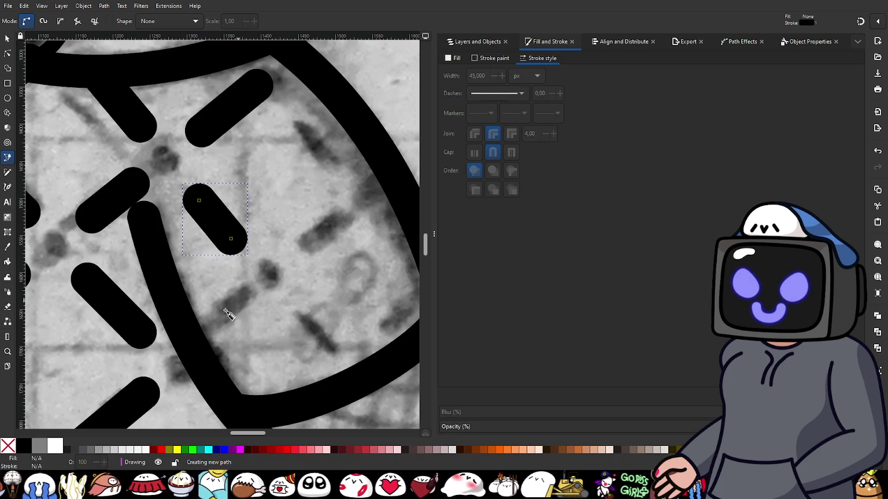
pyautogui.doubleClick(200, 331)
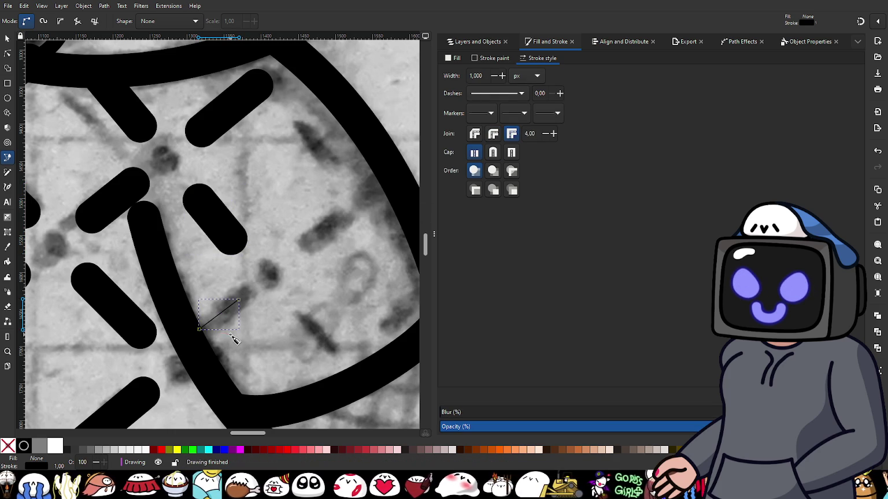
pyautogui.click(494, 134)
pyautogui.doubleClick(480, 76)
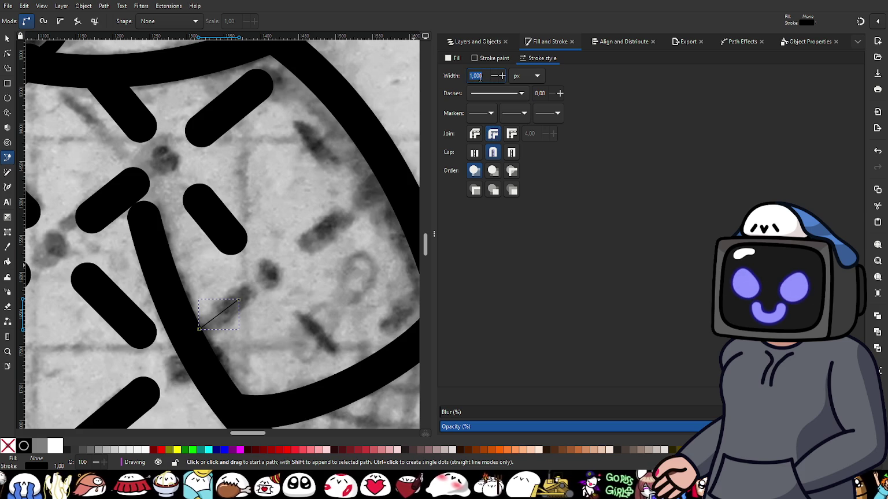
pyautogui.write('45')
pyautogui.press('Return')
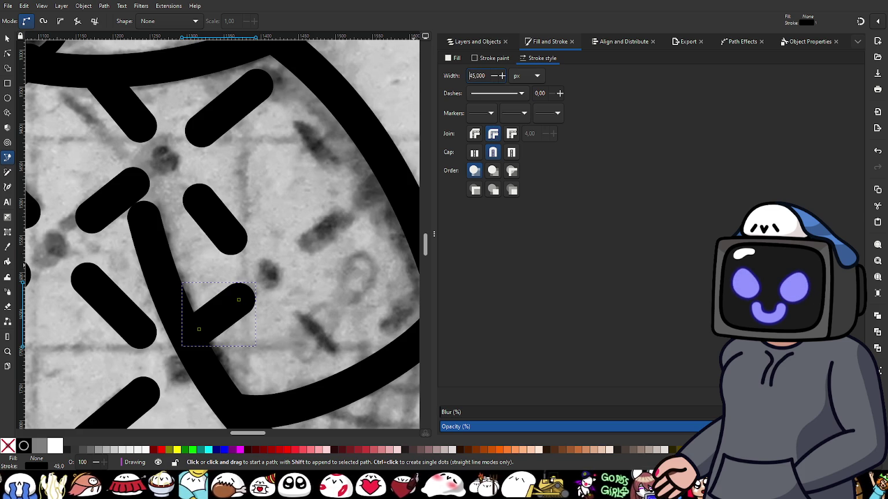
# - Add a 45 px round-capped dash over the right-hand mark
pyautogui.click(305, 244)
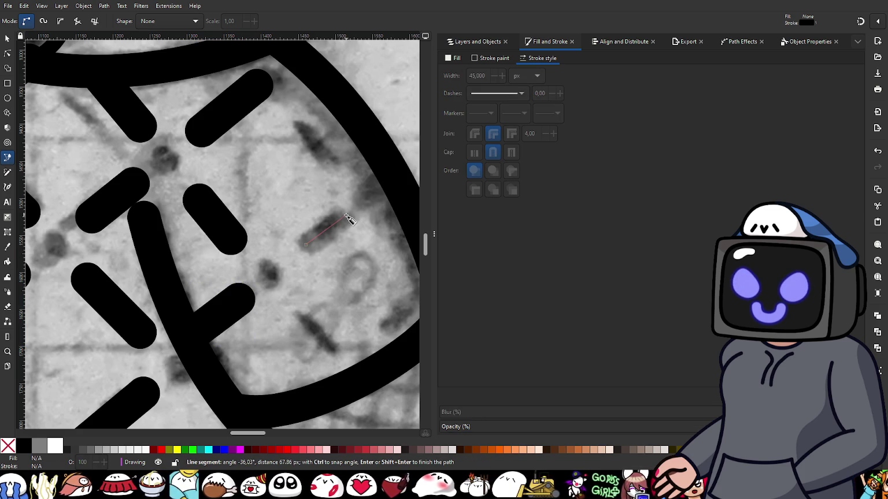
pyautogui.doubleClick(347, 216)
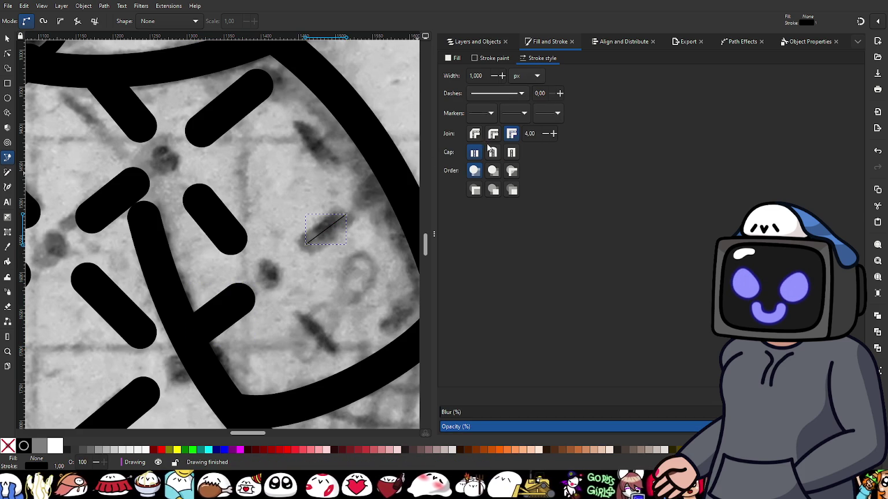
pyautogui.click(491, 151)
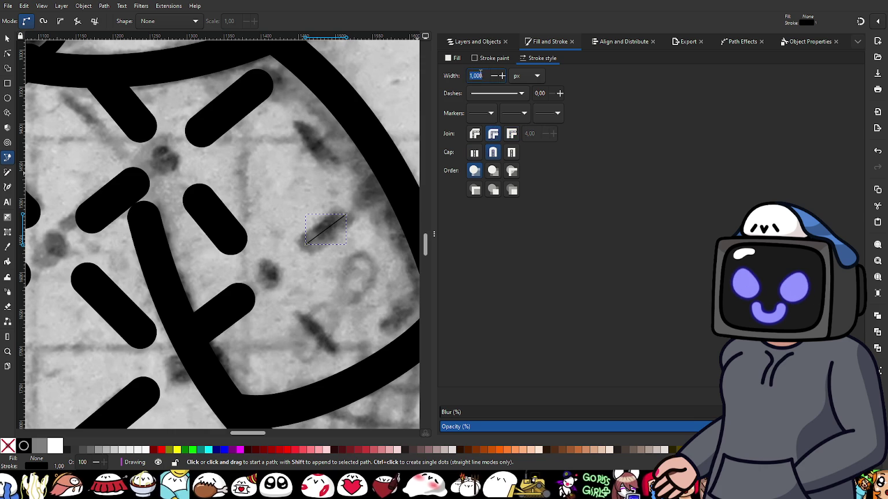
pyautogui.write('45')
pyautogui.press('Return')
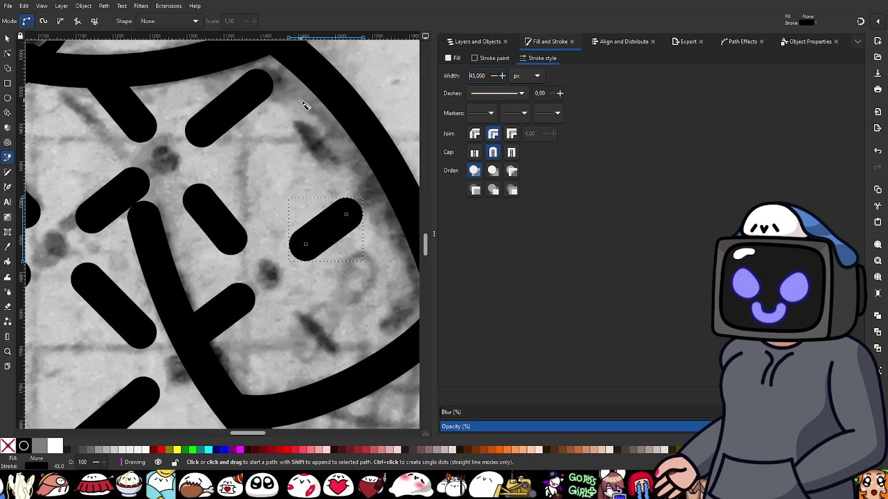
# - Add a 45 px dash beside the upper-right curve and a thin line over the lower mark
pyautogui.click(306, 105)
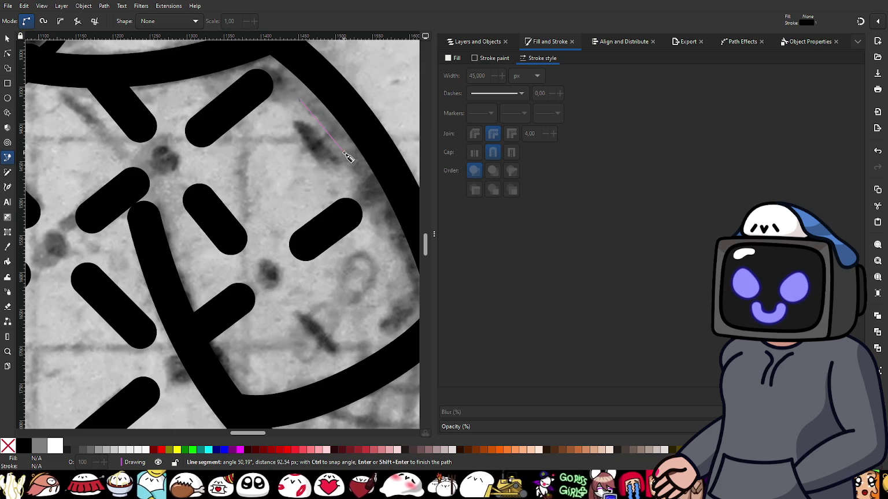
pyautogui.doubleClick(344, 152)
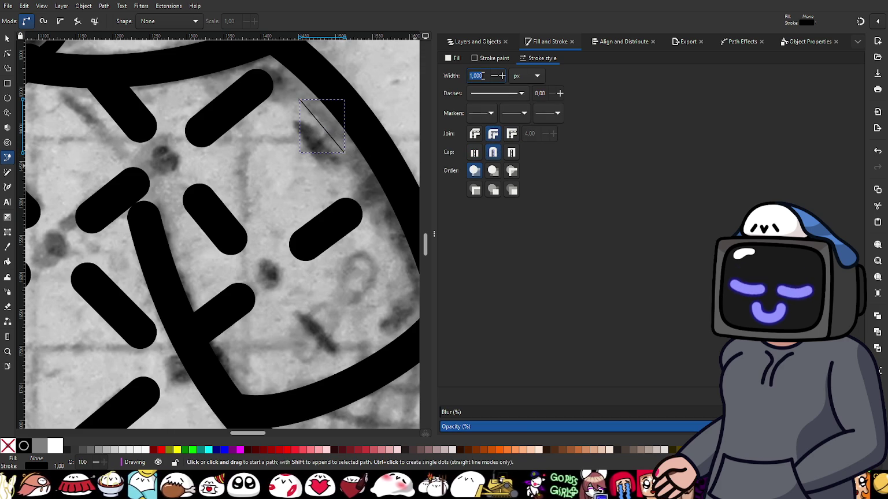
pyautogui.write('45')
pyautogui.press('Return')
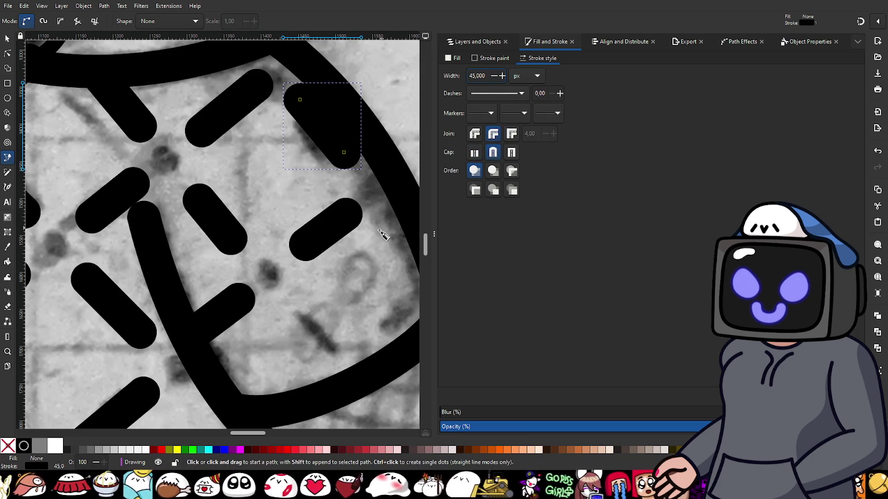
pyautogui.click(304, 321)
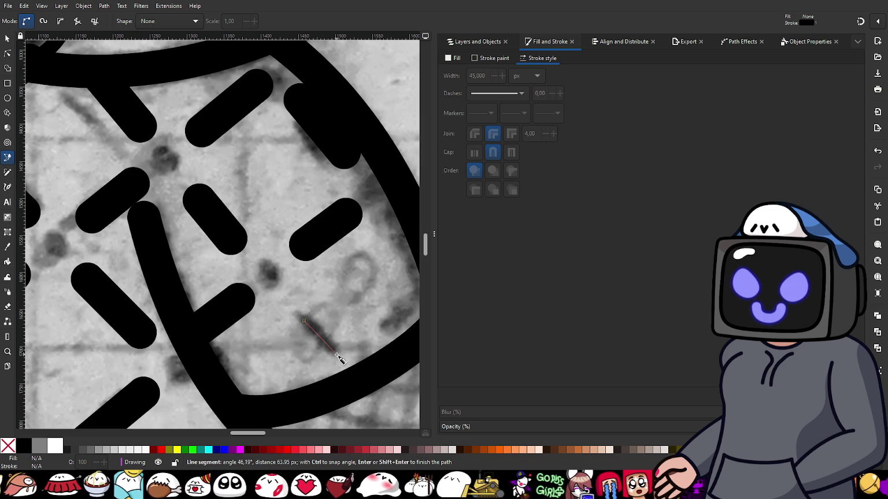
pyautogui.doubleClick(336, 356)
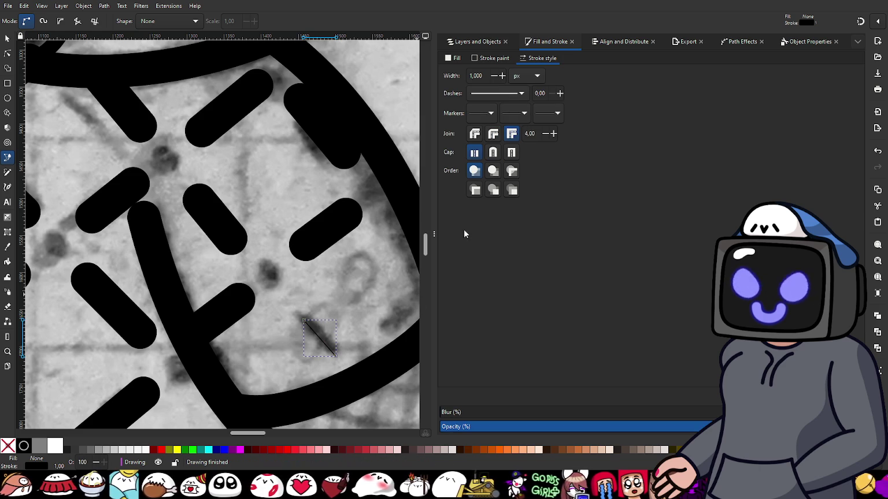
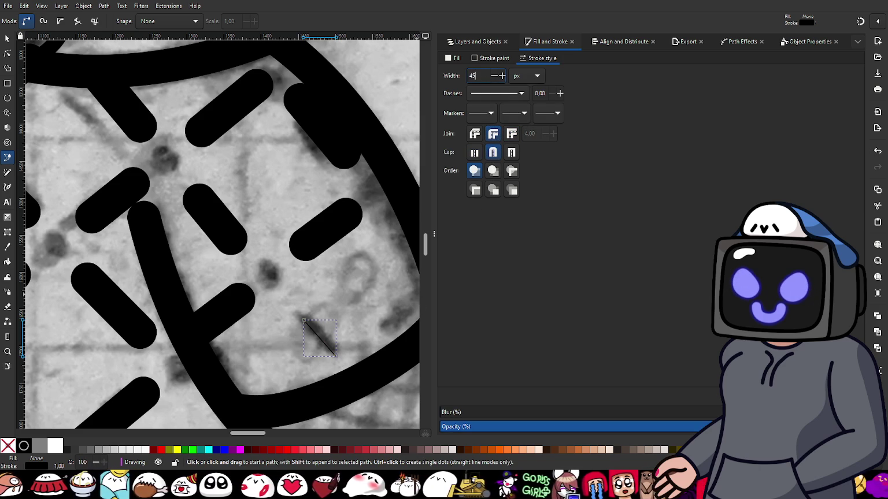
# - Give the dash a 45 px stroke width and nudge the upper-left dash's end into place
pyautogui.press('Return')
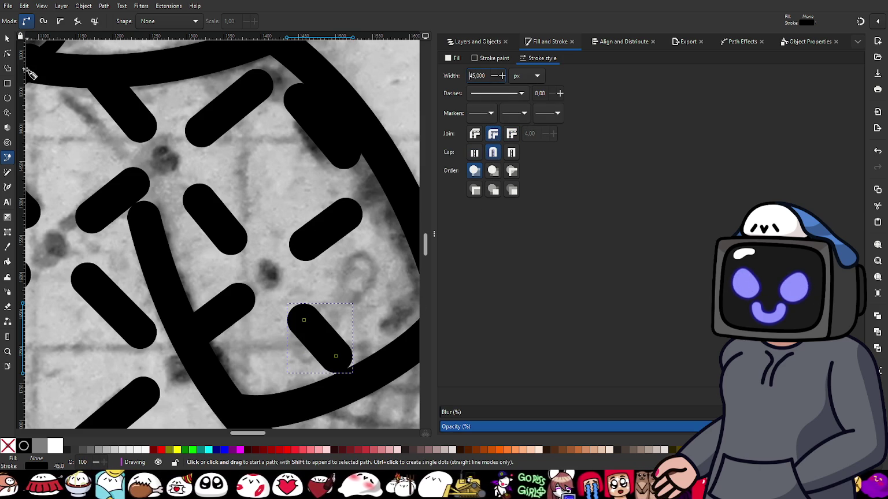
pyautogui.click(7, 53)
pyautogui.click(255, 89)
pyautogui.moveTo(257, 86); pyautogui.dragTo(246, 96)
pyautogui.keyDown('ctrl'); pyautogui.scroll(-2, 146, 139); pyautogui.keyUp('ctrl')
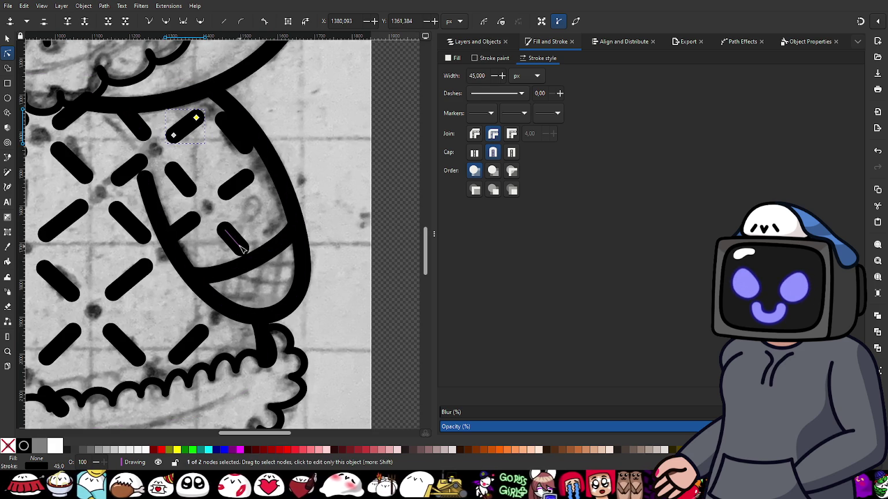
pyautogui.keyDown('ctrl'); pyautogui.scroll(2, 243, 250); pyautogui.keyUp('ctrl')
# - Adjust both ends of the lower dash to follow its sketch line
pyautogui.click(248, 260)
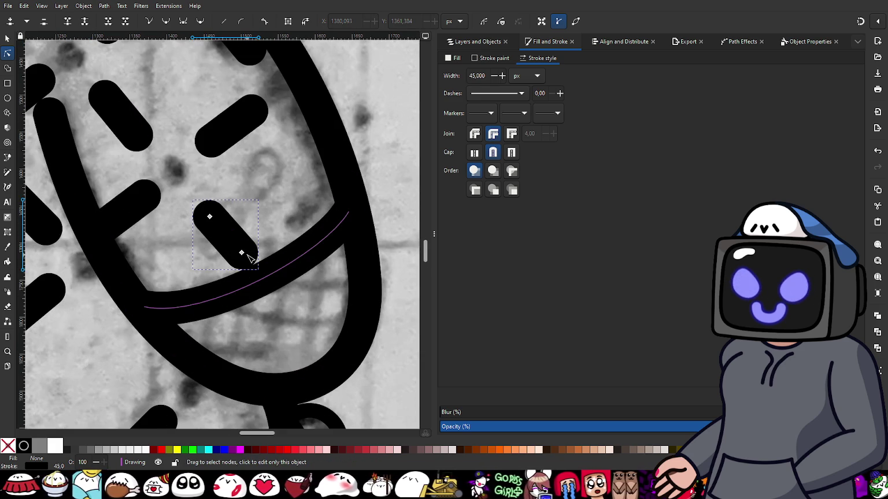
pyautogui.moveTo(243, 256); pyautogui.dragTo(246, 259)
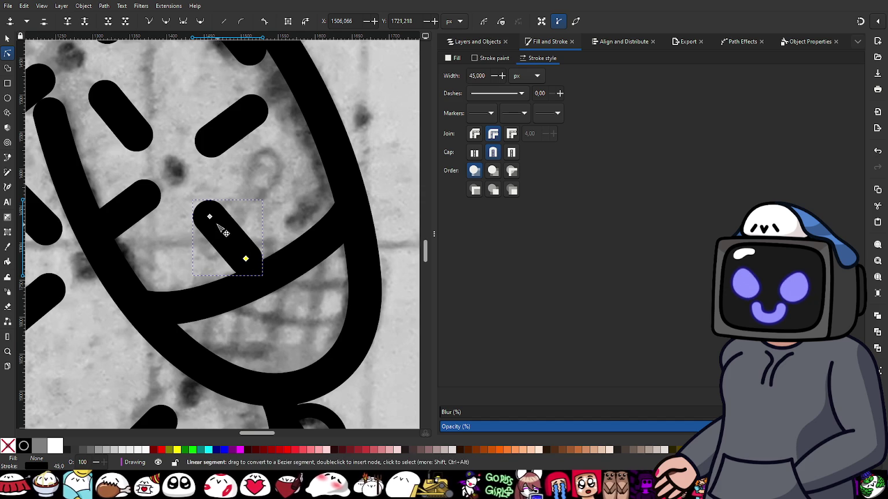
pyautogui.keyDown('ctrl'); pyautogui.scroll(-1, 137, 132); pyautogui.keyUp('ctrl')
pyautogui.keyDown('ctrl'); pyautogui.scroll(1, 238, 254); pyautogui.keyUp('ctrl')
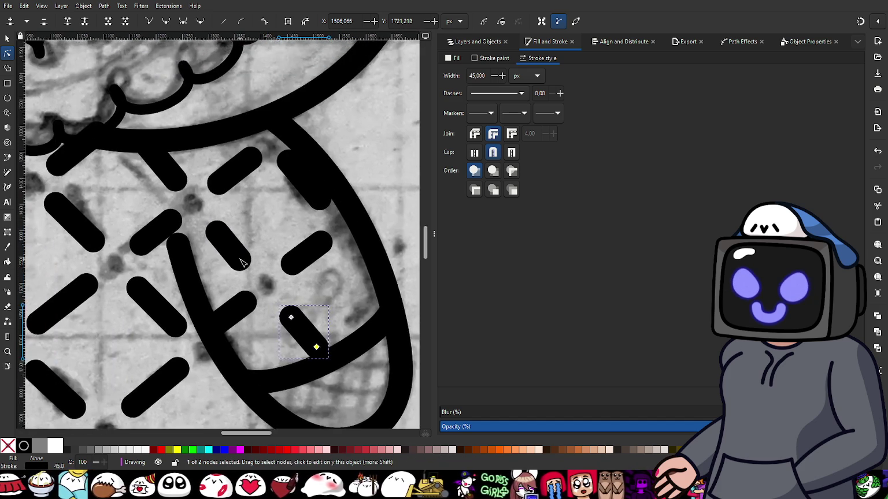
pyautogui.keyDown('ctrl'); pyautogui.scroll(1, 239, 257); pyautogui.keyUp('ctrl')
pyautogui.moveTo(241, 261); pyautogui.dragTo(241, 257)
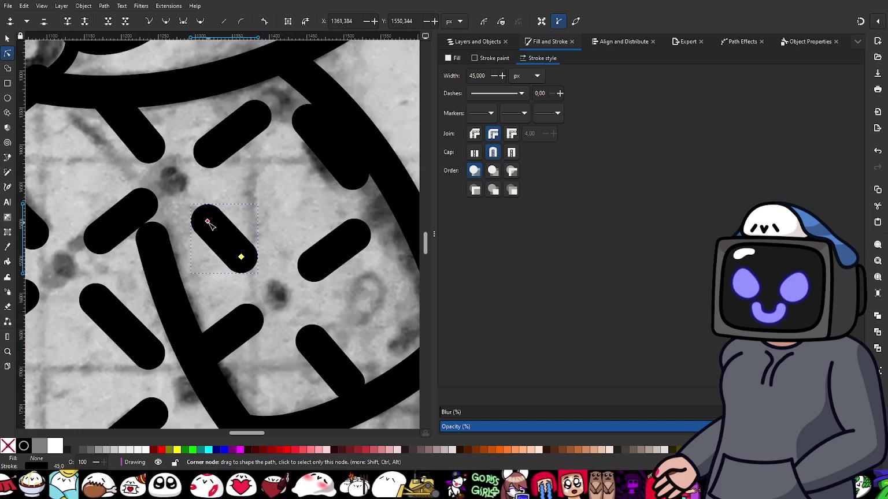
pyautogui.moveTo(208, 222); pyautogui.dragTo(208, 221)
# - Reposition the ends of the short upper-left dash to match the sketch
pyautogui.click(144, 142)
pyautogui.moveTo(148, 147); pyautogui.dragTo(143, 144)
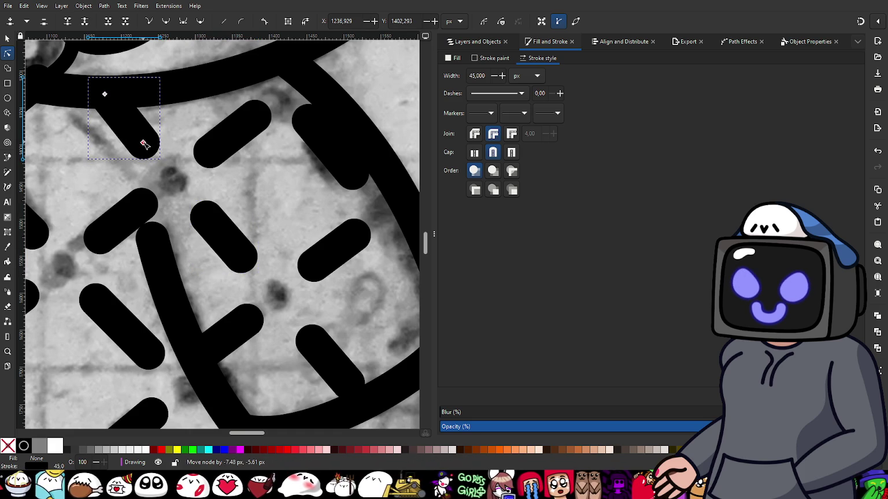
pyautogui.scroll(-2, 172, 185)
pyautogui.scroll(1, 145, 153)
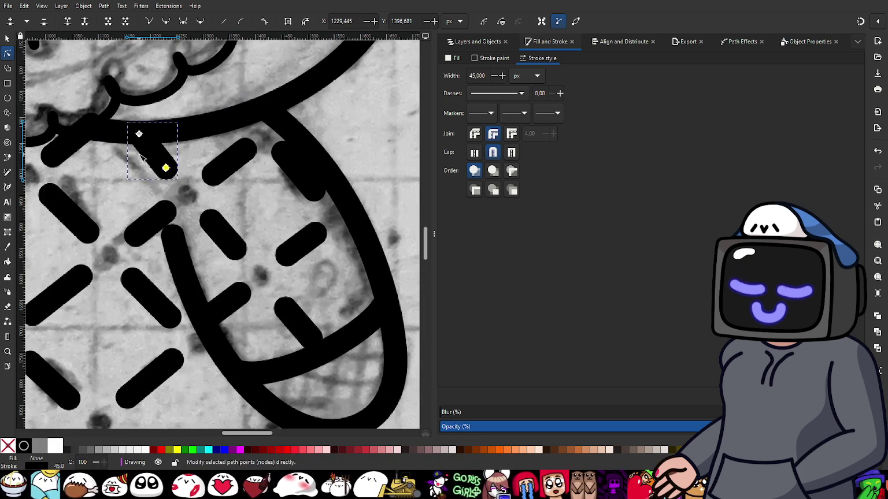
pyautogui.moveTo(140, 137); pyautogui.dragTo(137, 137)
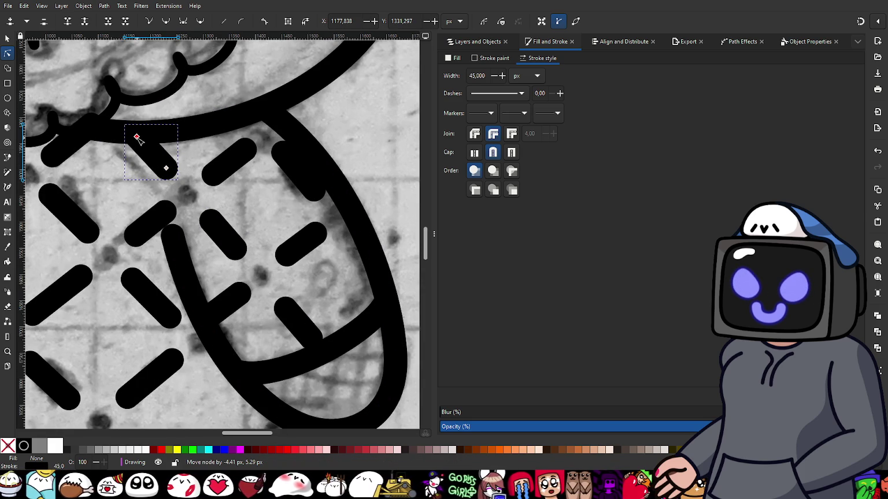
pyautogui.scroll(-2, 189, 176)
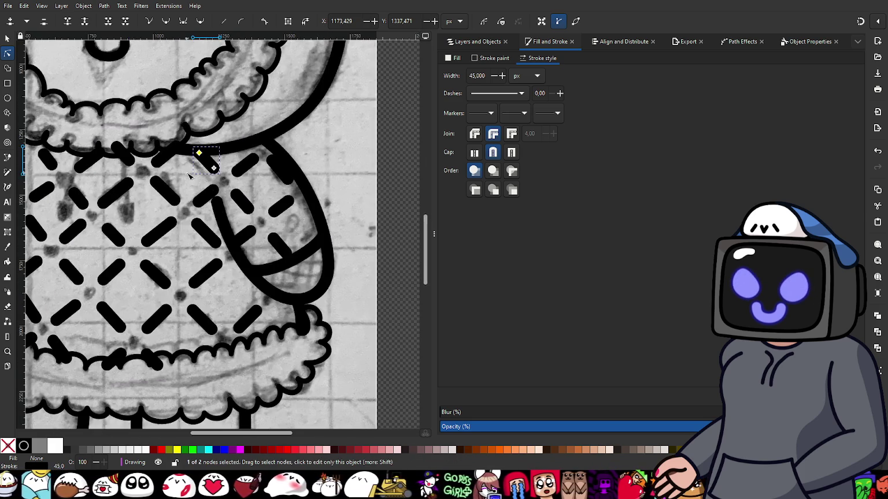
pyautogui.scroll(-3, 189, 176)
pyautogui.scroll(3, 162, 278)
pyautogui.scroll(1, 231, 271)
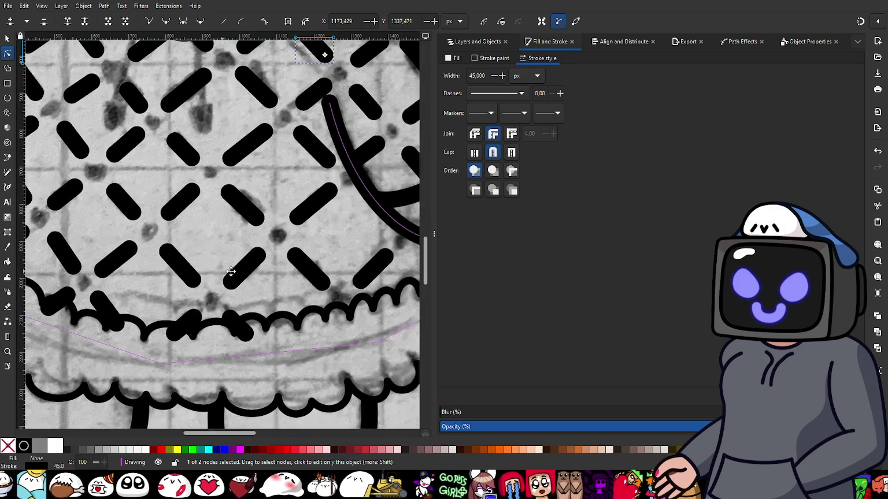
pyautogui.hscroll(-1, 231, 272)
pyautogui.click(7, 99)
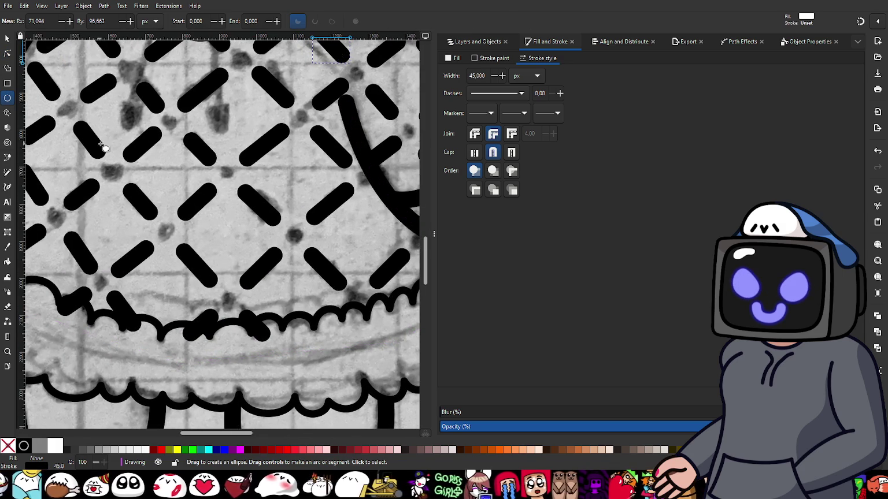
# - Draw a small circle over the sketched dot and make its fill black
pyautogui.scroll(2, 106, 149)
pyautogui.scroll(2, 106, 149)
pyautogui.moveTo(100, 135); pyautogui.dragTo(146, 187)
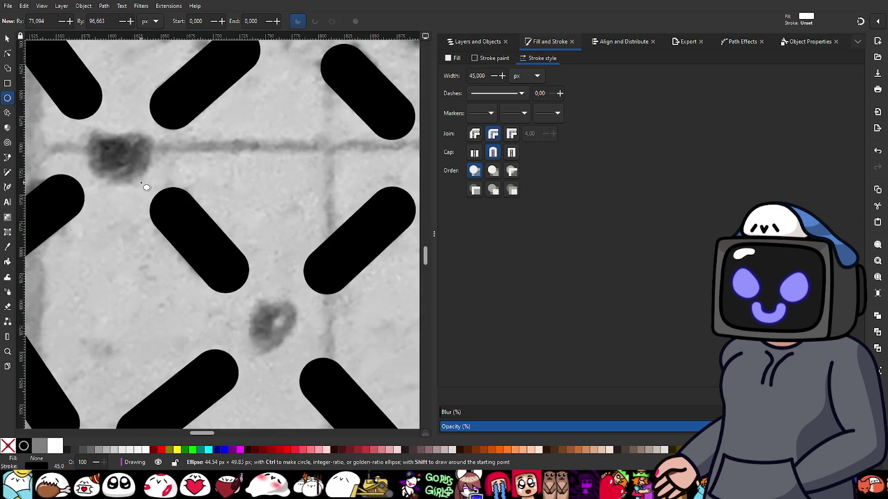
pyautogui.moveTo(146, 187); pyautogui.dragTo(146, 188)
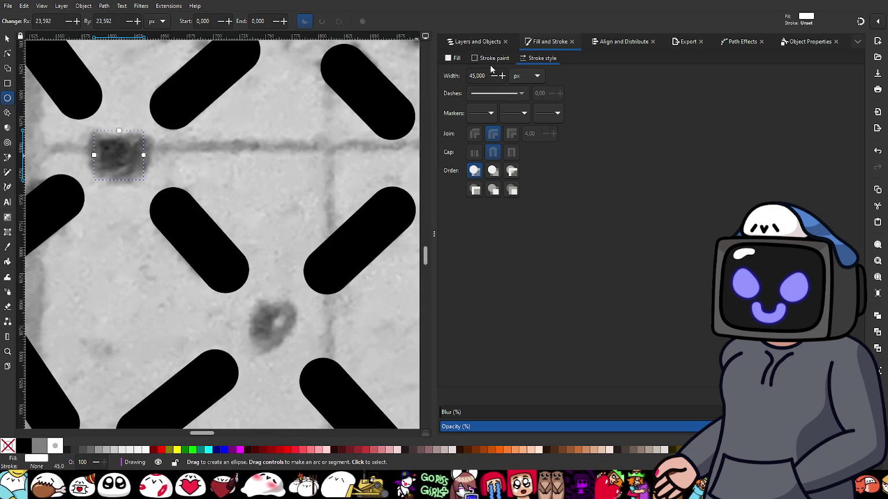
pyautogui.click(456, 59)
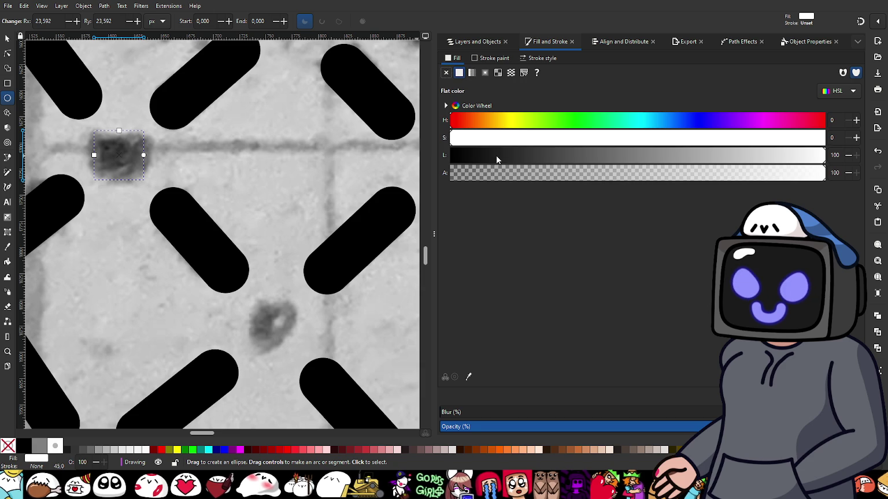
pyautogui.moveTo(496, 155); pyautogui.dragTo(436, 152)
# - Resize the black circle to 45 × 45 px
pyautogui.press('s')
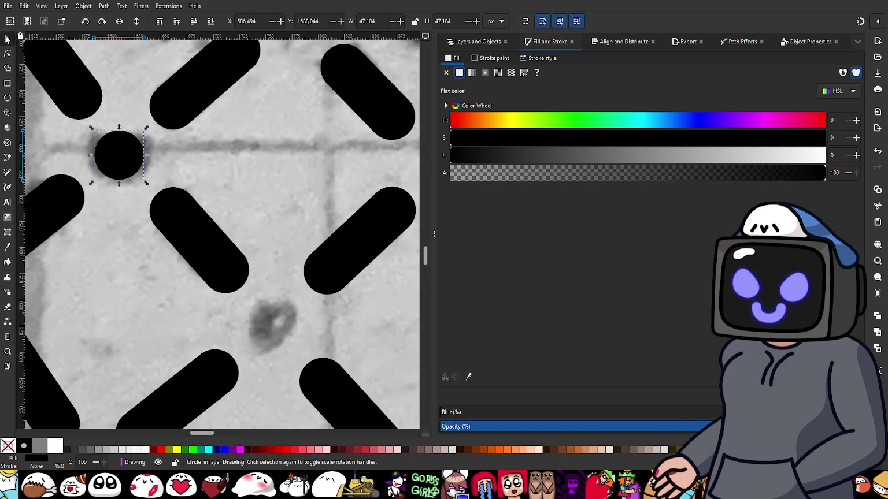
pyautogui.click(476, 58)
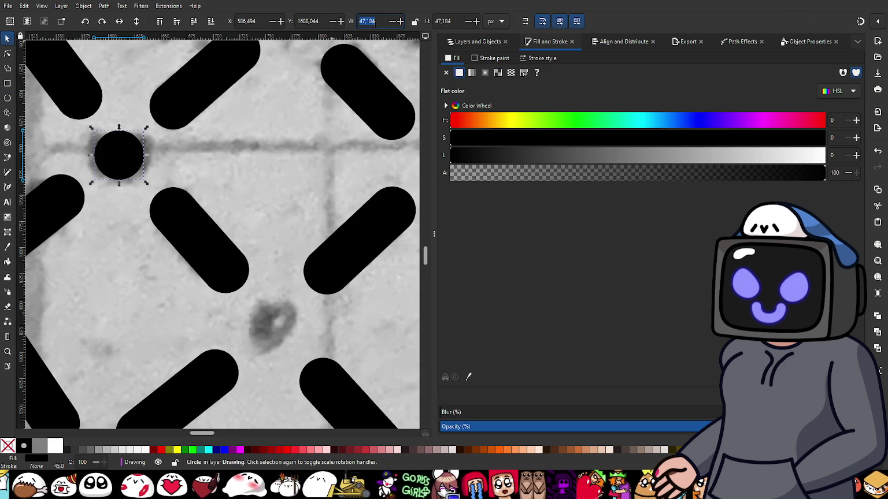
pyautogui.write('45')
pyautogui.press('Return')
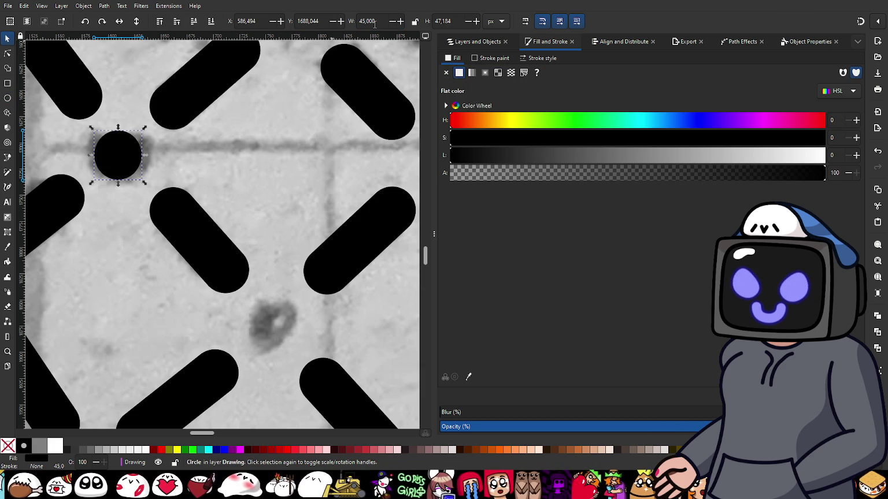
pyautogui.click(451, 21)
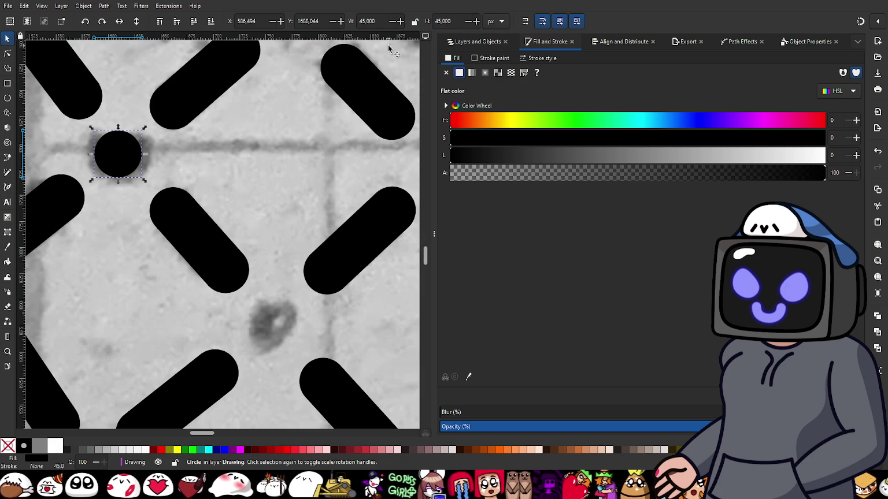
pyautogui.keyDown('ctrl'); pyautogui.scroll(-3, 199, 121); pyautogui.keyUp('ctrl')
pyautogui.keyDown('ctrl'); pyautogui.scroll(1, 202, 174); pyautogui.keyUp('ctrl')
pyautogui.keyDown('ctrl'); pyautogui.scroll(1, 205, 196); pyautogui.keyUp('ctrl')
# - Nudge the dot onto its sketch mark and place black dots at nearby crossings
pyautogui.moveTo(199, 181); pyautogui.dragTo(204, 181)
pyautogui.keyDown('ctrl'); pyautogui.scroll(-2, 208, 180); pyautogui.keyUp('ctrl')
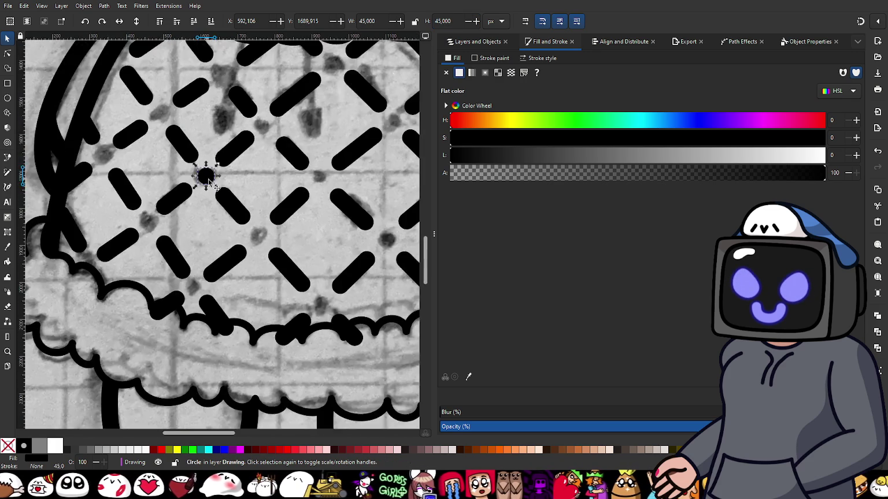
pyautogui.keyDown('ctrl'); pyautogui.scroll(-2, 226, 214); pyautogui.keyUp('ctrl')
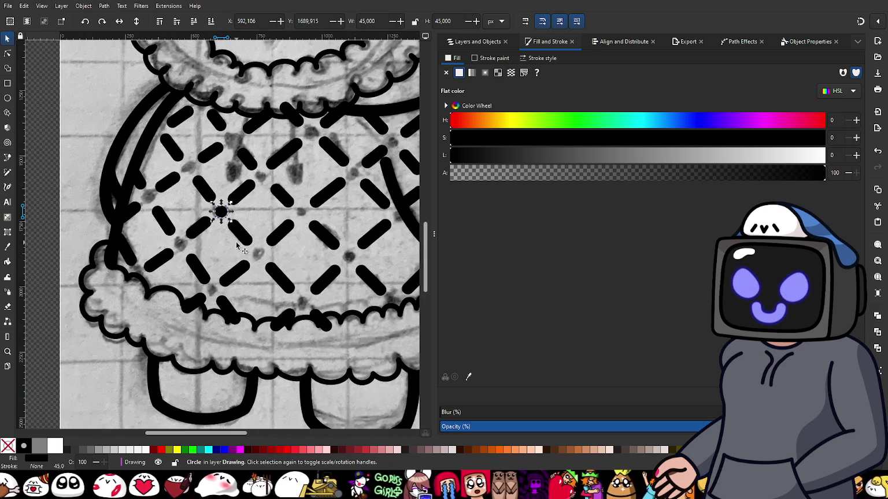
pyautogui.moveTo(221, 212); pyautogui.dragTo(254, 259)
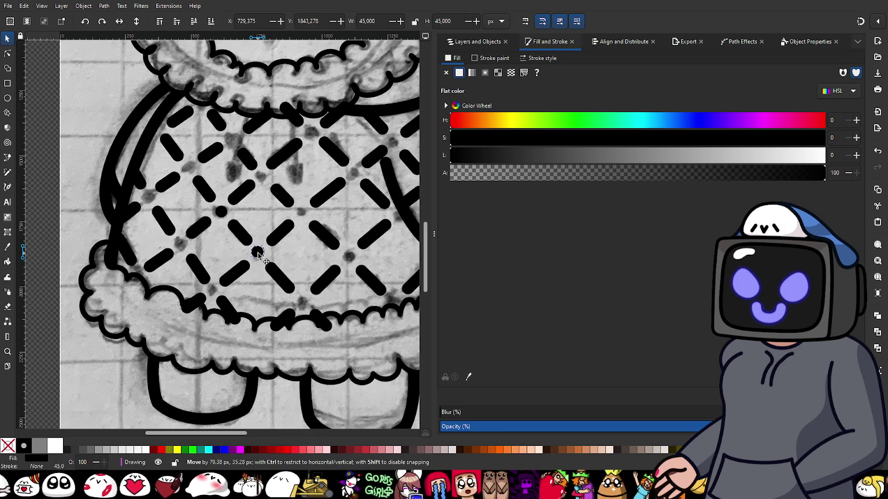
pyautogui.moveTo(258, 255); pyautogui.dragTo(304, 214)
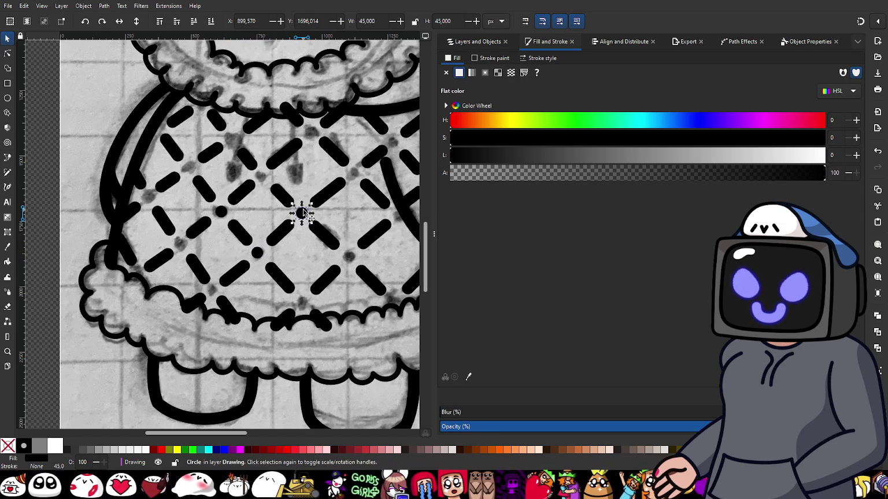
pyautogui.moveTo(303, 213); pyautogui.dragTo(261, 178)
# - Shorten the dash beside the new dots so it clears them
pyautogui.click(247, 196)
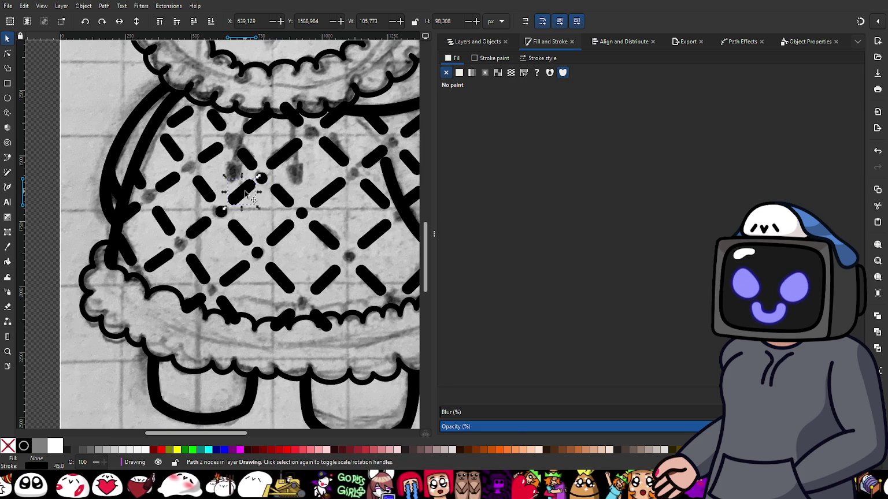
pyautogui.press('n')
pyautogui.keyDown('ctrl'); pyautogui.scroll(1, 248, 191); pyautogui.keyUp('ctrl')
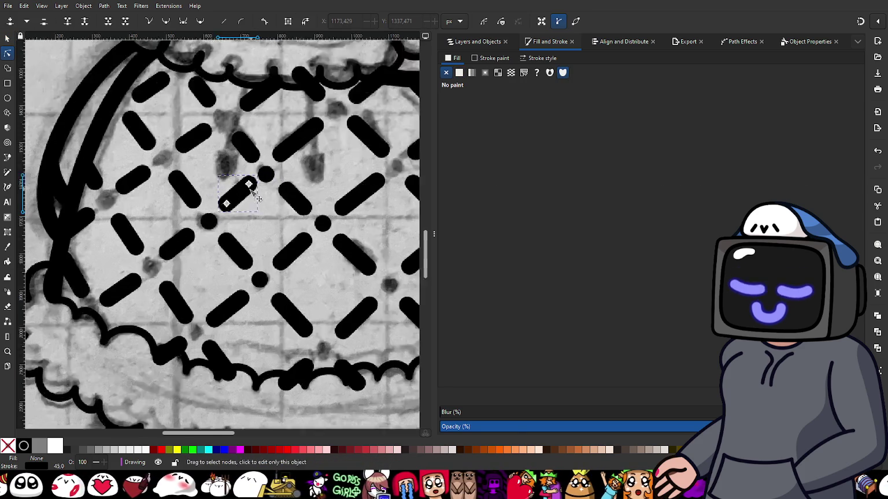
pyautogui.keyDown('ctrl'); pyautogui.scroll(2, 247, 191); pyautogui.keyUp('ctrl')
pyautogui.moveTo(247, 180); pyautogui.dragTo(242, 189)
pyautogui.keyDown('ctrl'); pyautogui.scroll(-2, 224, 196); pyautogui.keyUp('ctrl')
pyautogui.keyDown('ctrl'); pyautogui.scroll(1, 223, 196); pyautogui.keyUp('ctrl')
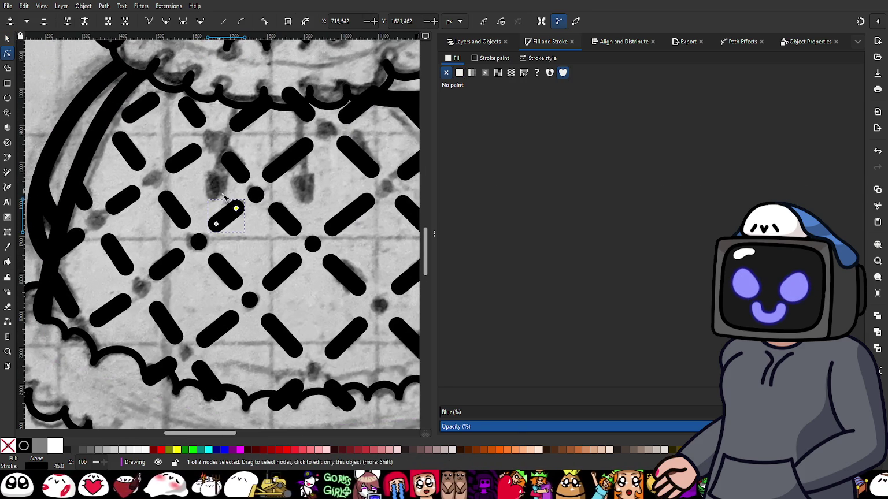
# - Move a black dot up-left onto a lattice crossing near the hood's left edge
pyautogui.click(254, 195)
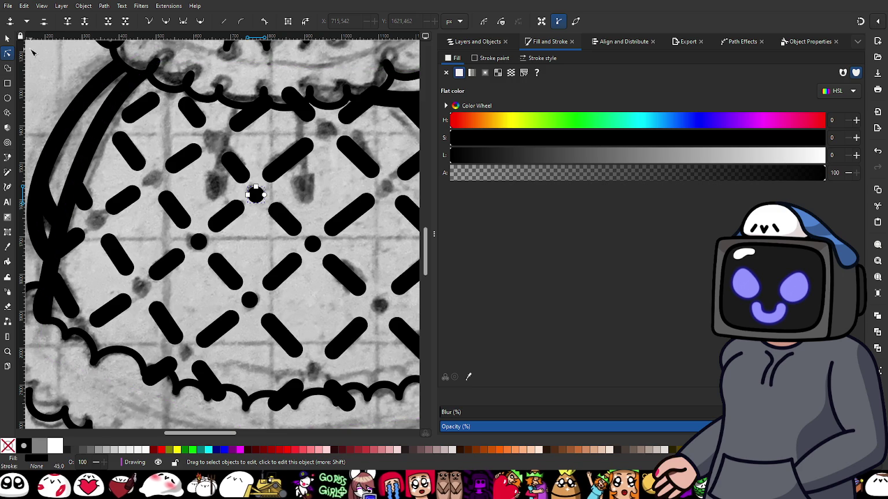
pyautogui.click(7, 38)
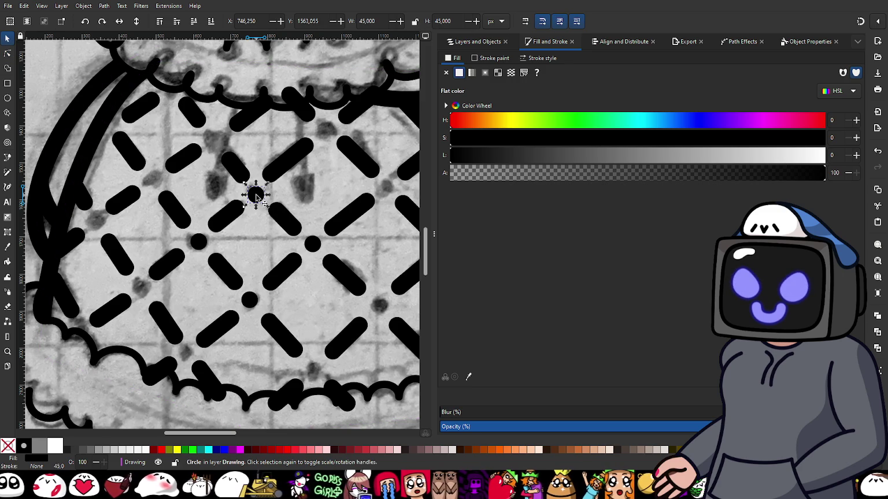
pyautogui.moveTo(256, 197); pyautogui.dragTo(255, 198)
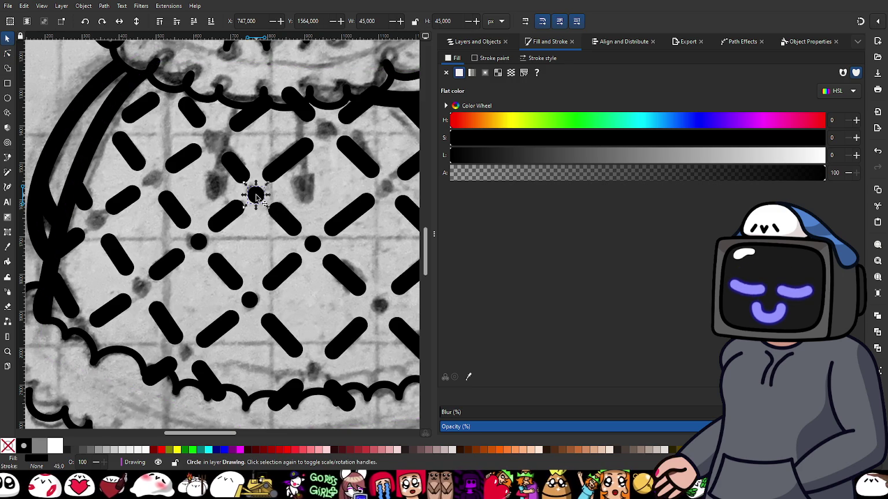
pyautogui.moveTo(255, 198)
pyautogui.mouseDown()
pyautogui.moveTo(211, 142)
pyautogui.moveTo(150, 183)
pyautogui.mouseUp()
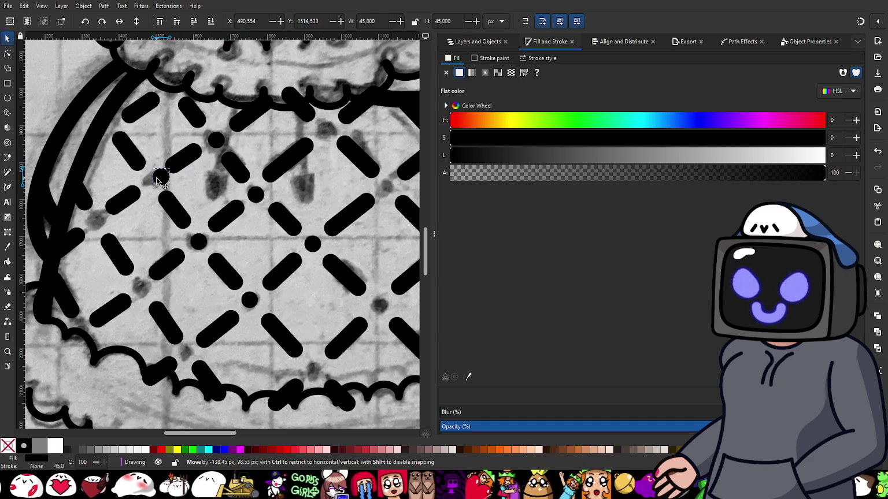
pyautogui.moveTo(149, 184); pyautogui.dragTo(101, 223)
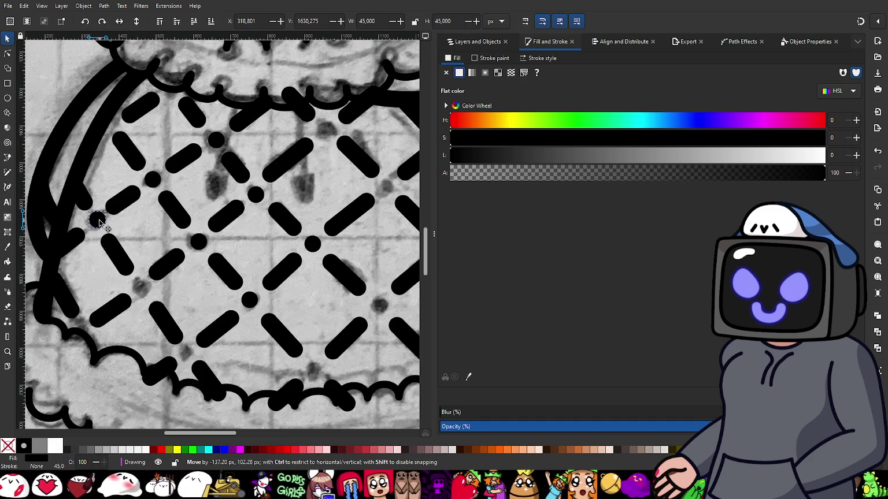
pyautogui.moveTo(98, 225); pyautogui.dragTo(97, 222)
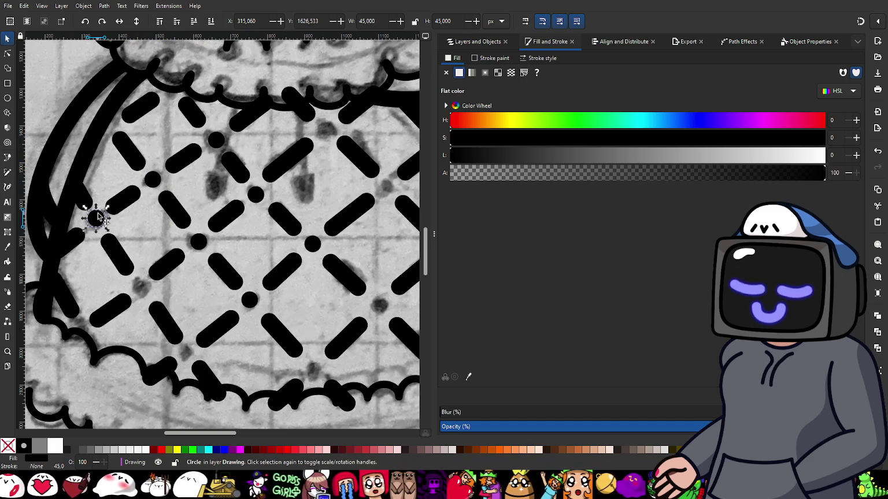
pyautogui.keyDown('ctrl'); pyautogui.scroll(4, 97, 222); pyautogui.keyUp('ctrl')
pyautogui.keyDown('ctrl'); pyautogui.scroll(-1, 179, 206); pyautogui.keyUp('ctrl')
pyautogui.keyDown('ctrl'); pyautogui.scroll(-2, 210, 205); pyautogui.keyUp('ctrl')
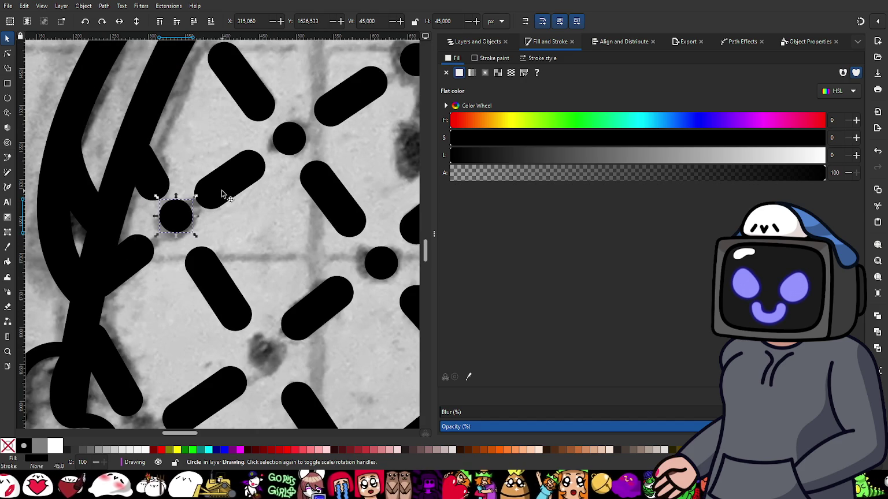
# - Pull the dash end back from the hood's curved outline
pyautogui.click(223, 194)
pyautogui.press('n')
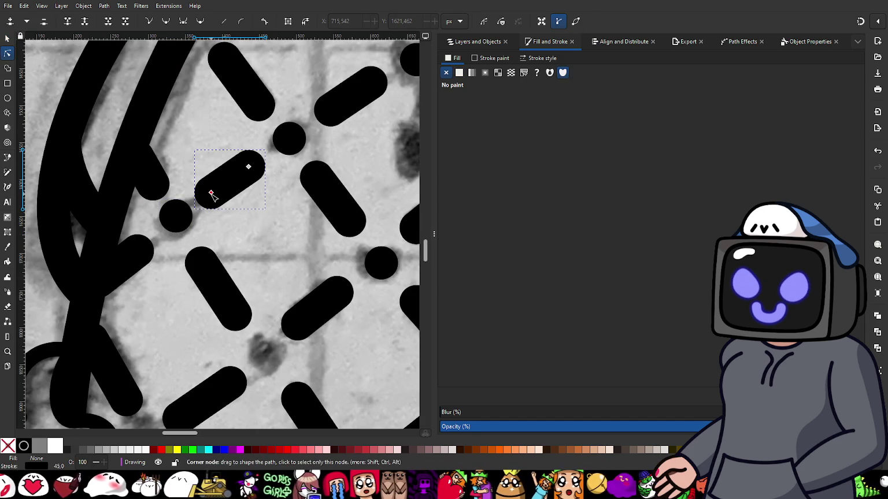
pyautogui.click(151, 184)
pyautogui.moveTo(152, 185); pyautogui.dragTo(152, 184)
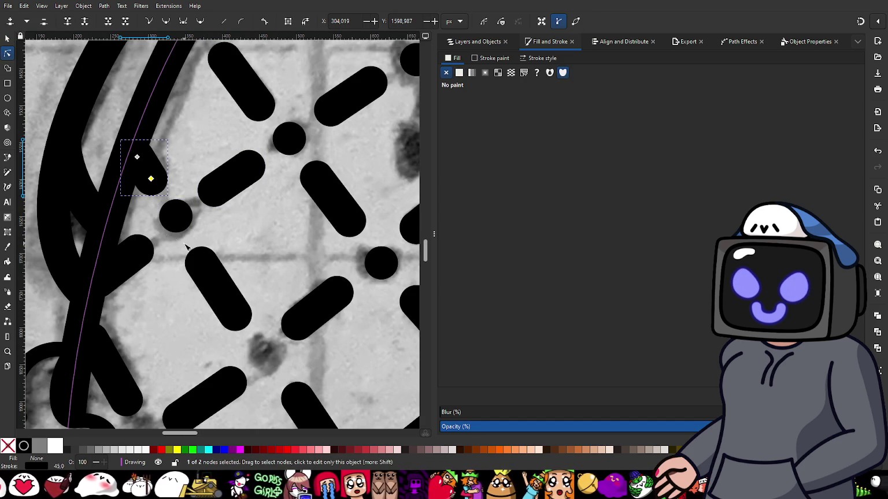
pyautogui.scroll(-2, 174, 196)
pyautogui.scroll(1, 221, 207)
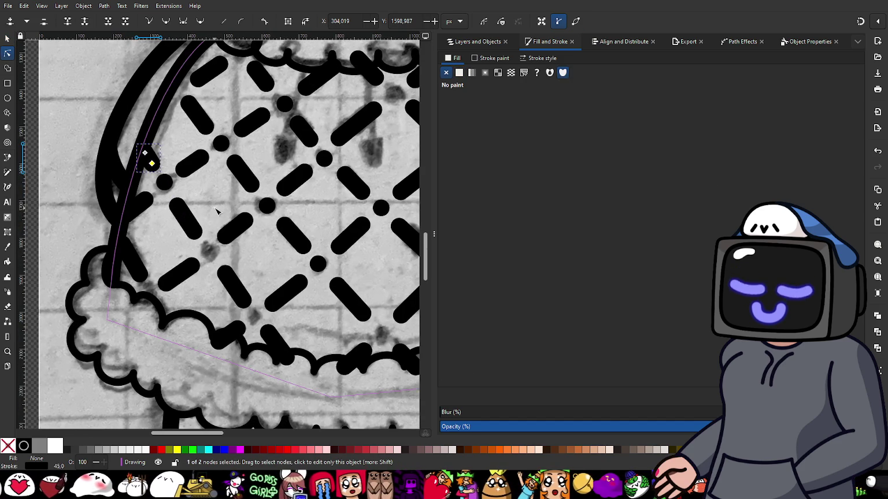
pyautogui.click(200, 200)
pyautogui.press('Escape')
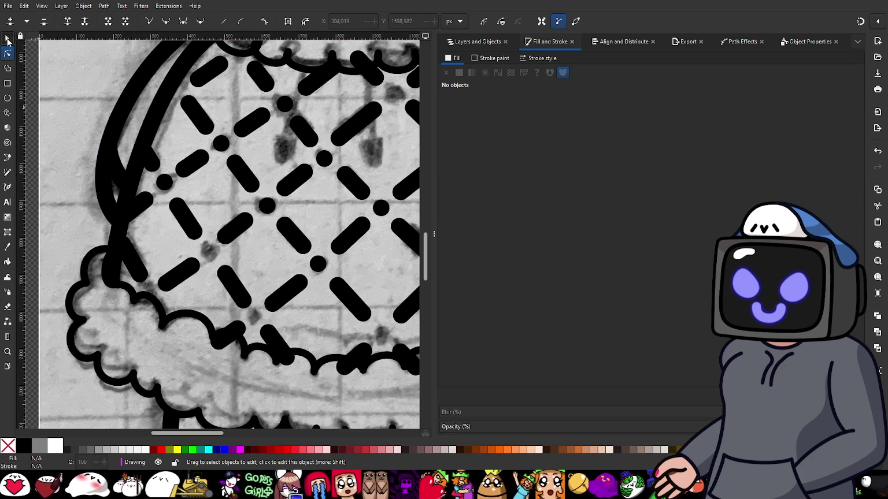
pyautogui.click(7, 38)
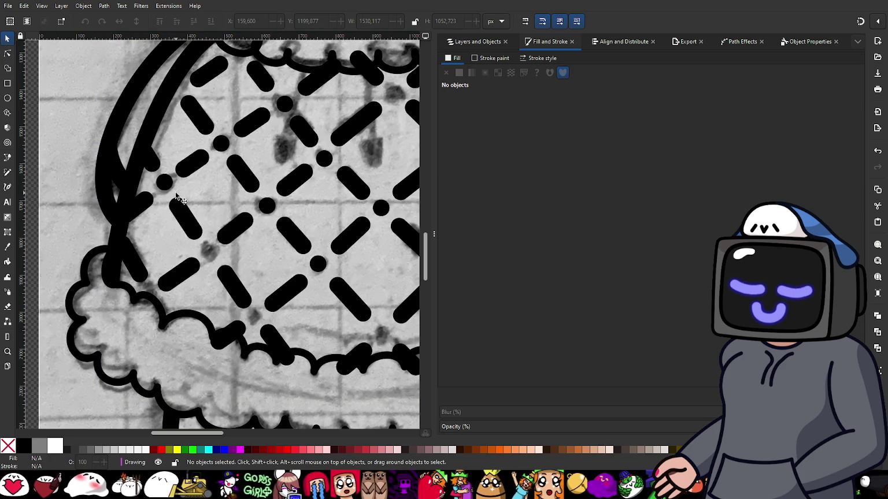
# - Move a spare dot to the crossing near the trim and shorten the adjacent dash
pyautogui.click(223, 206)
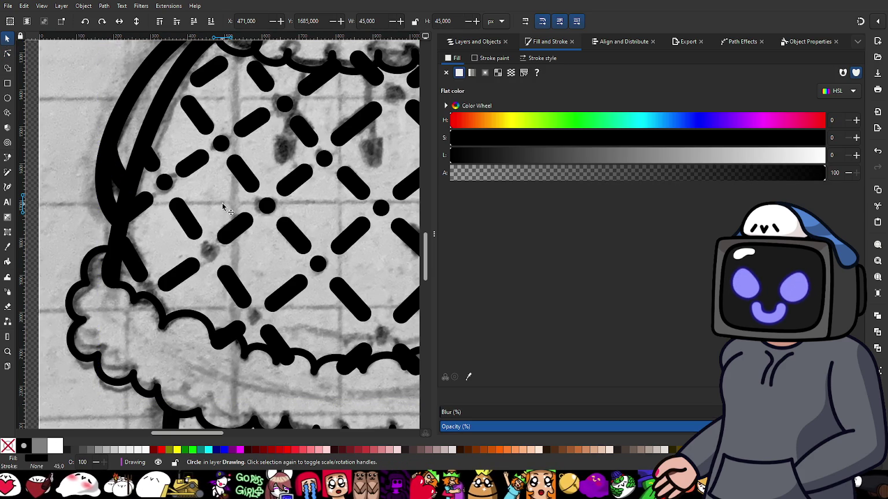
pyautogui.moveTo(223, 206); pyautogui.dragTo(210, 255)
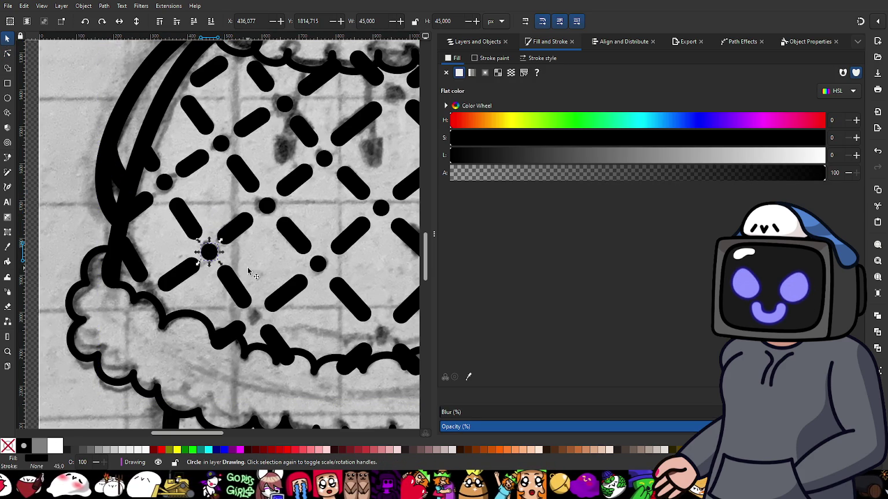
pyautogui.moveTo(209, 254)
pyautogui.mouseDown()
pyautogui.moveTo(248, 269)
pyautogui.moveTo(254, 319)
pyautogui.mouseUp()
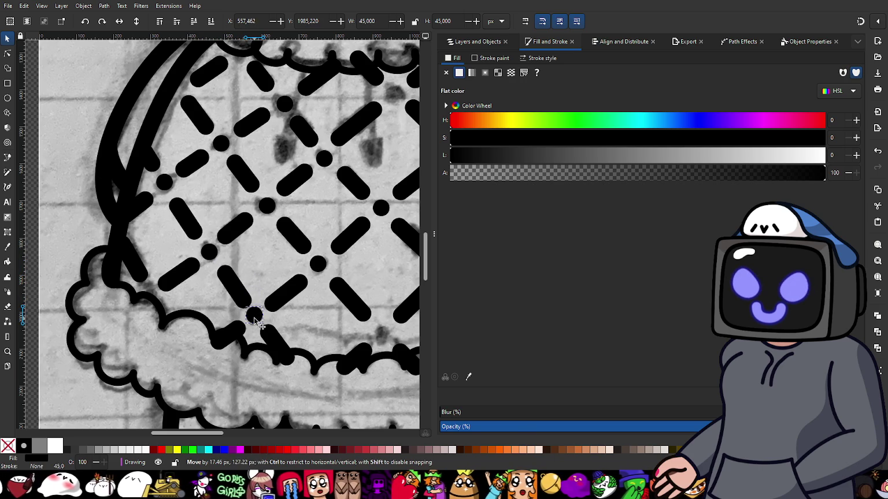
pyautogui.click(235, 301)
pyautogui.press('n')
pyautogui.keyDown('ctrl'); pyautogui.scroll(2, 238, 299); pyautogui.keyUp('ctrl')
pyautogui.keyDown('ctrl'); pyautogui.scroll(1, 236, 283); pyautogui.keyUp('ctrl')
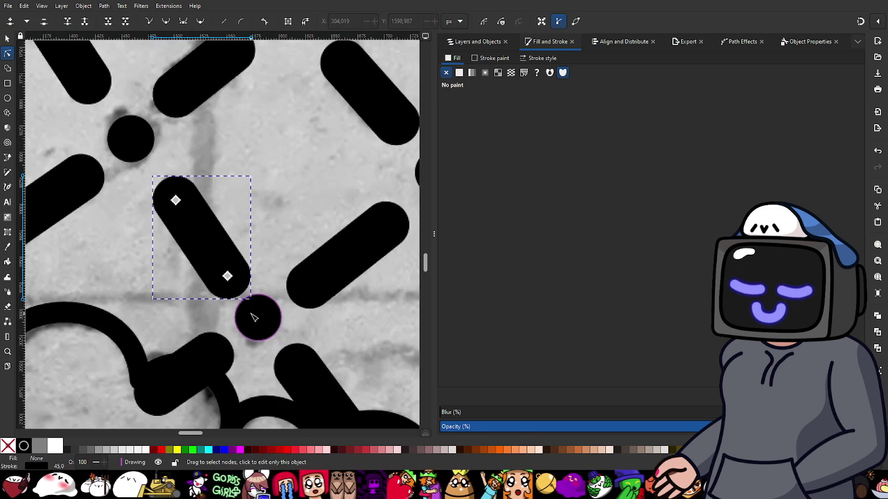
pyautogui.moveTo(229, 279); pyautogui.dragTo(222, 270)
pyautogui.keyDown('ctrl'); pyautogui.scroll(-1, 222, 270); pyautogui.keyUp('ctrl')
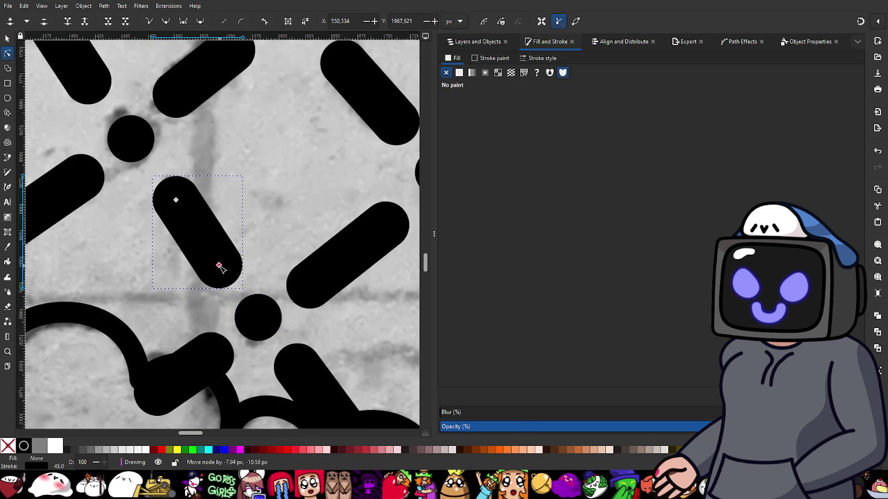
pyautogui.scroll(-1, 225, 287)
# - Shorten the lower dash, the dash to its right, and the dash above away from the dots
pyautogui.click(225, 288)
pyautogui.moveTo(217, 283); pyautogui.dragTo(216, 283)
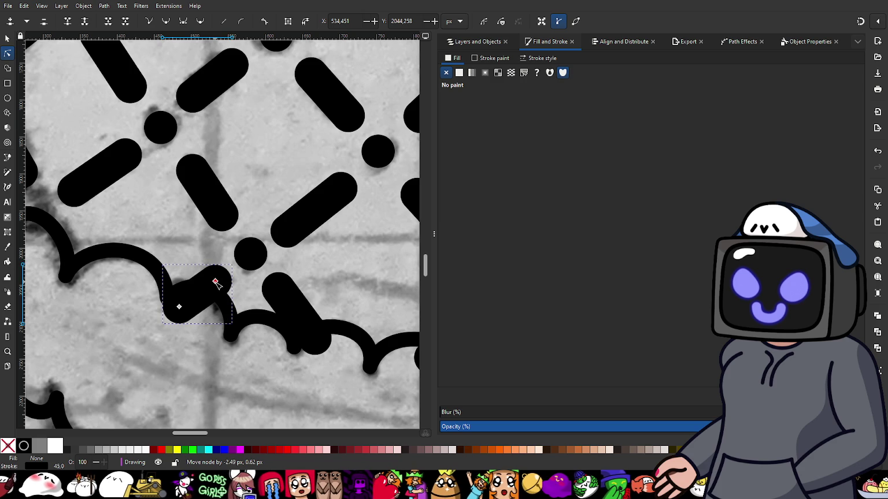
pyautogui.click(281, 294)
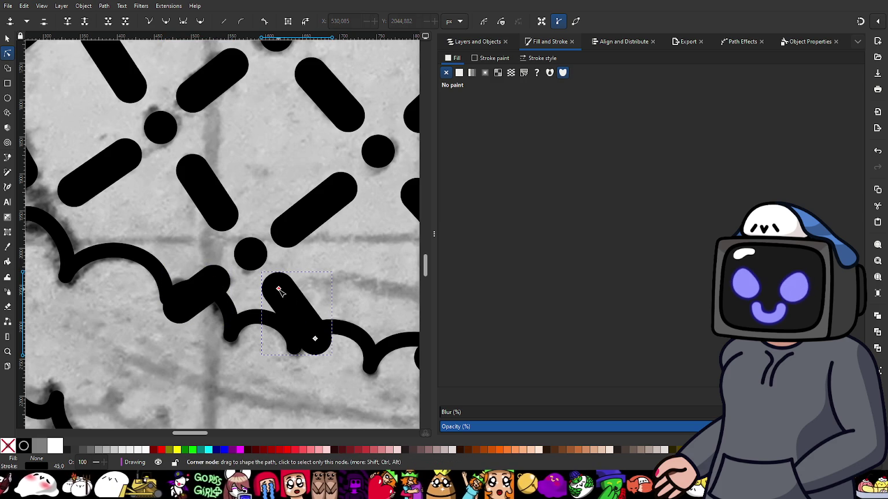
pyautogui.moveTo(280, 290); pyautogui.dragTo(281, 292)
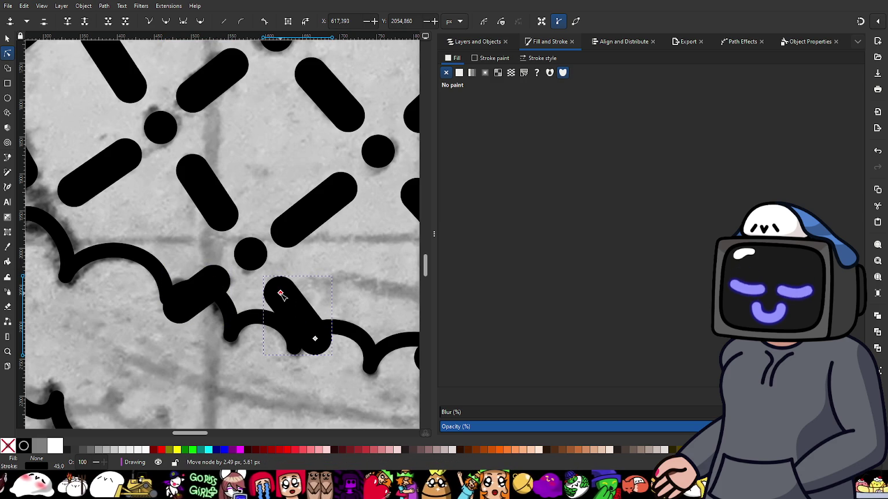
pyautogui.click(288, 233)
pyautogui.click(287, 232)
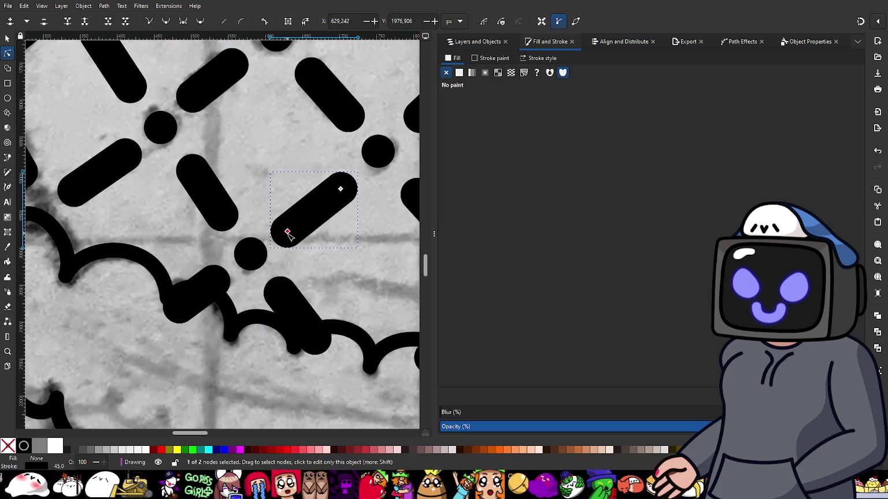
pyautogui.moveTo(288, 233); pyautogui.dragTo(292, 230)
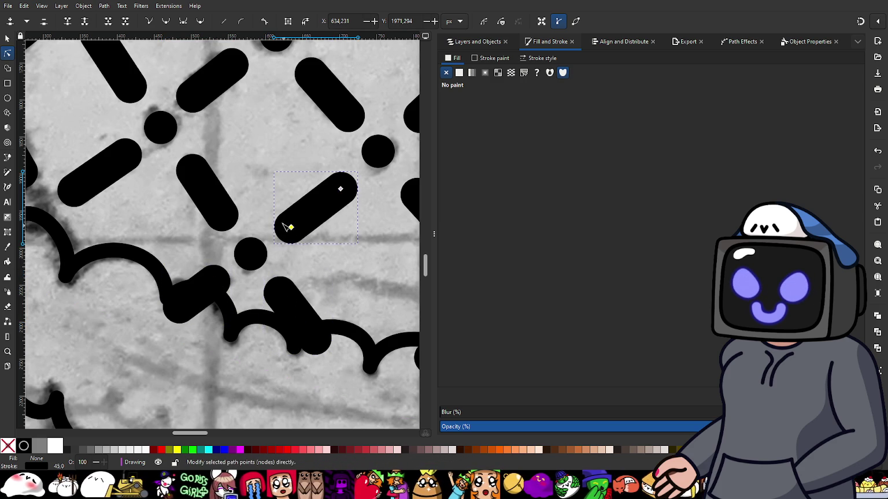
# - Shorten the lower end of another lattice dash toward the upper-right
pyautogui.keyDown('ctrl'); pyautogui.scroll(-3, 259, 158); pyautogui.keyUp('ctrl')
pyautogui.keyDown('ctrl'); pyautogui.scroll(1, 234, 132); pyautogui.keyUp('ctrl')
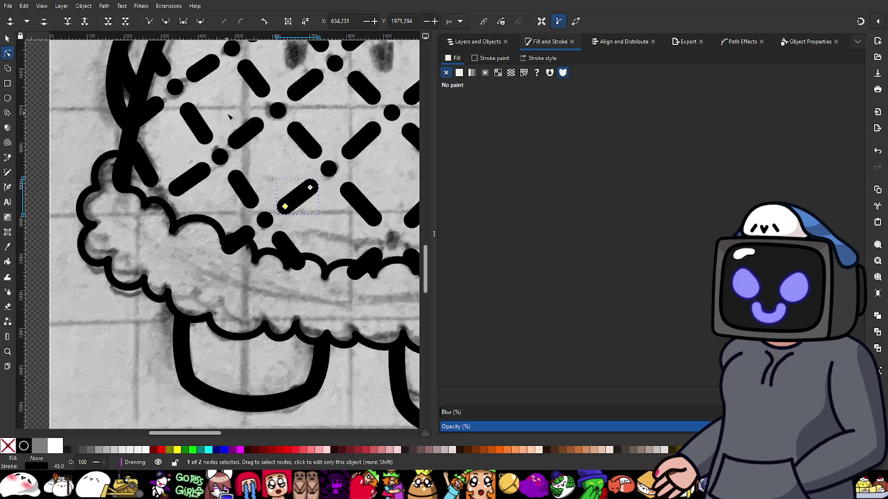
pyautogui.keyDown('ctrl'); pyautogui.scroll(2, 225, 122); pyautogui.keyUp('ctrl')
pyautogui.click(255, 164)
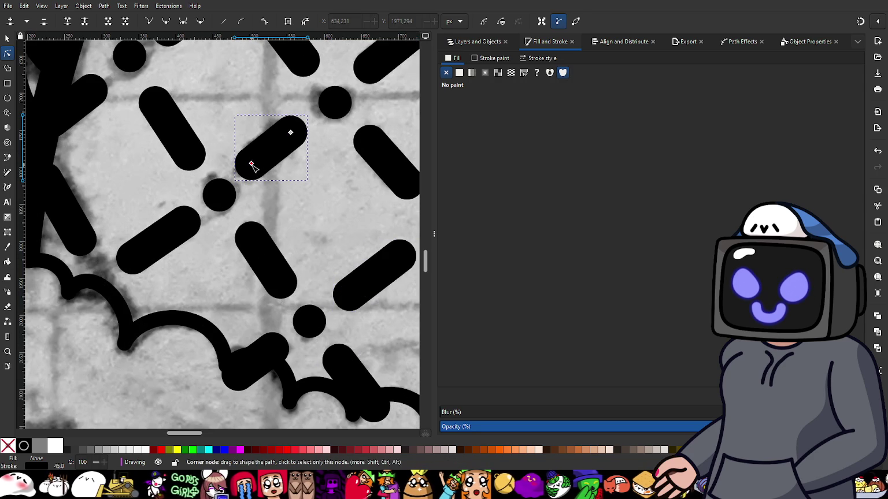
pyautogui.moveTo(252, 165); pyautogui.dragTo(256, 161)
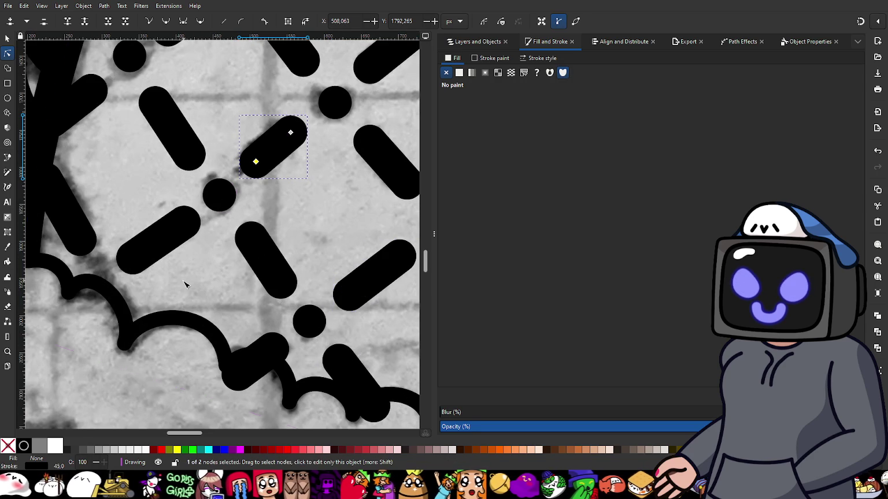
pyautogui.scroll(-3, 185, 284)
pyautogui.click(243, 265)
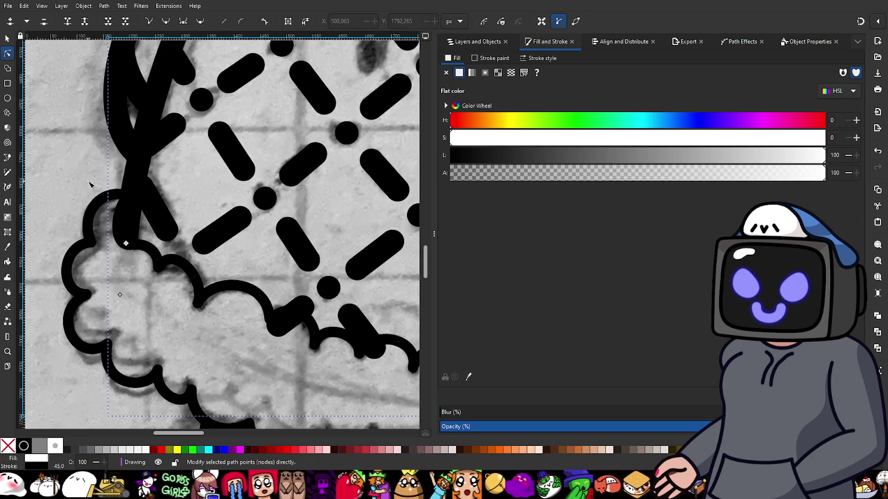
pyautogui.click(65, 167)
pyautogui.click(7, 38)
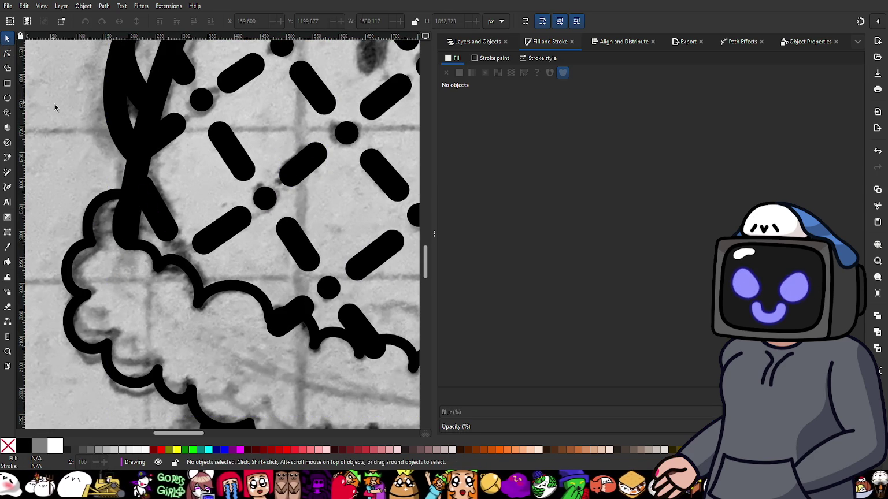
# - Paste a fresh black dot and move it down toward the hood trim
pyautogui.hotkey('ctrl', 'v')
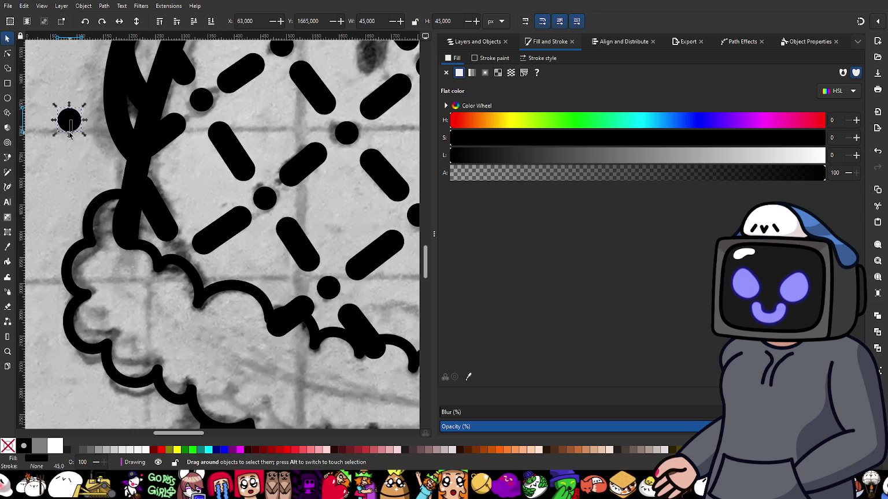
pyautogui.press('Escape')
pyautogui.moveTo(70, 125); pyautogui.dragTo(179, 260)
# - Shorten and adjust both ends of the diagonal dash above the new dot
pyautogui.click(211, 246)
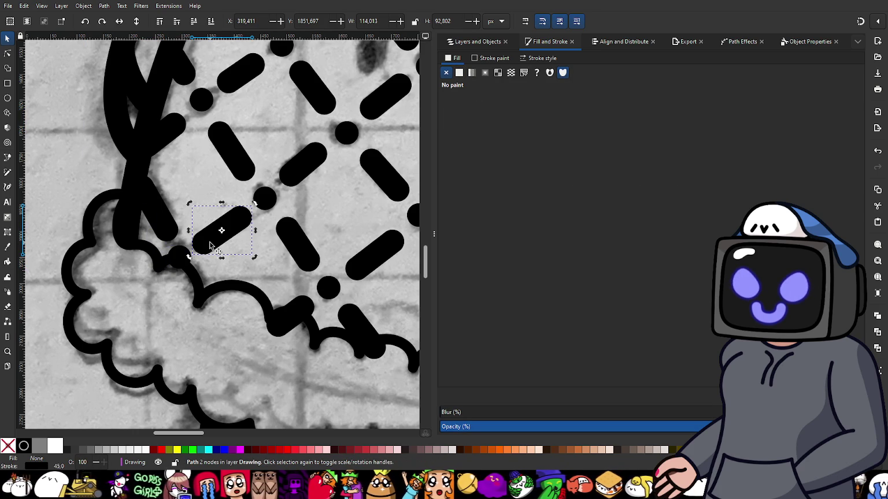
pyautogui.keyDown('ctrl'); pyautogui.scroll(3, 200, 253); pyautogui.keyUp('ctrl')
pyautogui.press('n')
pyautogui.moveTo(209, 231); pyautogui.dragTo(218, 220)
pyautogui.moveTo(312, 160); pyautogui.dragTo(310, 158)
pyautogui.keyDown('ctrl'); pyautogui.scroll(-3, 272, 207); pyautogui.keyUp('ctrl')
# - Pull the stroke's lower end back from the trim
pyautogui.click(208, 193)
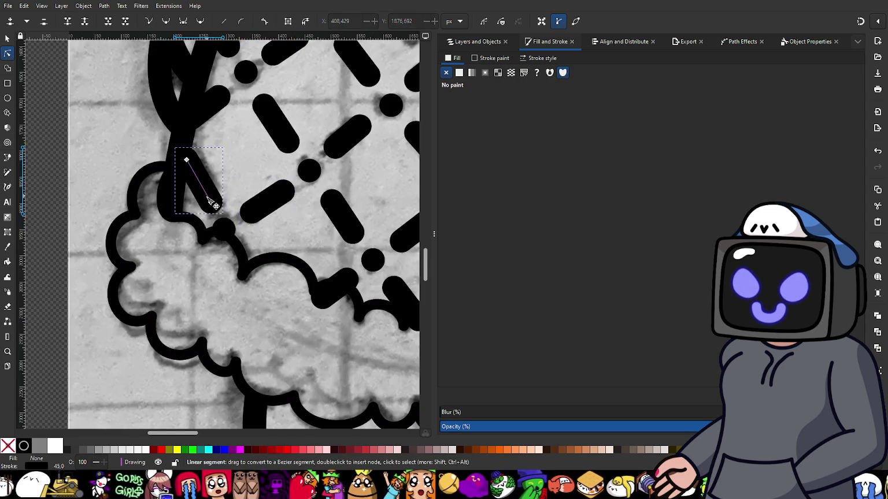
pyautogui.keyDown('ctrl'); pyautogui.scroll(2, 212, 197); pyautogui.keyUp('ctrl')
pyautogui.moveTo(214, 198); pyautogui.dragTo(210, 193)
pyautogui.keyDown('ctrl'); pyautogui.scroll(-3, 245, 215); pyautogui.keyUp('ctrl')
pyautogui.scroll(-2, 278, 220)
pyautogui.keyDown('ctrl'); pyautogui.scroll(2, 321, 219); pyautogui.keyUp('ctrl')
pyautogui.keyDown('ctrl'); pyautogui.scroll(-2, 322, 219); pyautogui.keyUp('ctrl')
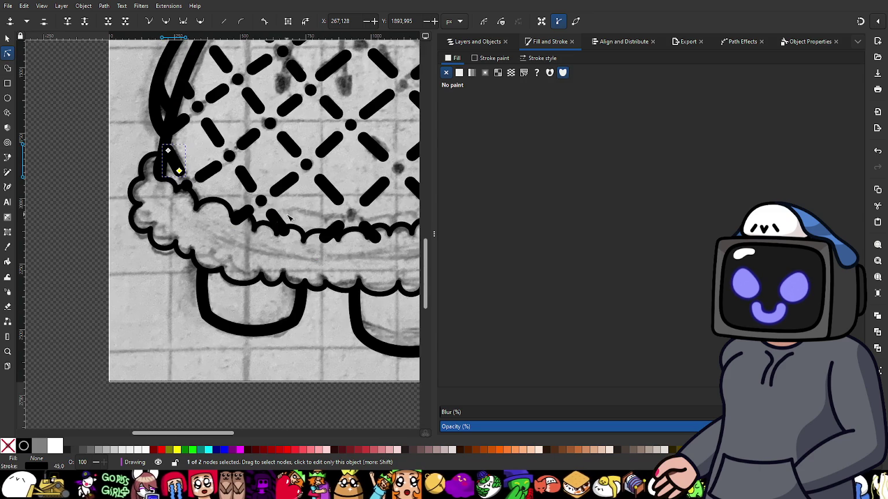
pyautogui.click(8, 38)
pyautogui.click(62, 118)
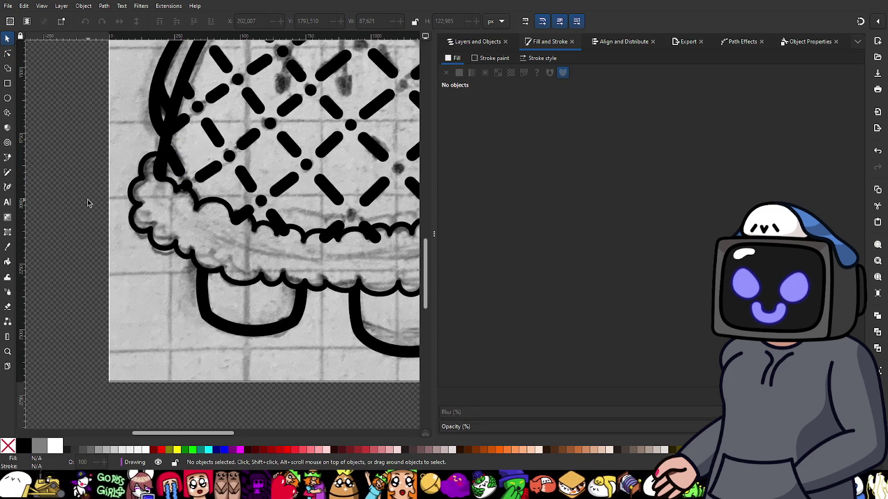
# - Paste a black dot and move it onto an empty lattice crossing
pyautogui.hotkey('ctrl', 'v')
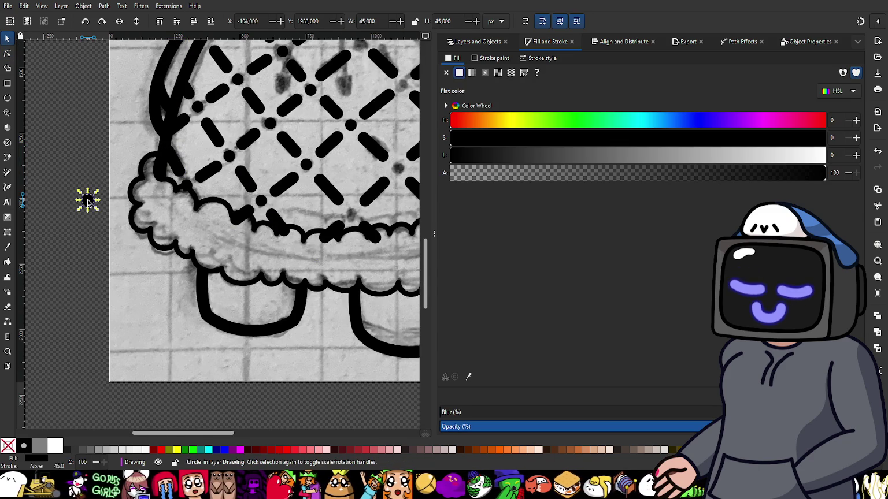
pyautogui.moveTo(90, 202); pyautogui.dragTo(357, 219)
pyautogui.scroll(2, 330, 247)
pyautogui.hscroll(3, 329, 247)
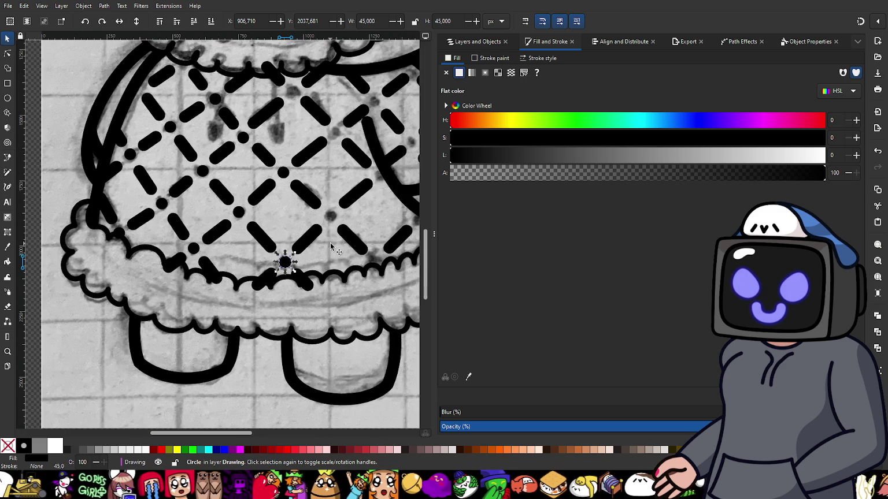
# - Paste another black dot and position it on an upper intersection beside the right outline
pyautogui.hotkey('ctrl', 'v')
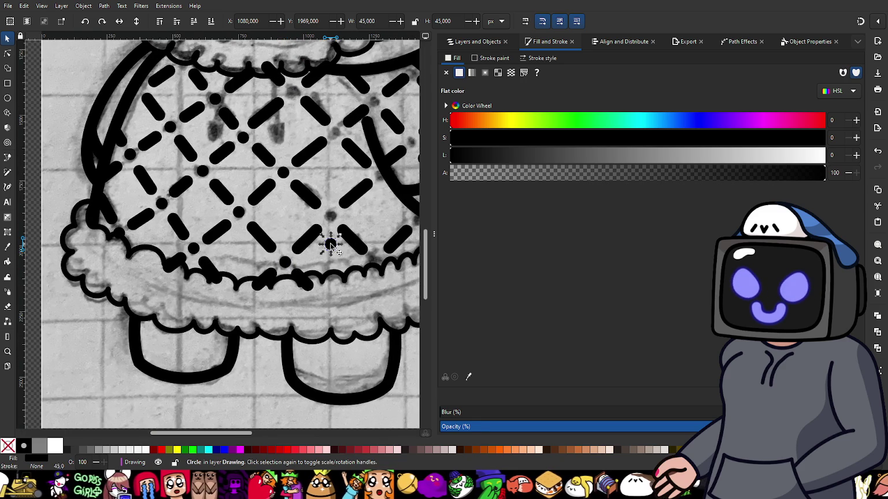
pyautogui.moveTo(331, 243); pyautogui.dragTo(330, 216)
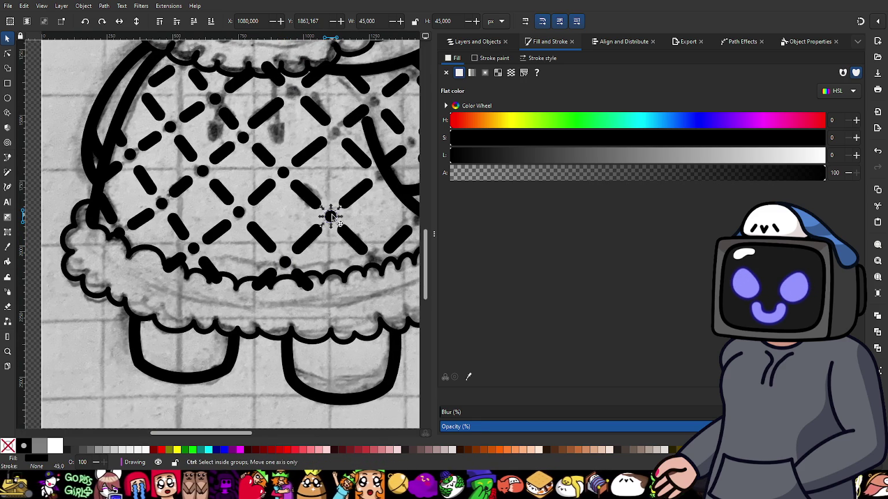
pyautogui.moveTo(331, 216)
pyautogui.mouseDown()
pyautogui.moveTo(335, 133)
pyautogui.moveTo(293, 93)
pyautogui.mouseUp()
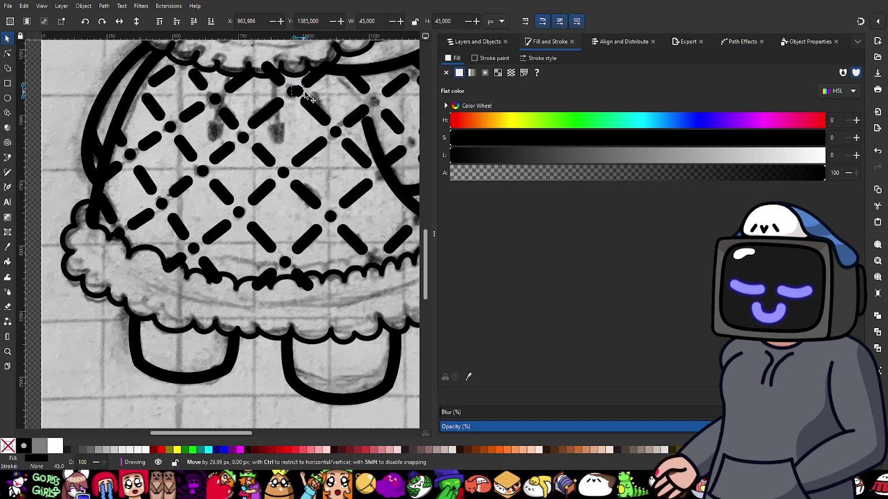
pyautogui.moveTo(293, 92); pyautogui.dragTo(366, 104)
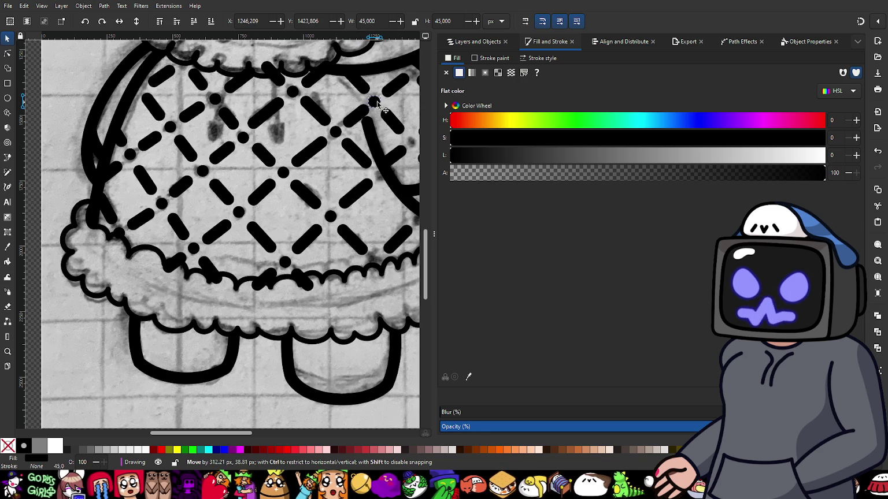
pyautogui.moveTo(377, 101); pyautogui.dragTo(213, 191)
pyautogui.scroll(2, 373, 130)
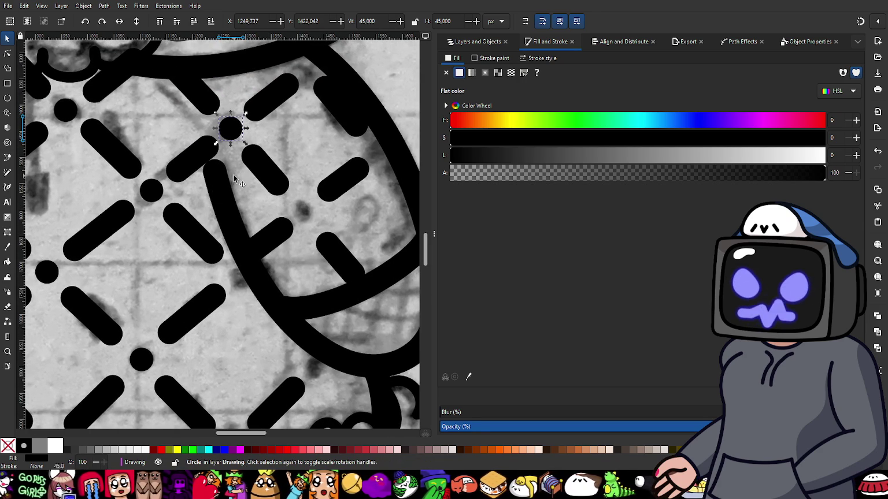
# - Paste copies of the dot onto the sleeve lattice intersections
pyautogui.press('ctrl')
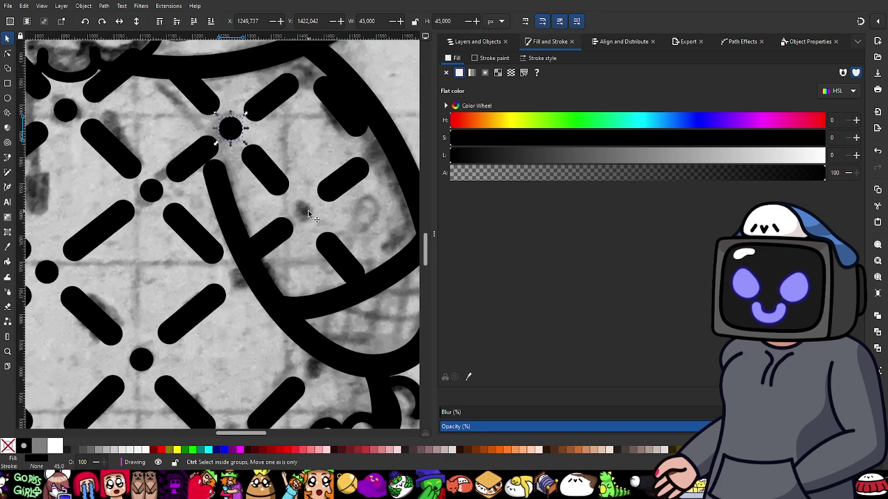
pyautogui.hotkey('ctrl', 'v')
pyautogui.moveTo(308, 214); pyautogui.dragTo(303, 213)
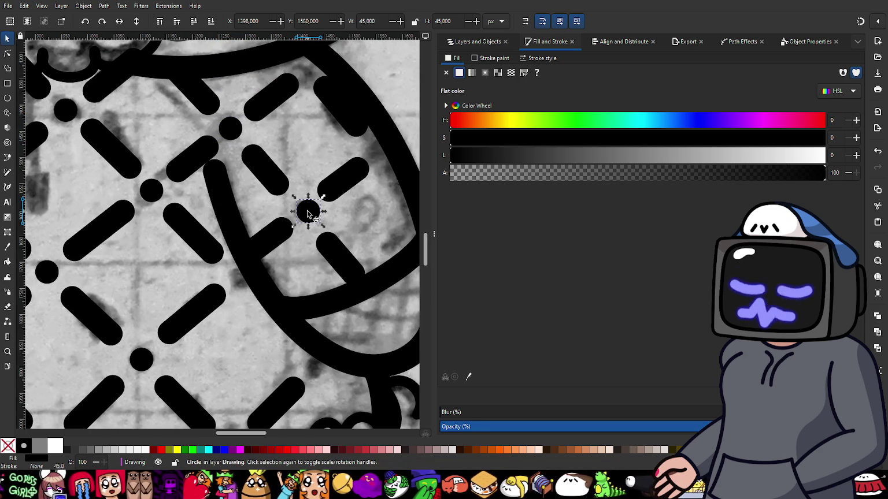
pyautogui.moveTo(303, 213); pyautogui.dragTo(306, 208)
pyautogui.click(329, 182)
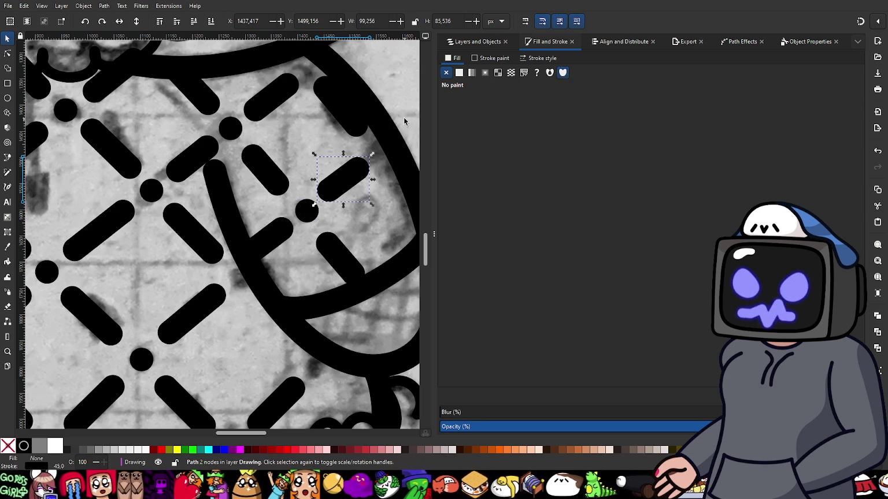
pyautogui.keyDown('ctrl'); pyautogui.scroll(-2, 382, 130); pyautogui.keyUp('ctrl')
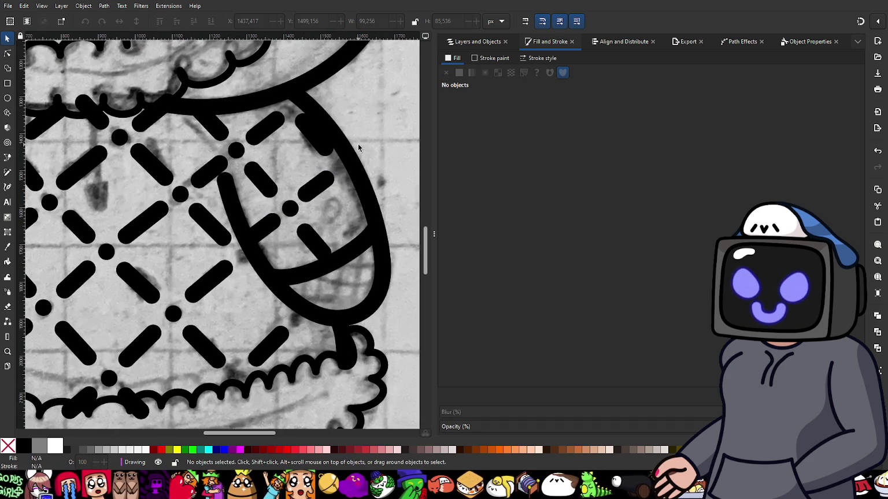
pyautogui.hotkey('ctrl', 'v')
pyautogui.keyDown('ctrl'); pyautogui.scroll(4, 358, 147); pyautogui.keyUp('ctrl')
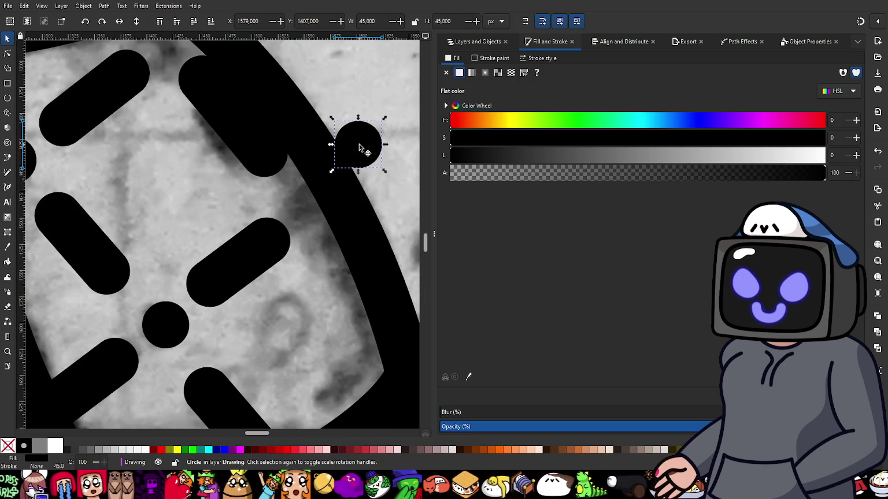
pyautogui.hscroll(-2, 347, 174)
# - Shorten the top-centre diagonal dash and the middle-right dash at both ends with node editing
pyautogui.press('n')
pyautogui.click(119, 118)
pyautogui.click(276, 107)
pyautogui.moveTo(252, 76); pyautogui.dragTo(263, 84)
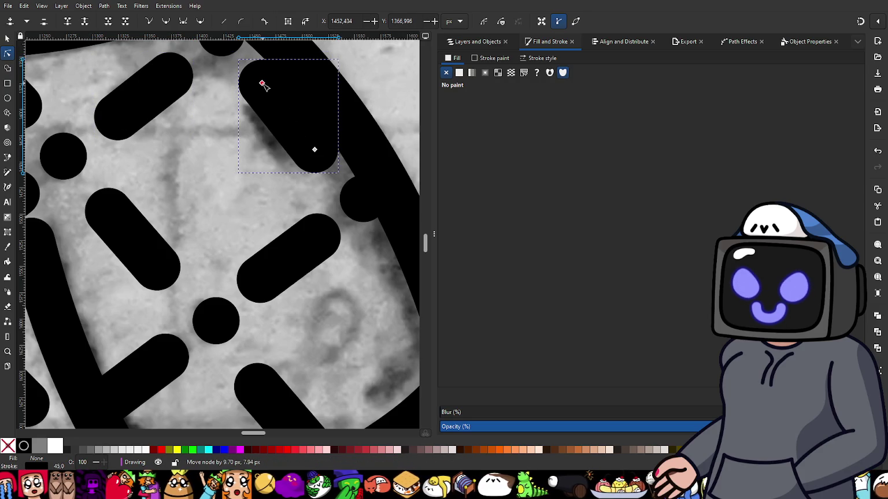
pyautogui.moveTo(314, 152); pyautogui.dragTo(314, 145)
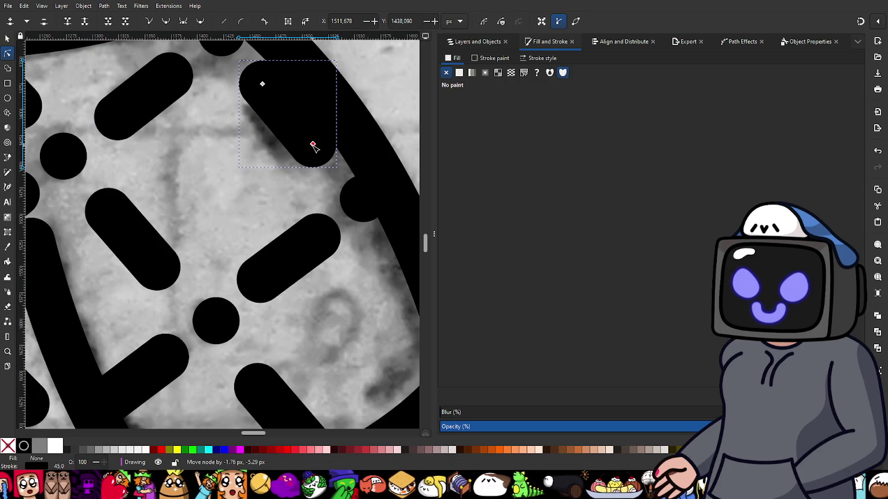
pyautogui.click(305, 247)
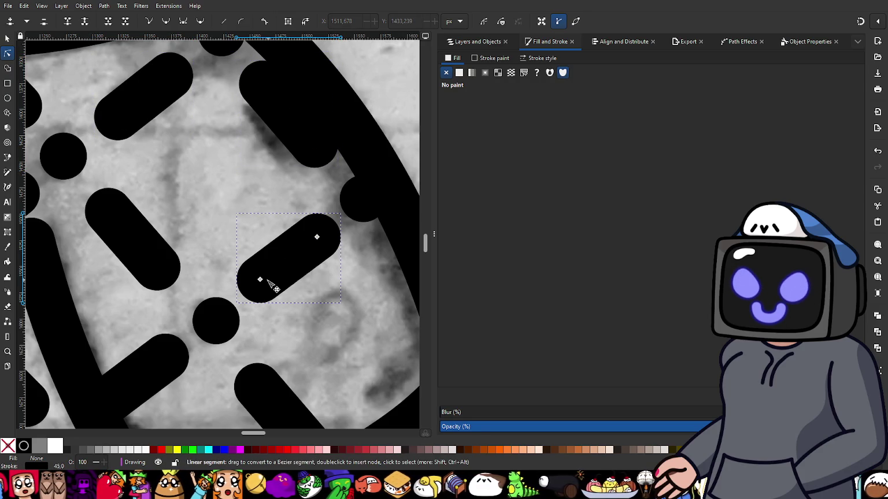
pyautogui.moveTo(260, 281); pyautogui.dragTo(272, 277)
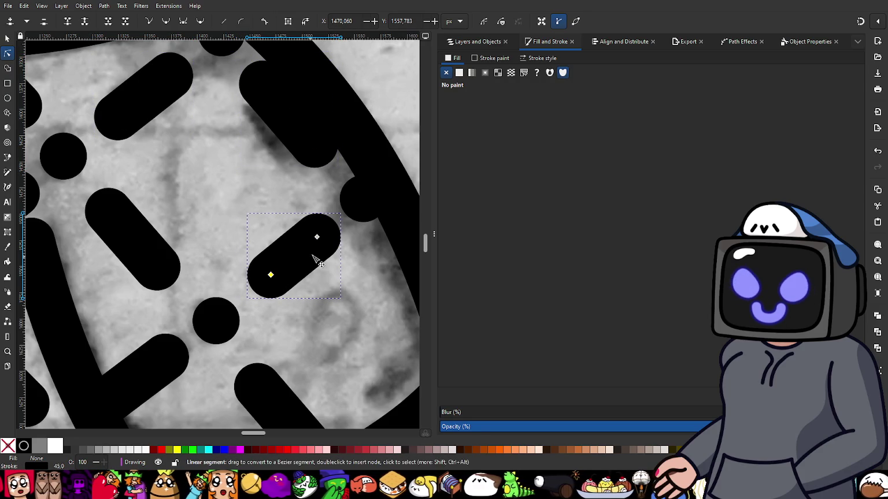
pyautogui.moveTo(317, 238); pyautogui.dragTo(314, 243)
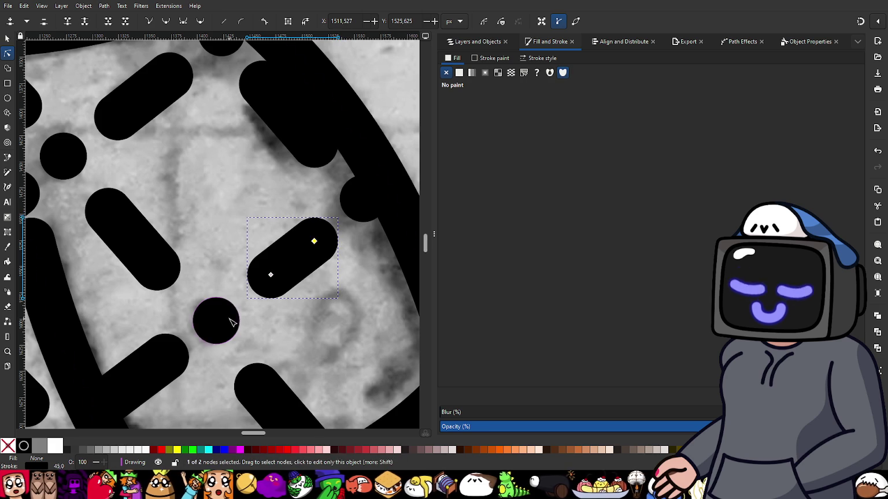
# - Adjust the lower-left, right-hand and upper-left dash ends to sit evenly, then view the whole page
pyautogui.scroll(-5, 228, 260)
pyautogui.click(172, 250)
pyautogui.moveTo(171, 251); pyautogui.dragTo(161, 256)
pyautogui.click(267, 284)
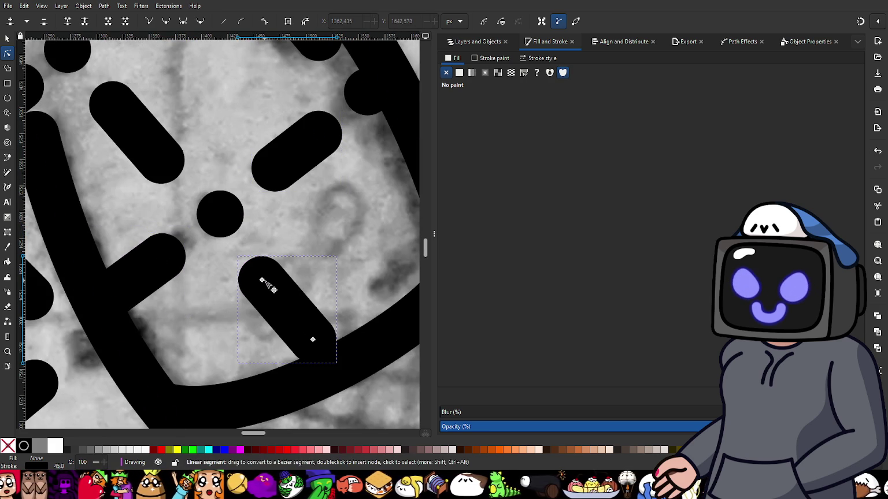
pyautogui.moveTo(264, 282); pyautogui.dragTo(263, 279)
pyautogui.click(161, 162)
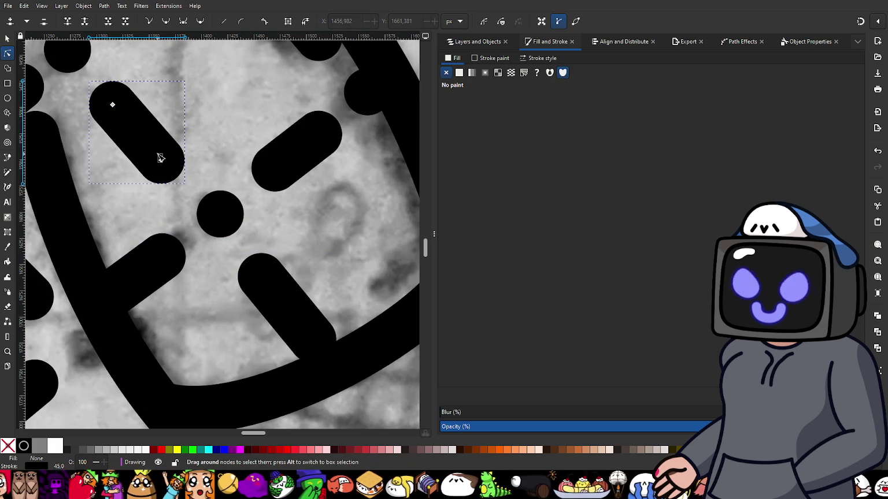
pyautogui.moveTo(162, 159); pyautogui.dragTo(168, 165)
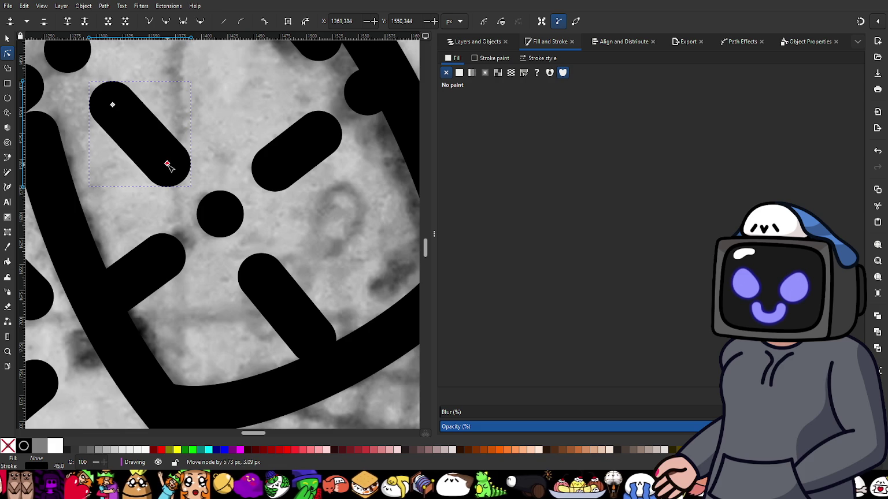
pyautogui.keyDown('ctrl'); pyautogui.scroll(-5, 167, 165); pyautogui.keyUp('ctrl')
pyautogui.click(345, 173)
pyautogui.press('5')
pyautogui.keyDown('ctrl'); pyautogui.scroll(2, 234, 257); pyautogui.keyUp('ctrl')
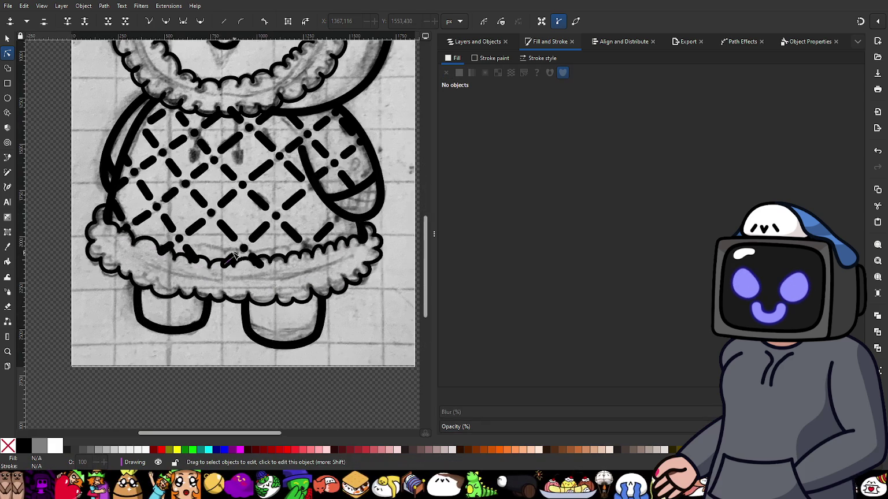
# - Inspect objects in the Layers and Objects list to identify the pattern shapes
pyautogui.press('s')
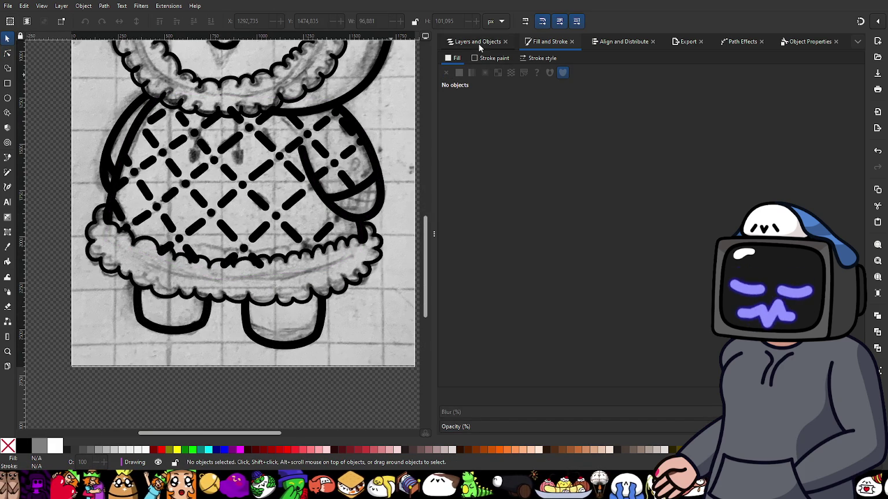
pyautogui.click(478, 42)
pyautogui.click(482, 87)
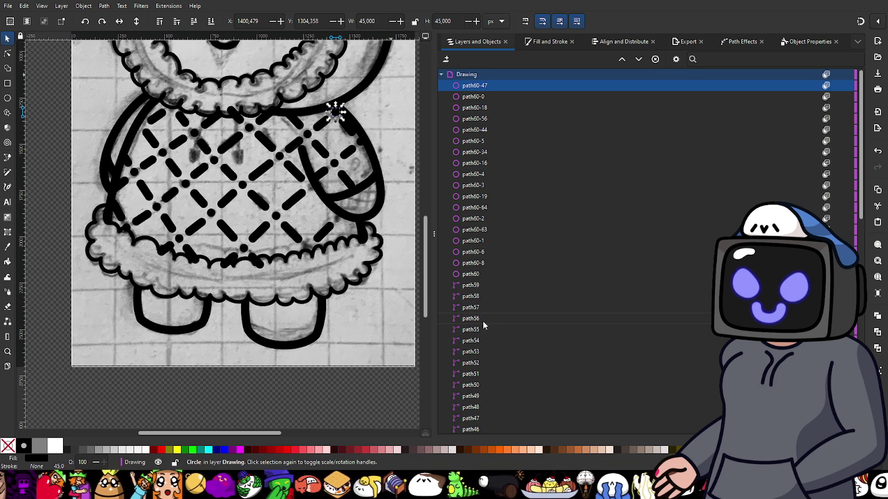
pyautogui.click(482, 373)
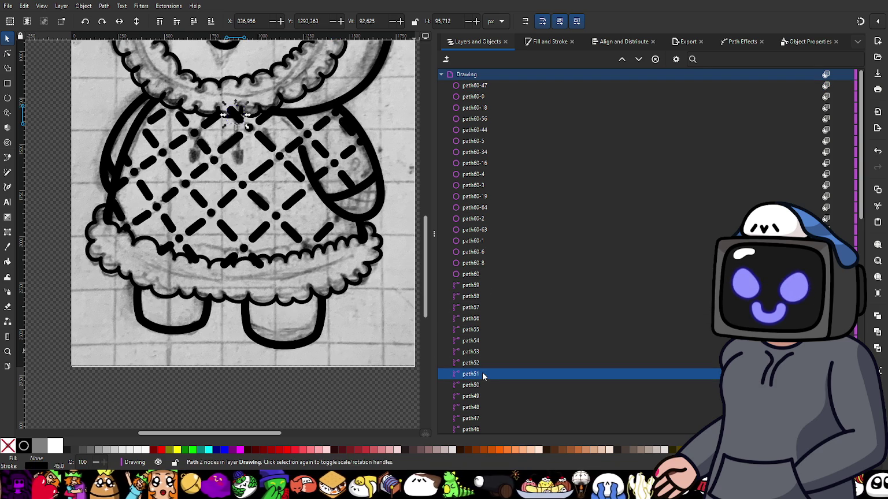
pyautogui.click(488, 396)
pyautogui.scroll(-3, 488, 399)
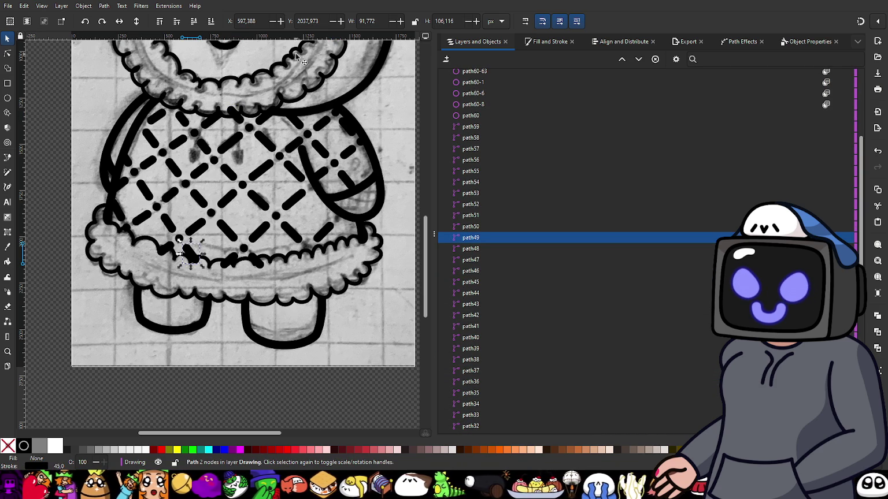
pyautogui.click(271, 70)
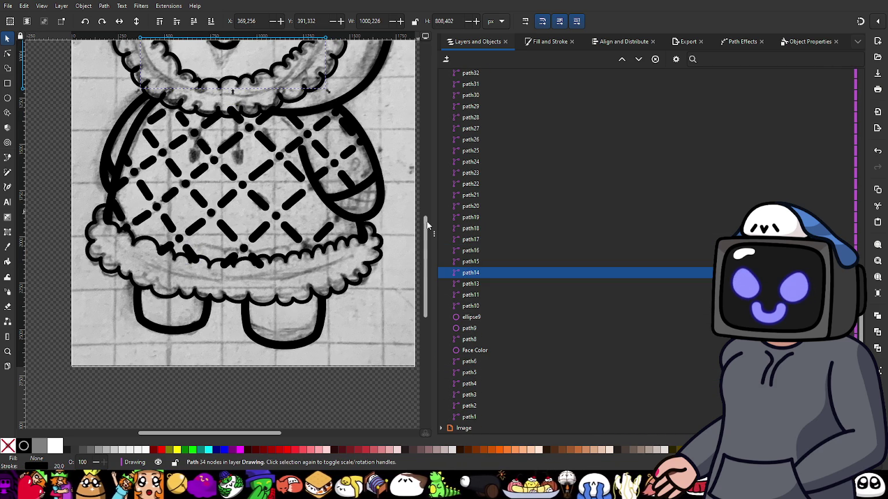
pyautogui.click(470, 263)
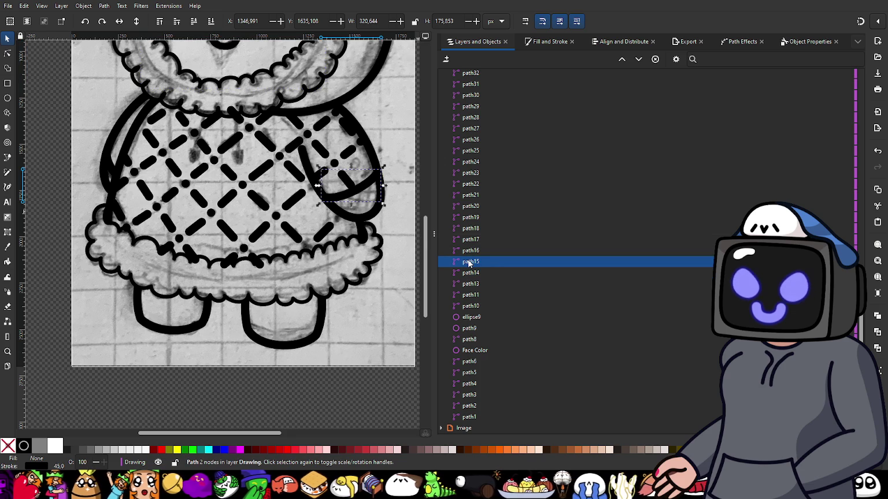
pyautogui.click(470, 252)
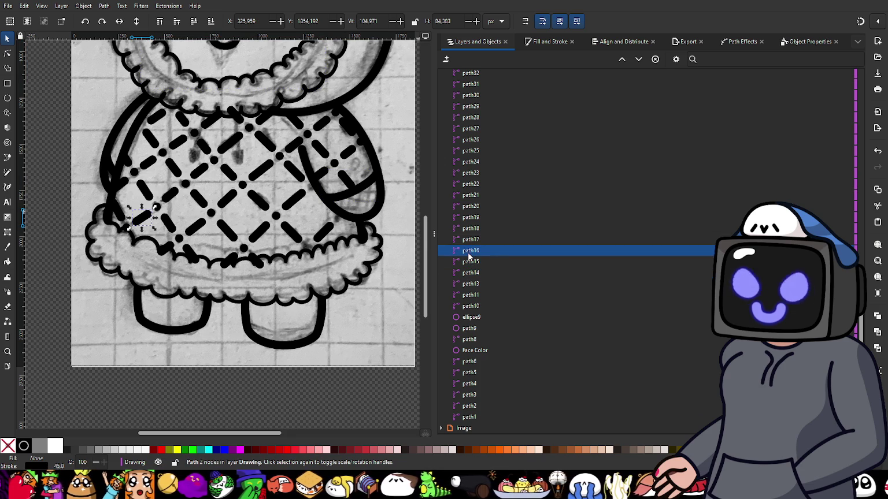
# - Select all 62 pattern dots and dashes and group them into g60
pyautogui.scroll(5, 469, 257)
pyautogui.scroll(5, 469, 254)
pyautogui.scroll(5, 470, 252)
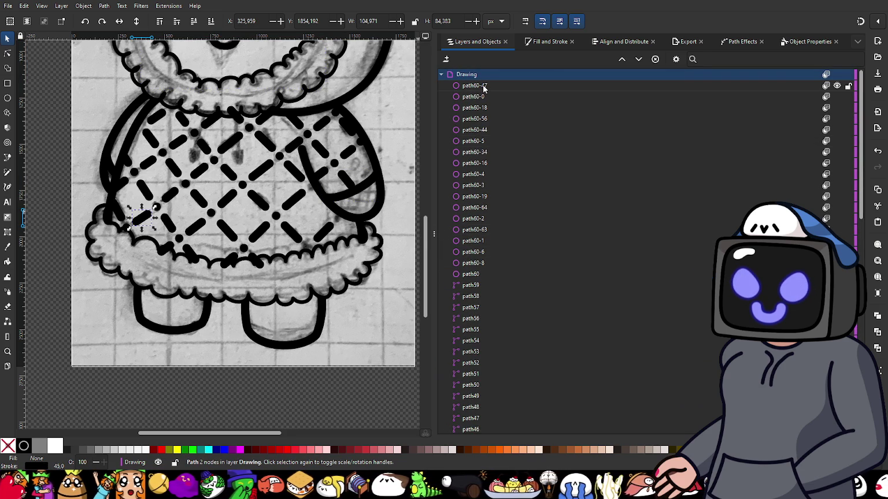
pyautogui.hotkey('ctrl', 'a')
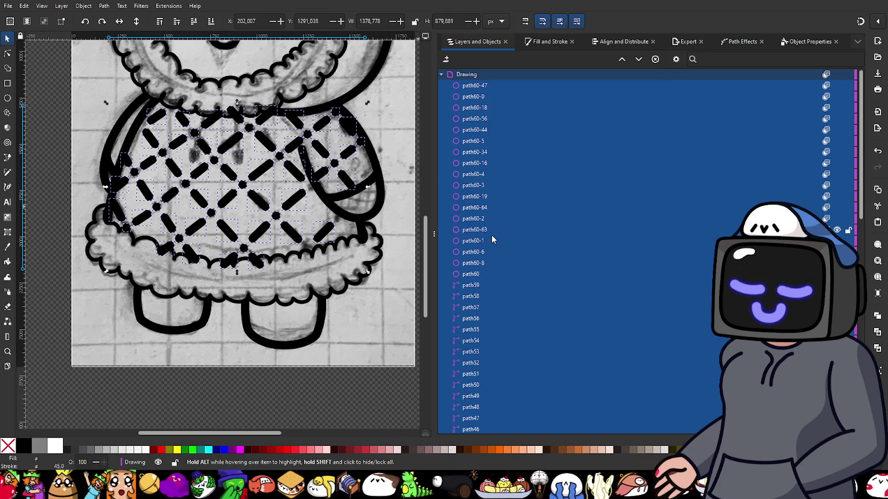
pyautogui.hotkey('ctrl', 'g')
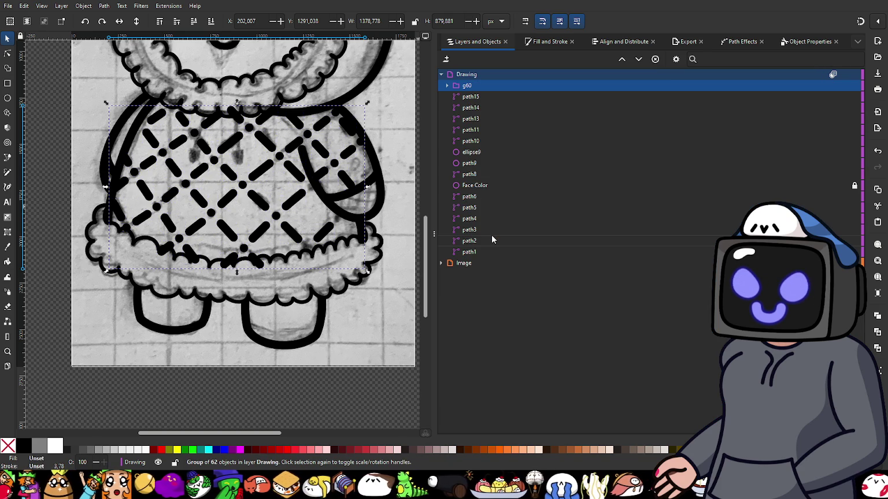
pyautogui.doubleClick(477, 87)
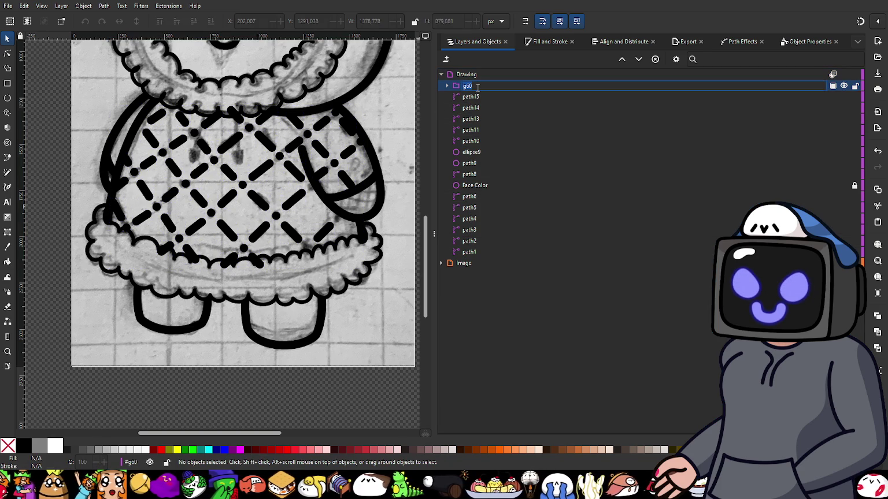
# - Name the g60 group 'Shirt Pattern', then select the sleeve stroke path15 and shirt outline path5
pyautogui.write('Sh')
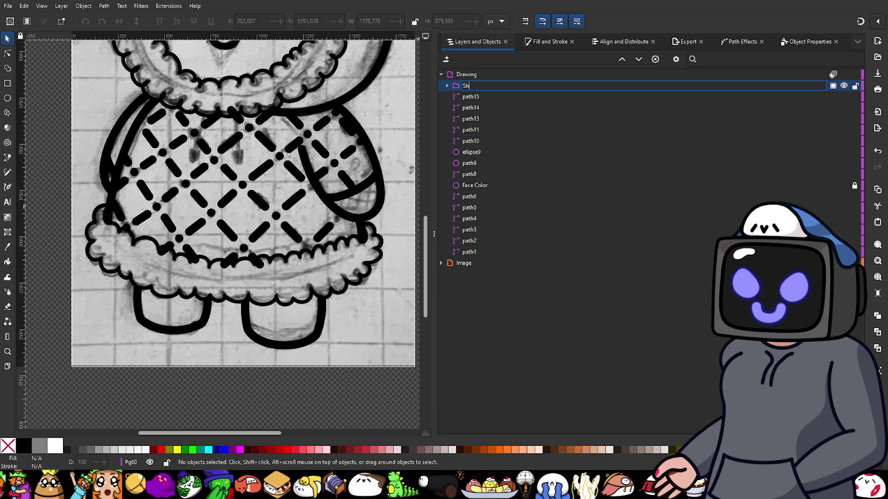
pyautogui.write('irt Patt')
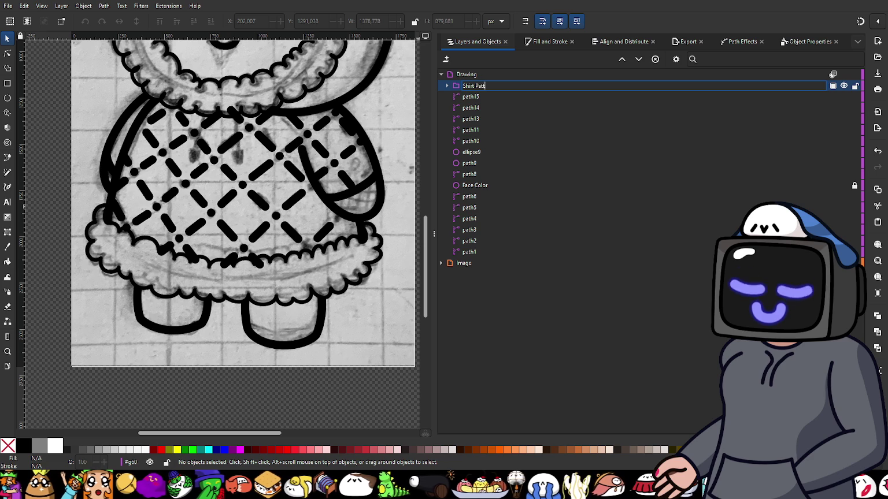
pyautogui.write('ern')
pyautogui.press('Return')
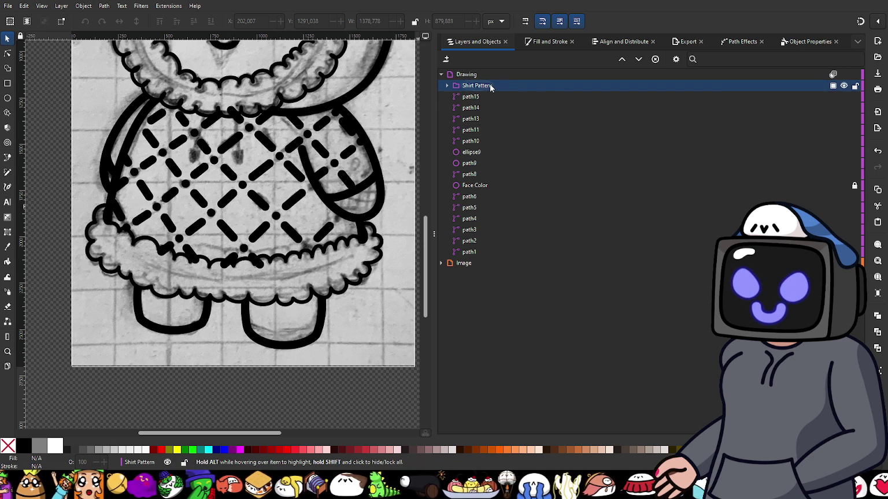
pyautogui.click(475, 97)
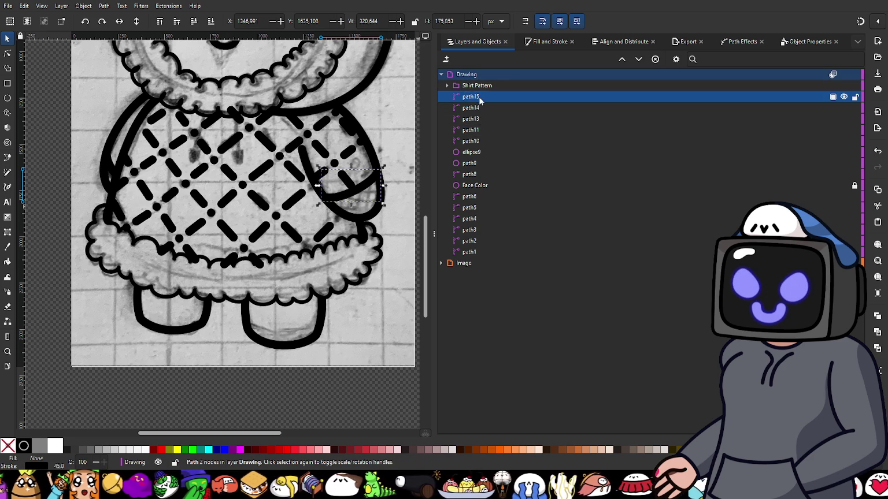
pyautogui.scroll(3, 384, 215)
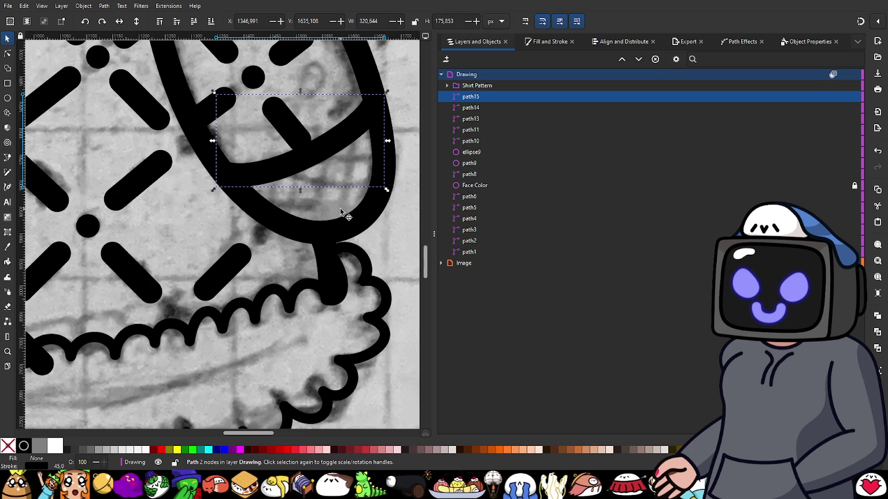
pyautogui.scroll(-1, 341, 212)
pyautogui.scroll(-1, 340, 208)
pyautogui.scroll(1, 338, 203)
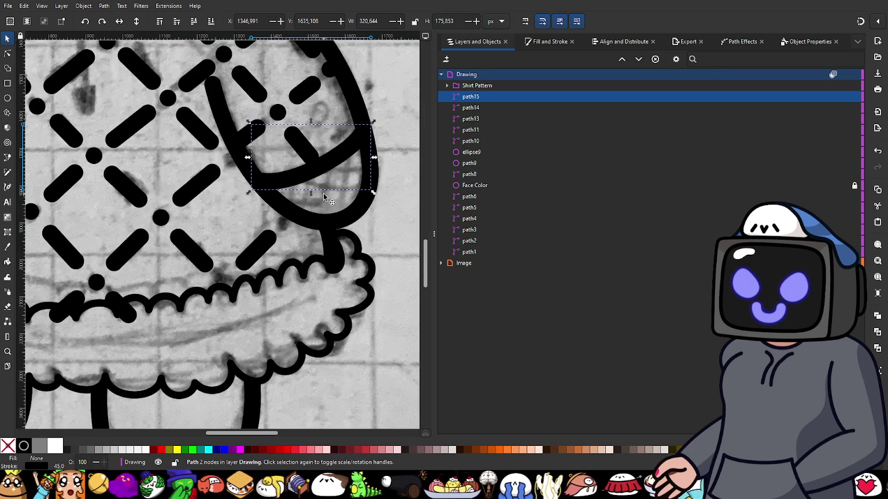
pyautogui.scroll(-3, 260, 206)
pyautogui.scroll(1, 193, 211)
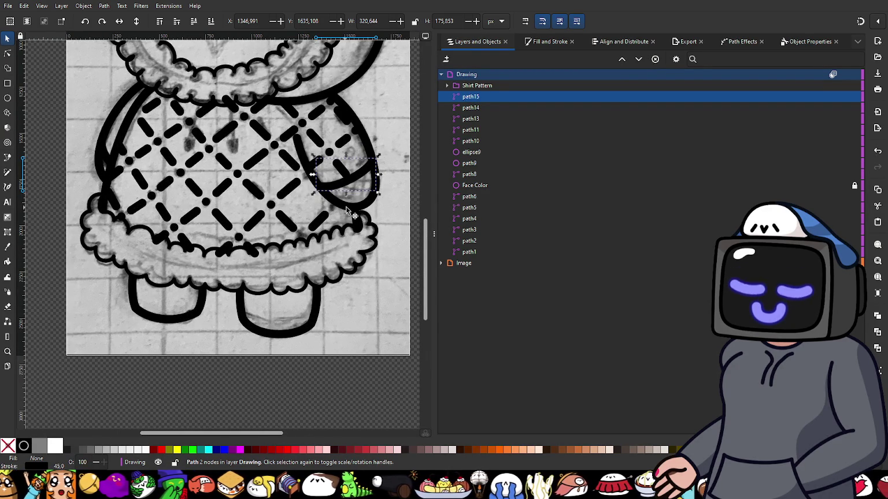
pyautogui.click(369, 142)
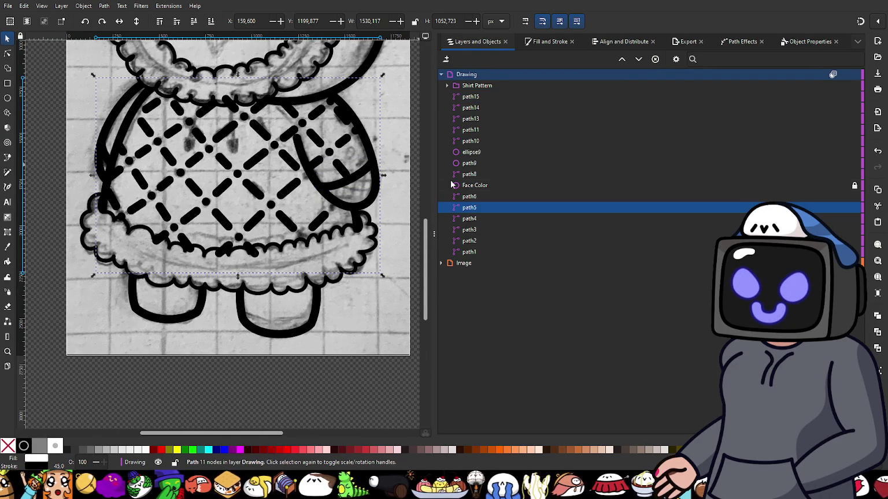
# - Rename path5 to 'Shirt', then move path15 just above it and name it 'Sleeve'
pyautogui.doubleClick(477, 207)
pyautogui.write('S')
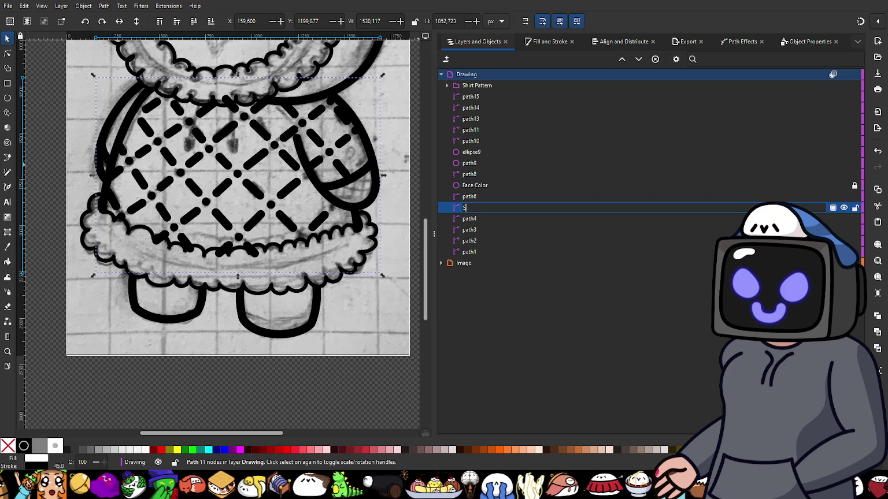
pyautogui.write('hirt')
pyautogui.press('Return')
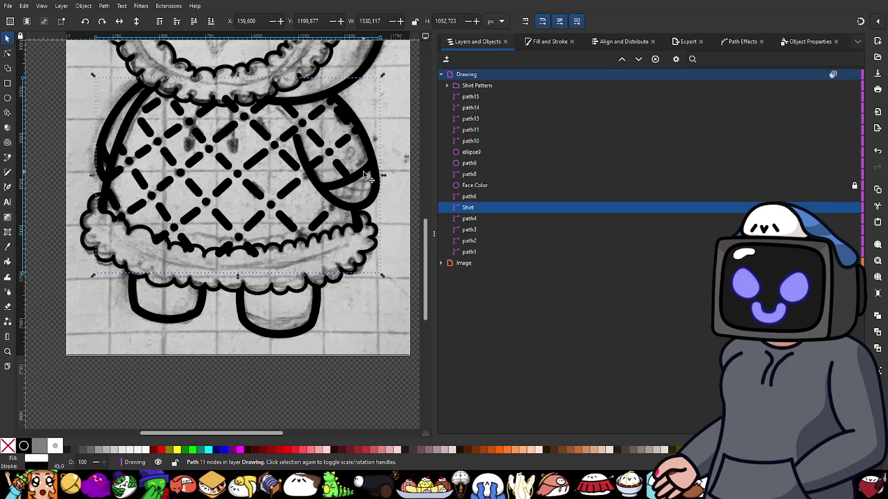
pyautogui.click(468, 100)
pyautogui.moveTo(468, 103); pyautogui.dragTo(511, 201)
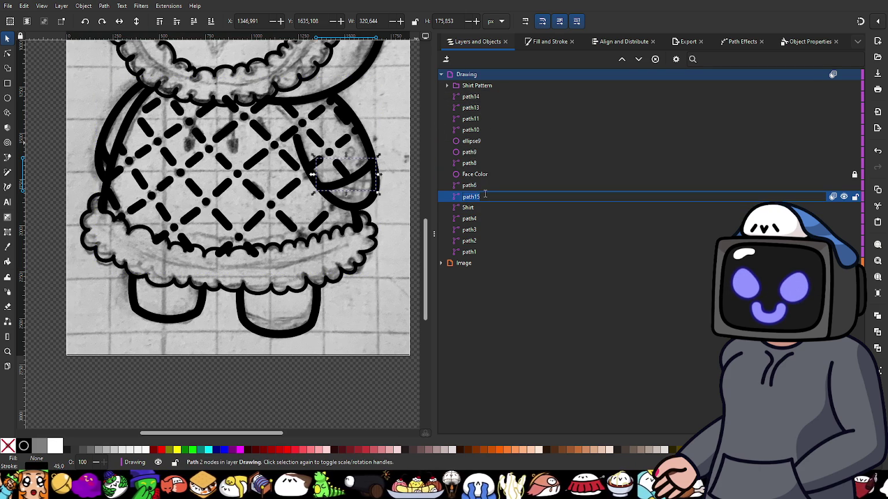
pyautogui.write('S')
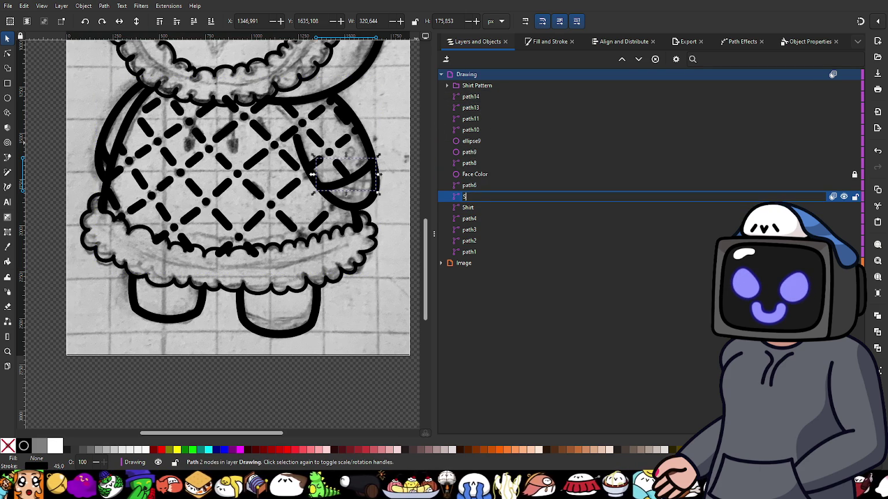
pyautogui.write('leev')
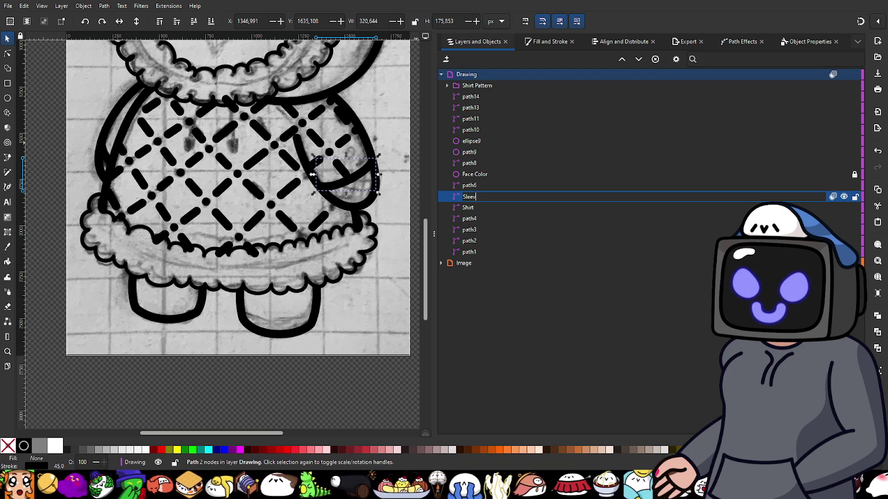
pyautogui.write('e')
pyautogui.press('Return')
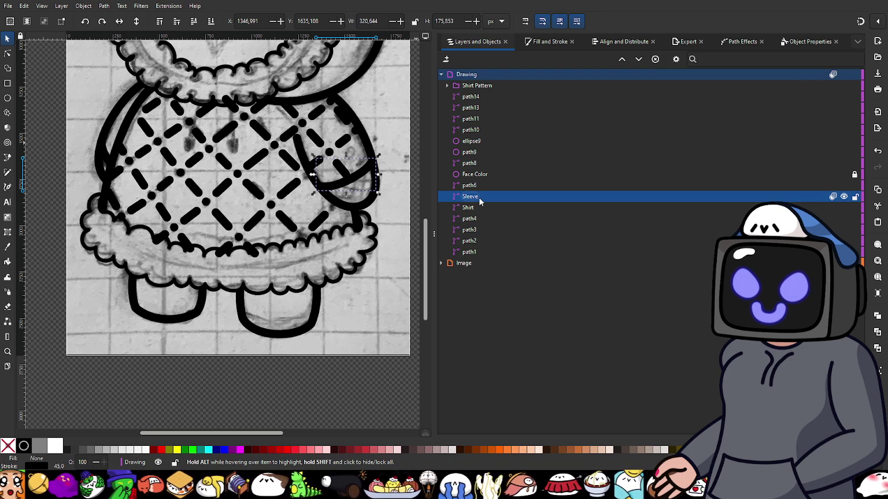
# - Rename path4 on the left sleeve to 'Sleeve' as well
pyautogui.click(476, 219)
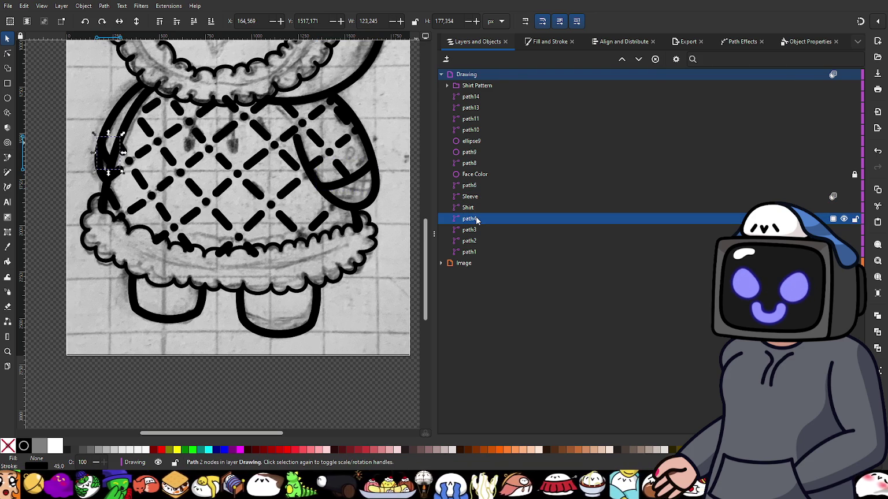
pyautogui.click(476, 219)
pyautogui.write('Sleeve')
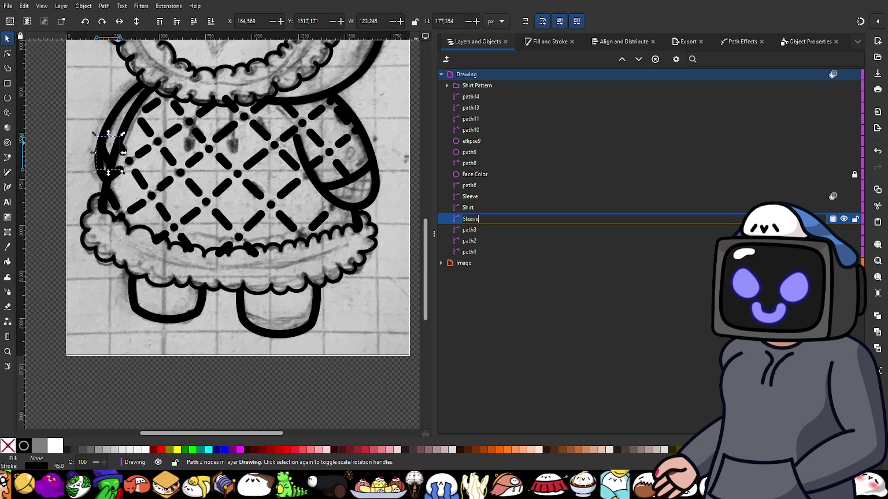
pyautogui.press('Return')
pyautogui.click(471, 231)
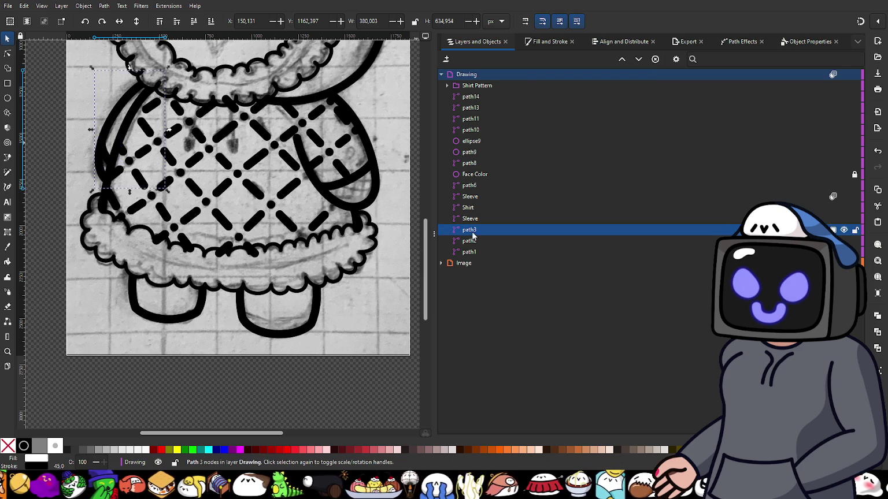
# - Rename path3 to 'Arm' and path2 to 'Foot'
pyautogui.scroll(-2, 205, 216)
pyautogui.scroll(3, 286, 225)
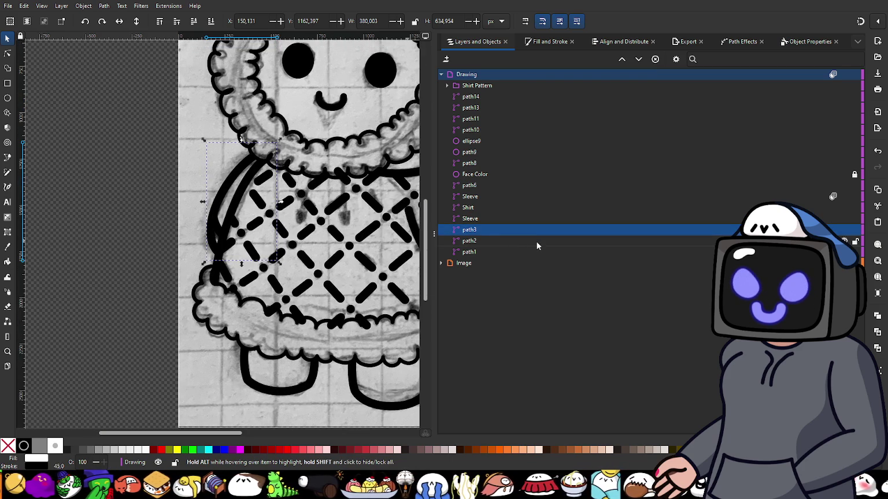
pyautogui.doubleClick(483, 231)
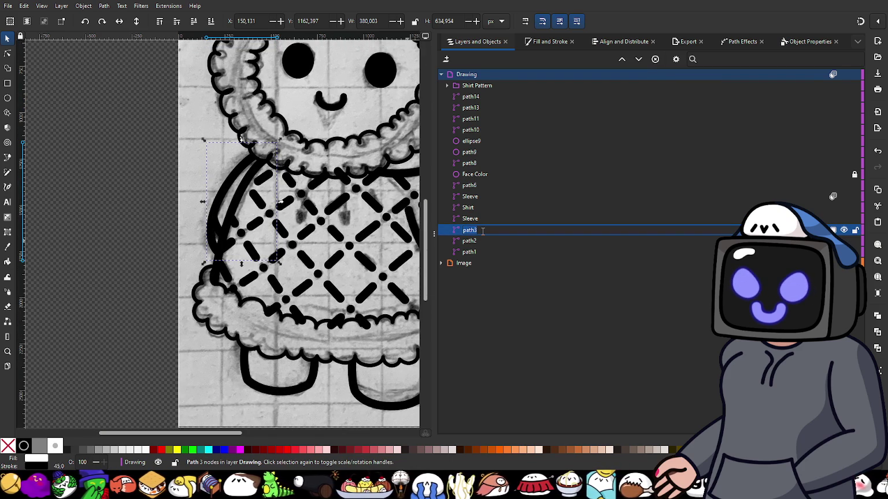
pyautogui.write('Arm')
pyautogui.press('Return')
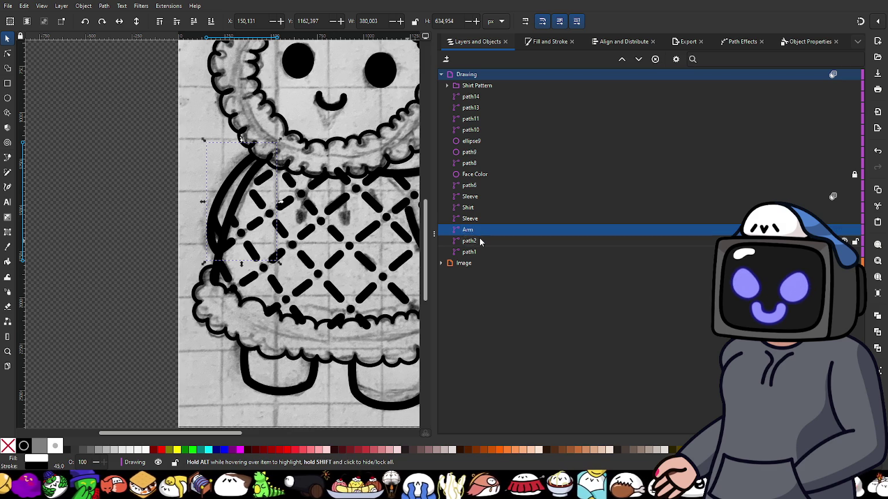
pyautogui.click(481, 241)
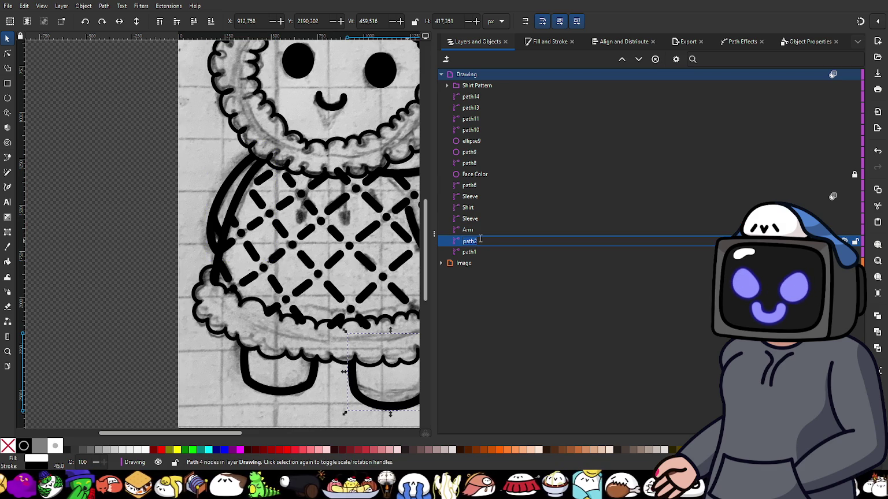
pyautogui.write('Foot')
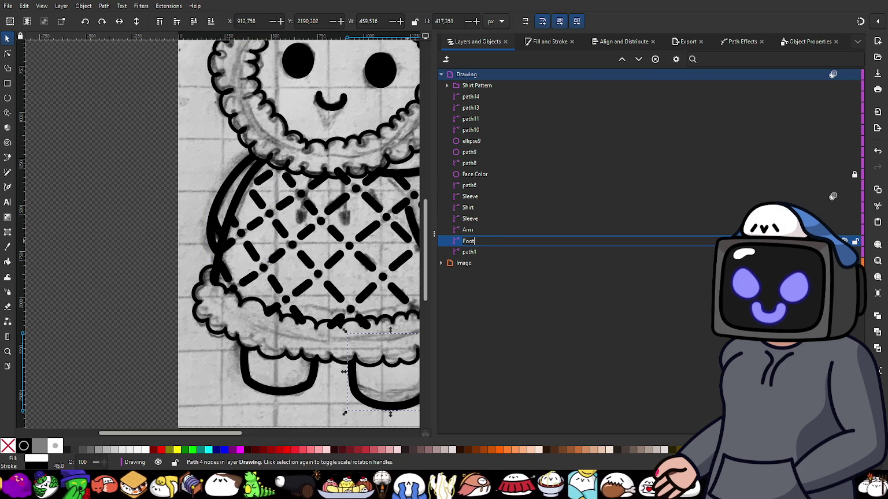
pyautogui.press('Return')
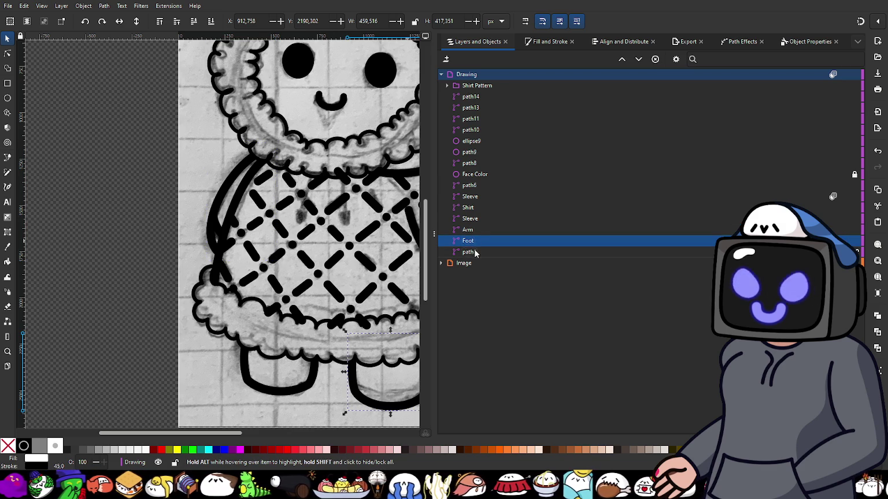
# - Rename path1 to 'Foot' and the bottom ruffle path8 to 'Fluff Lower'
pyautogui.doubleClick(475, 252)
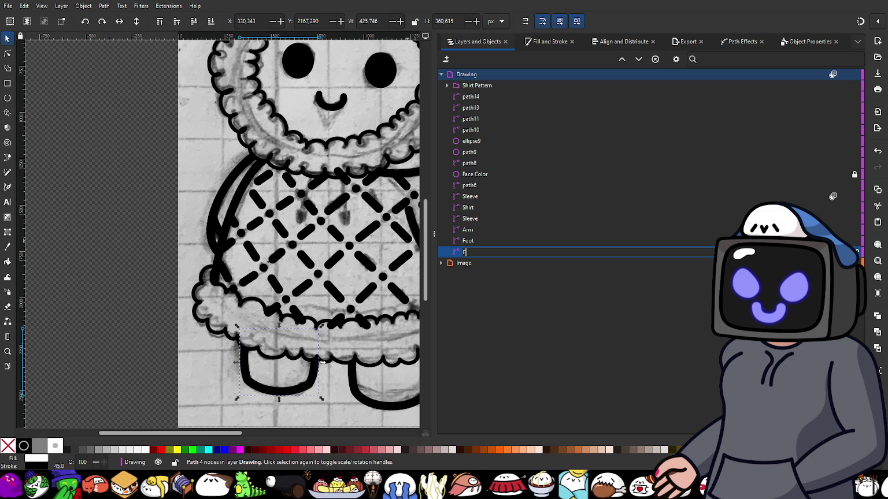
pyautogui.write('oot')
pyautogui.press('Return')
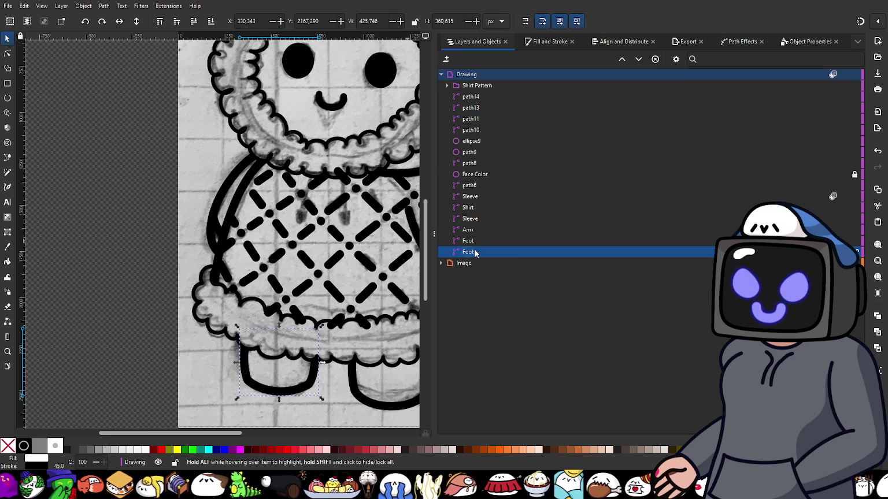
pyautogui.click(403, 321)
pyautogui.doubleClick(469, 163)
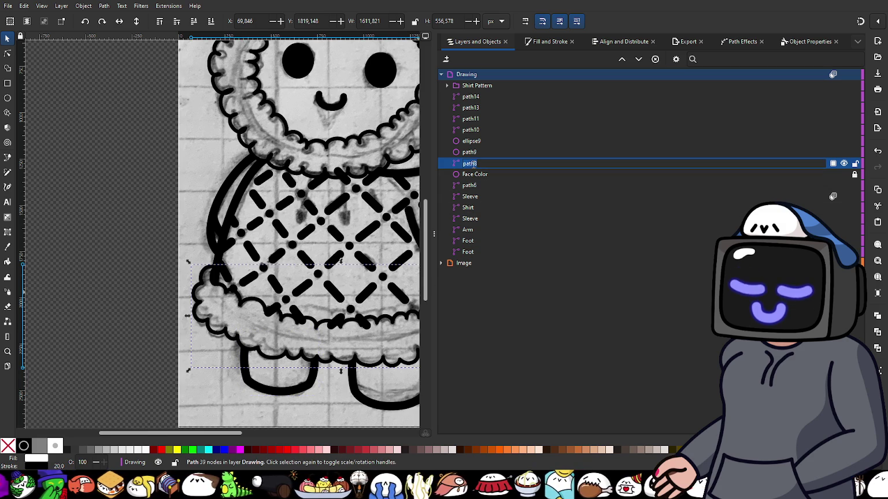
pyautogui.write('Fuff L')
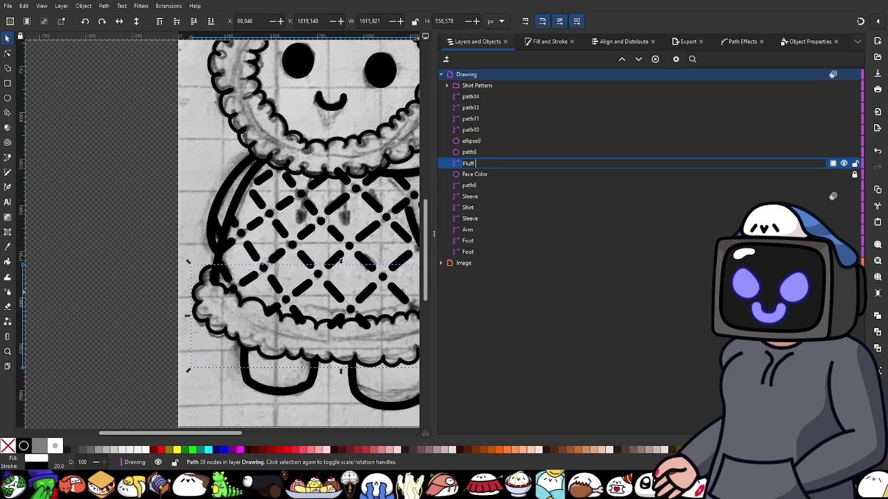
pyautogui.write('owe')
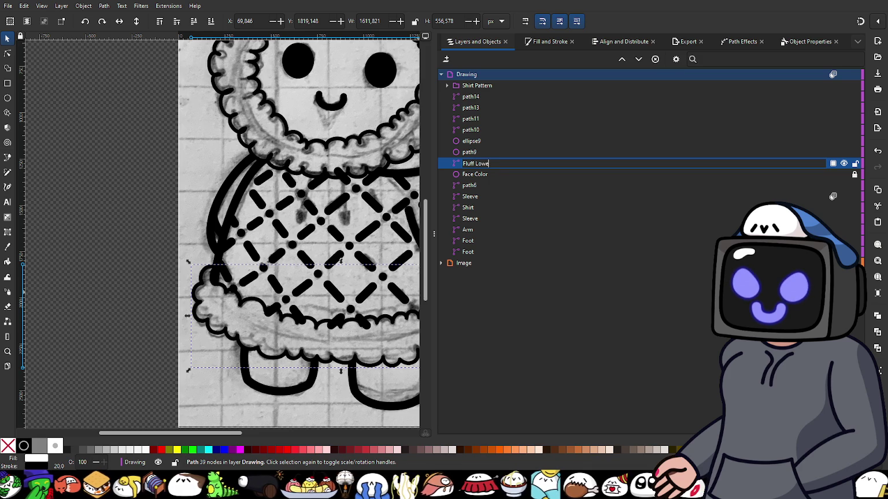
pyautogui.write('r')
pyautogui.press('Return')
pyautogui.click(469, 152)
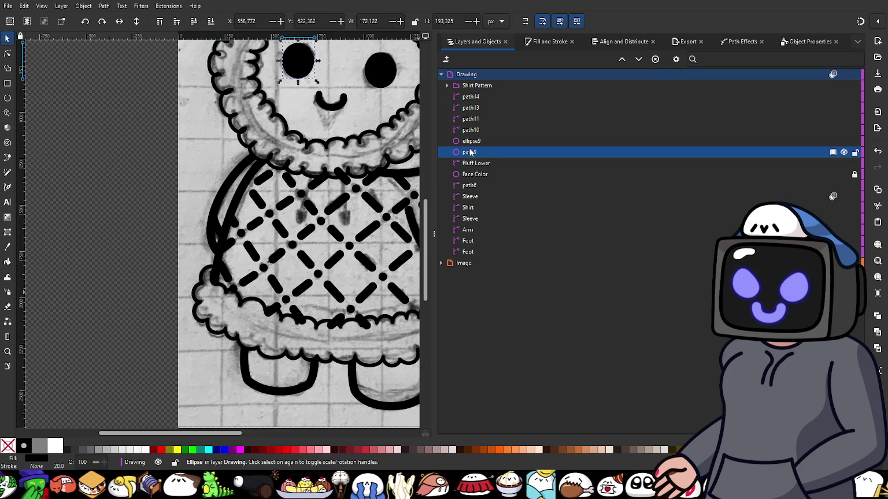
# - Name path9 and ellipse9 'Eye' and the smile path10 'Mouth'
pyautogui.keyDown('ctrl'); pyautogui.scroll(-1, 283, 230); pyautogui.keyUp('ctrl')
pyautogui.keyDown('ctrl'); pyautogui.scroll(1, 283, 230); pyautogui.keyUp('ctrl')
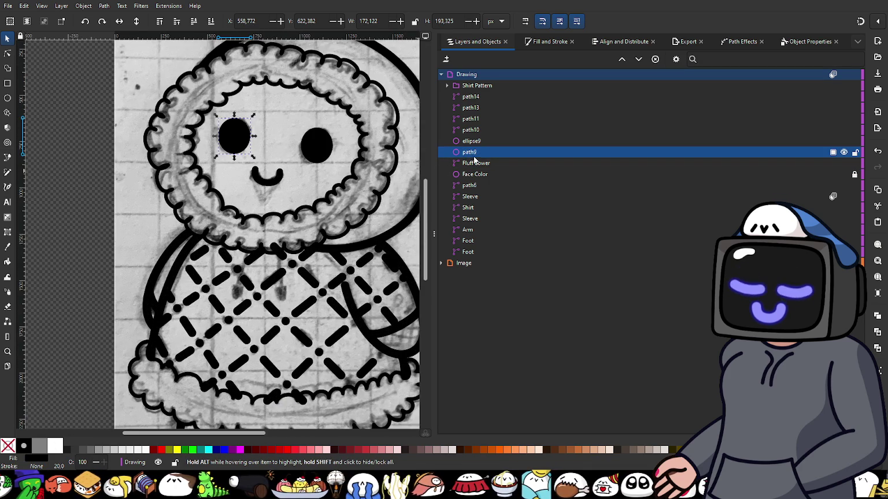
pyautogui.doubleClick(469, 152)
pyautogui.write('Eye')
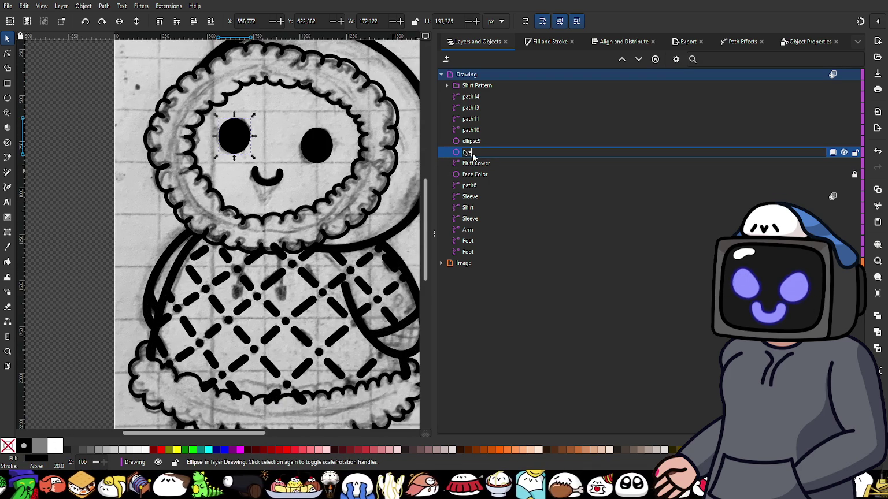
pyautogui.press('Return')
pyautogui.click(491, 141)
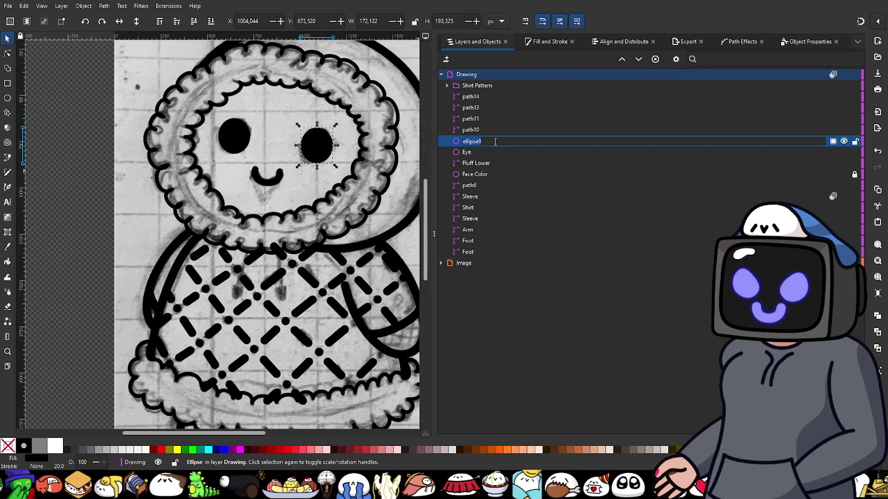
pyautogui.write('Eye')
pyautogui.press('Return')
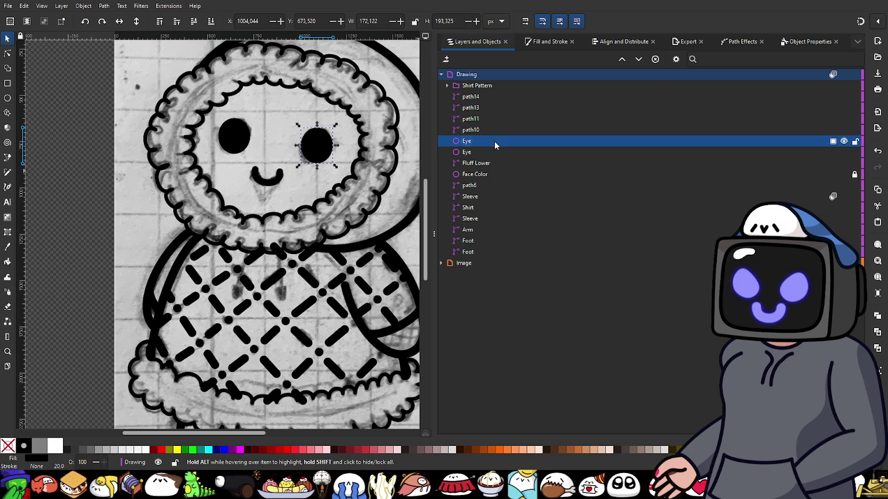
pyautogui.click(467, 130)
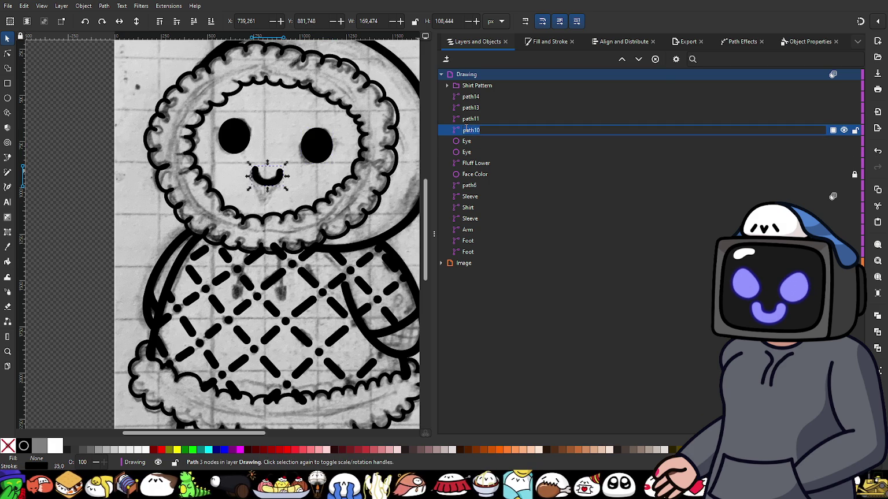
pyautogui.write('Mo')
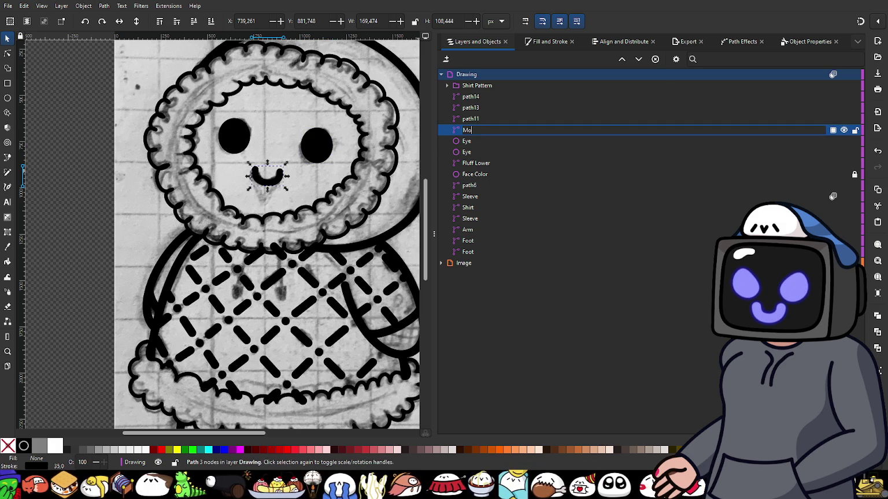
pyautogui.write('uth')
pyautogui.press('Return')
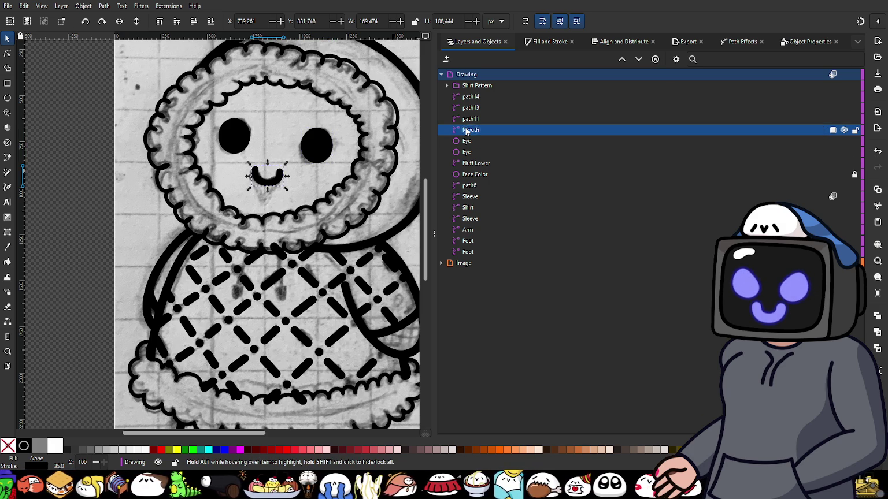
# - Begin naming the upper hood fluff fill path 'Fluff Upper Color'
pyautogui.click(469, 119)
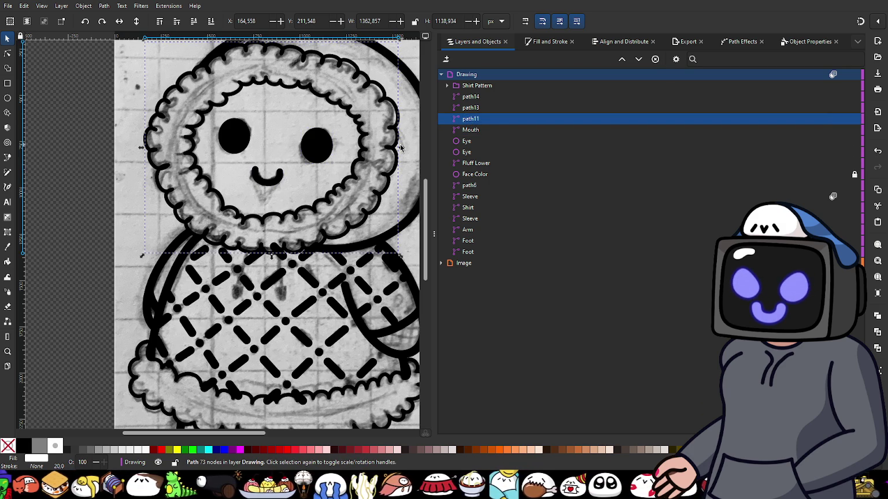
pyautogui.keyDown('ctrl'); pyautogui.scroll(1, 387, 141); pyautogui.keyUp('ctrl')
pyautogui.doubleClick(472, 120)
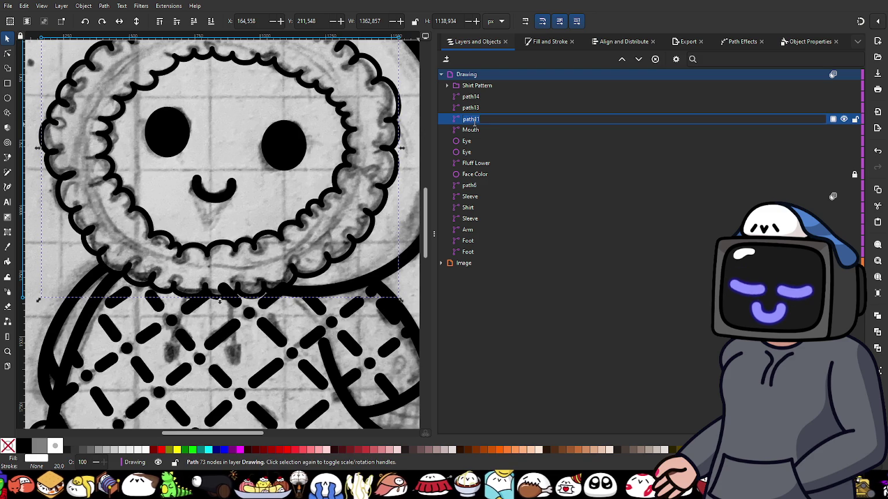
pyautogui.write('Fluff U')
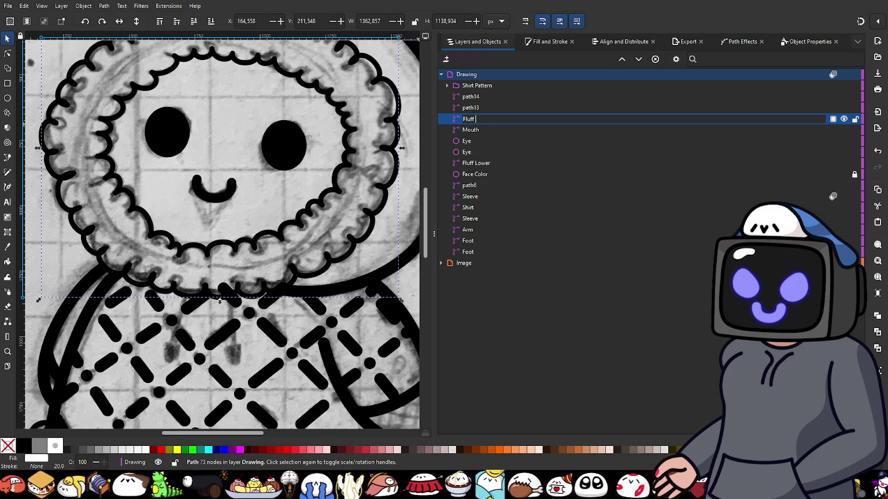
pyautogui.write('pper')
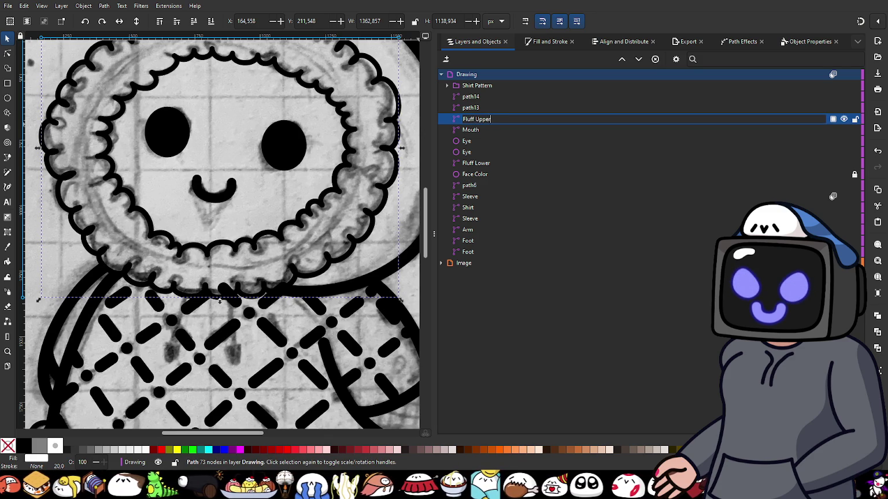
pyautogui.write(' Color')
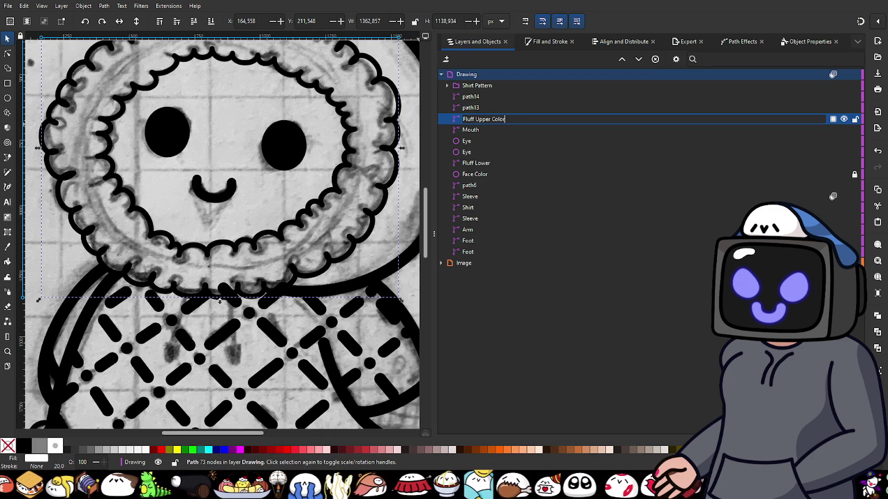
# - Confirm the 'Fluff Upper Color' name and combine path13 and path14 into one path
pyautogui.press('Return')
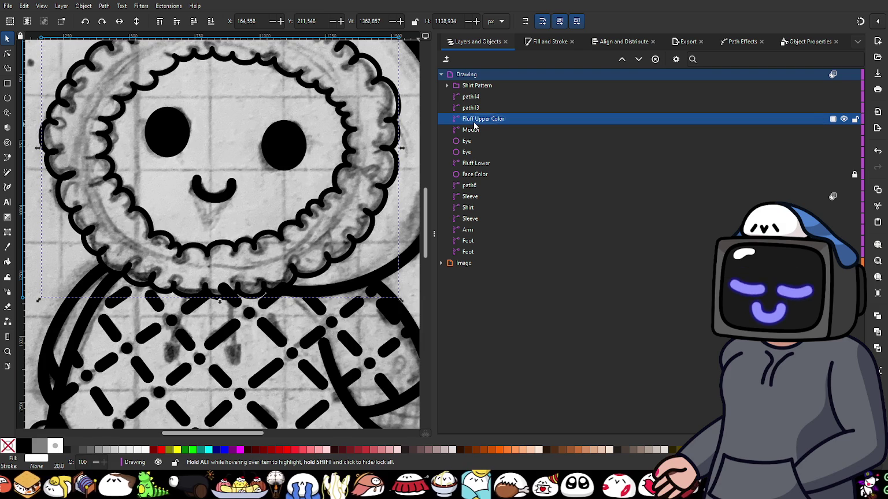
pyautogui.click(476, 109)
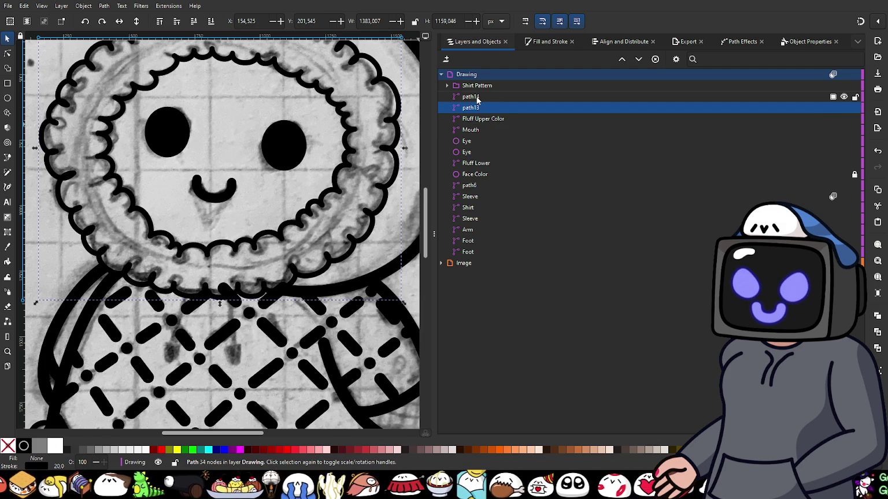
pyautogui.keyDown('shift'); pyautogui.click(477, 97); pyautogui.keyUp('shift')
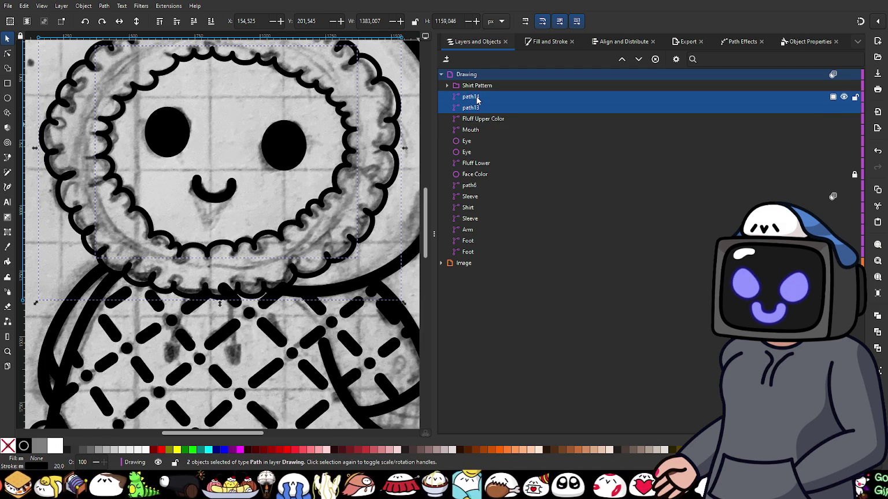
pyautogui.hotkey('ctrl', 'k')
# - Name the combined outline path 'Fluff Upper Outline'
pyautogui.doubleClick(476, 97)
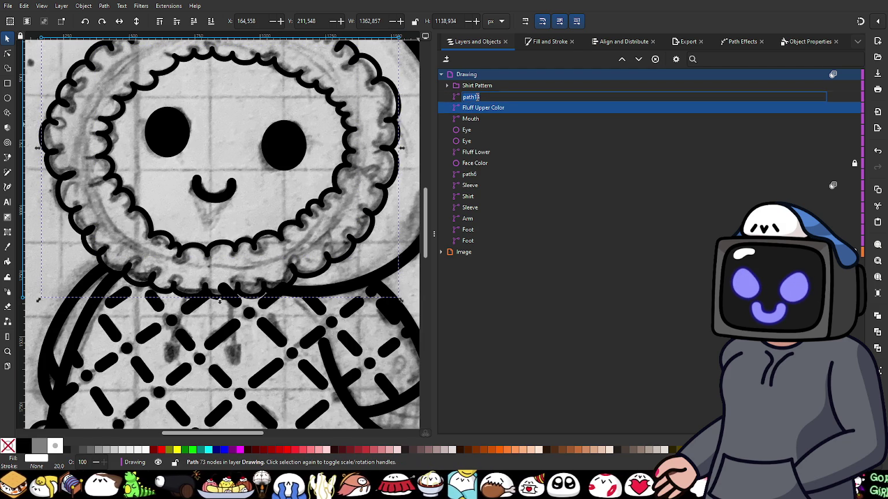
pyautogui.write('Flu')
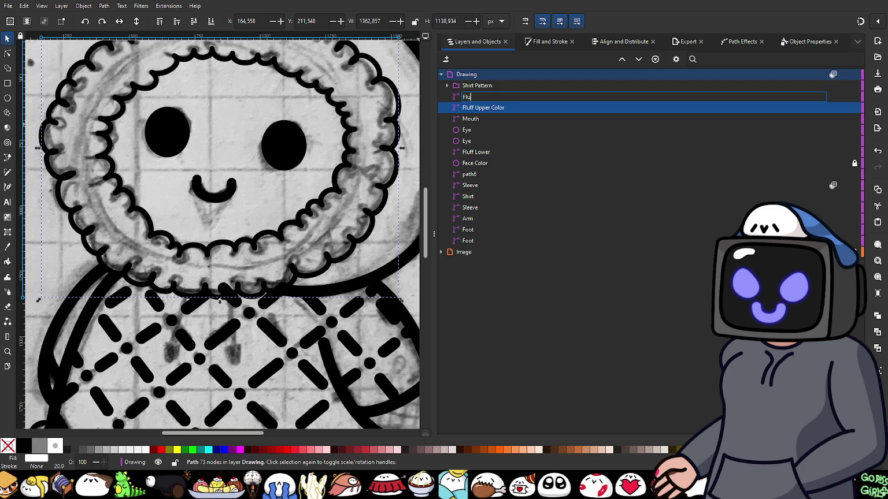
pyautogui.write('ff ')
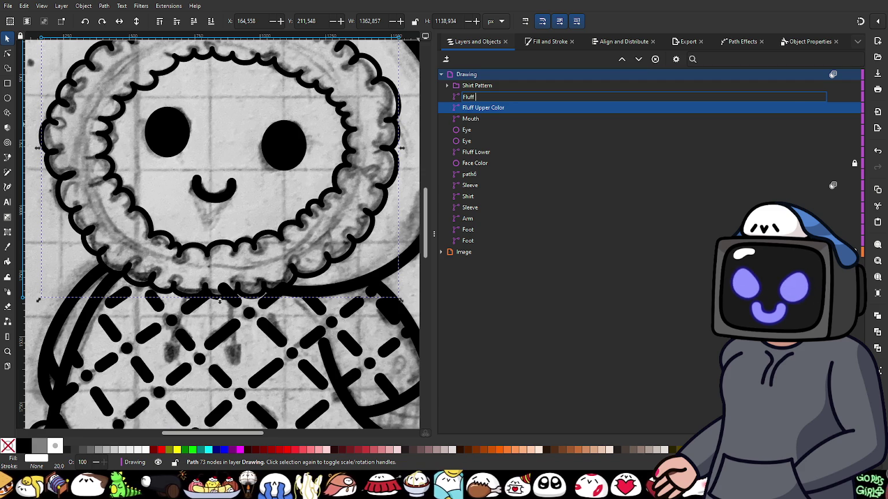
pyautogui.write('Upper')
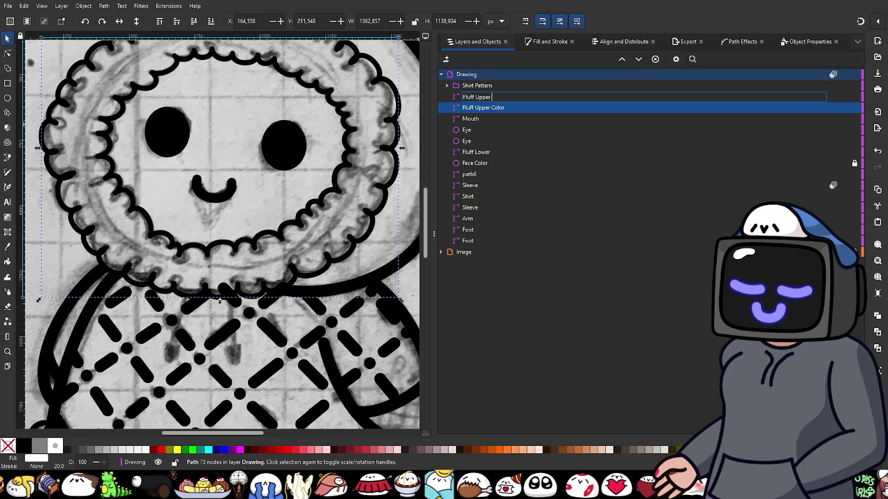
pyautogui.write('utlin')
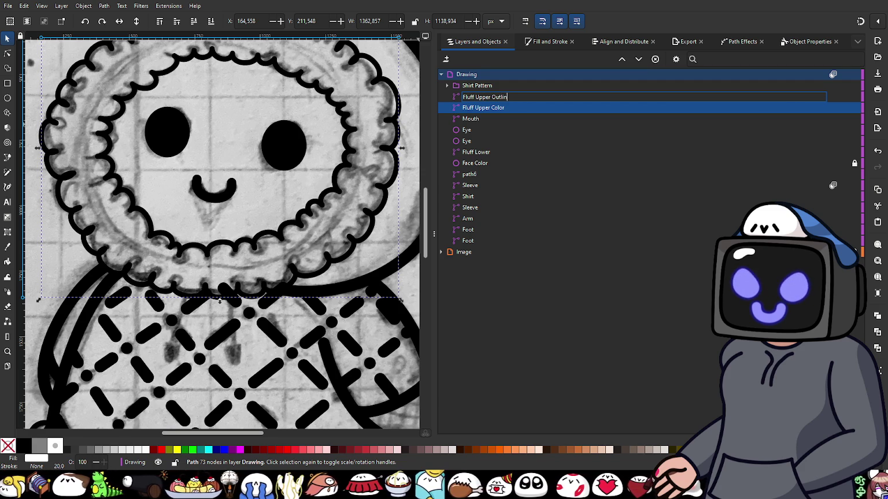
pyautogui.press('Return')
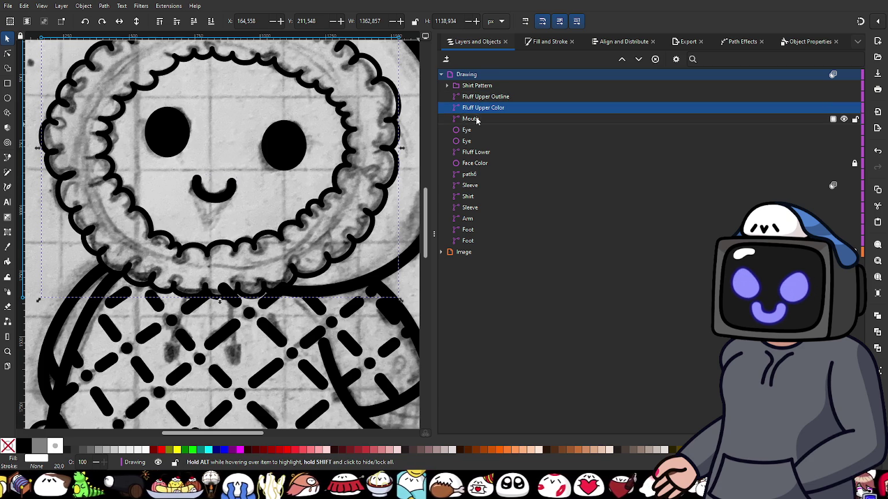
pyautogui.click(476, 118)
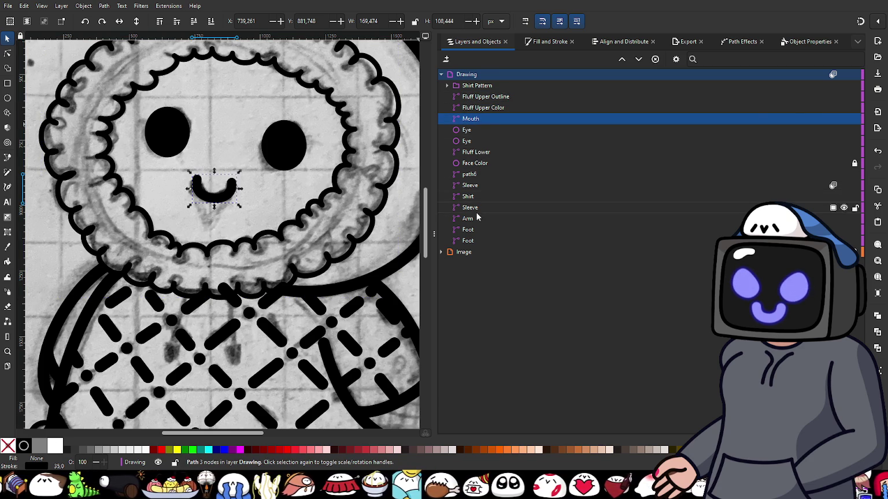
# - Locate the path6 head outline in the objects list and rename it 'Head'
pyautogui.click(469, 174)
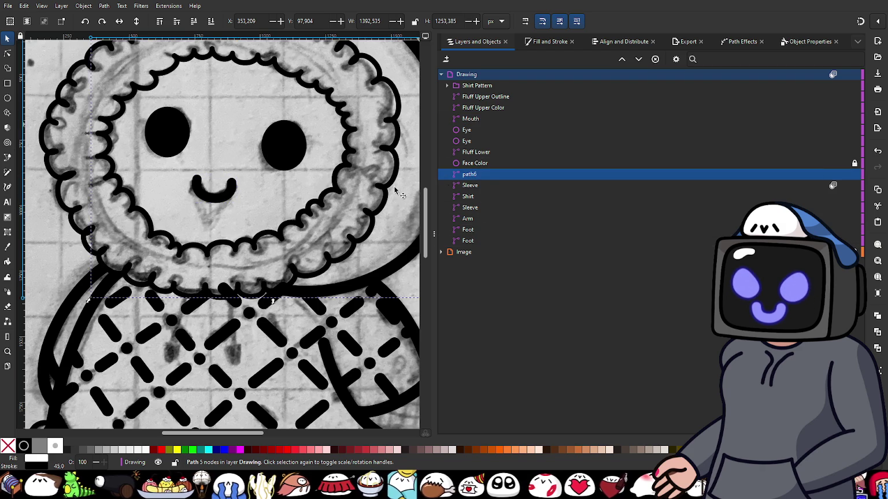
pyautogui.scroll(-5, 324, 306)
pyautogui.scroll(4, 324, 306)
pyautogui.scroll(-2, 284, 293)
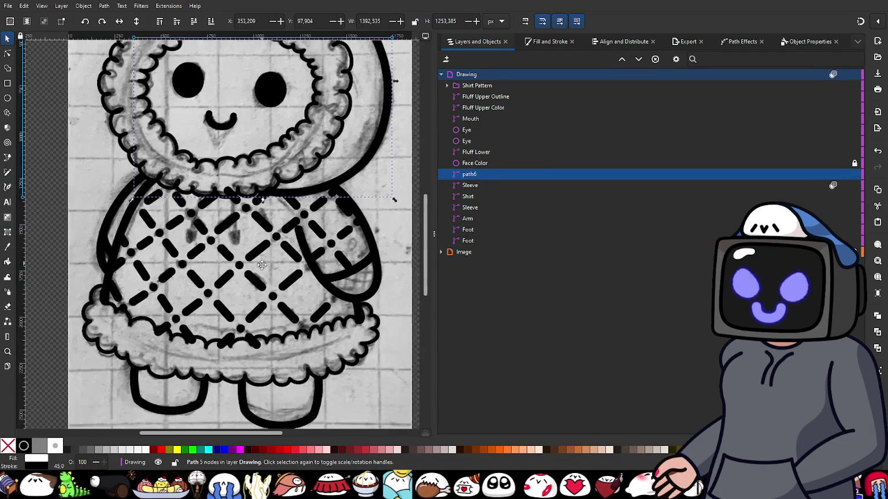
pyautogui.scroll(2, 283, 339)
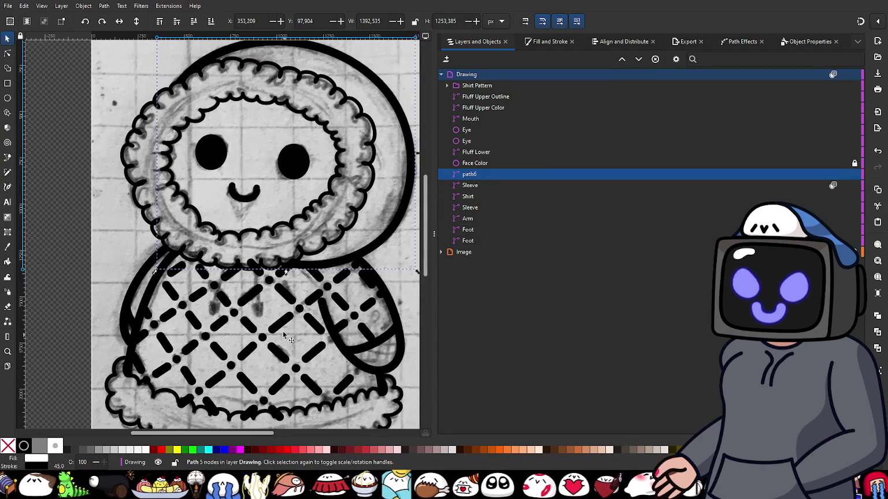
pyautogui.click(478, 165)
pyautogui.click(481, 175)
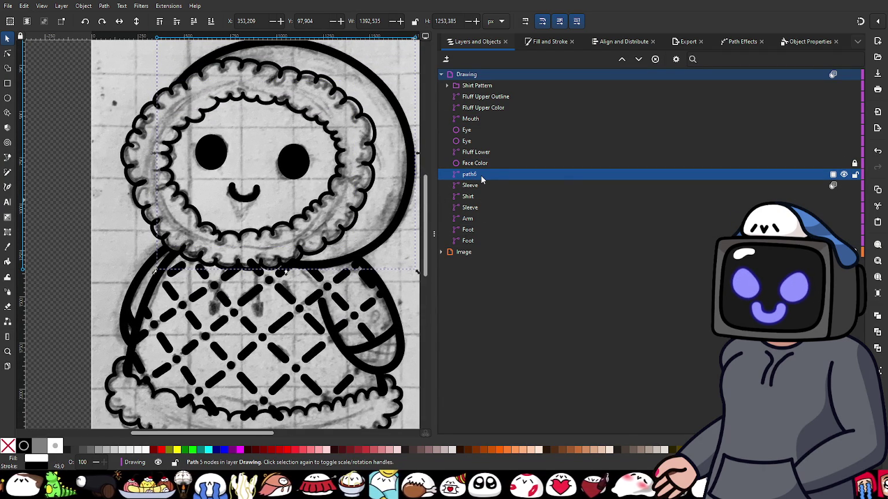
pyautogui.doubleClick(488, 175)
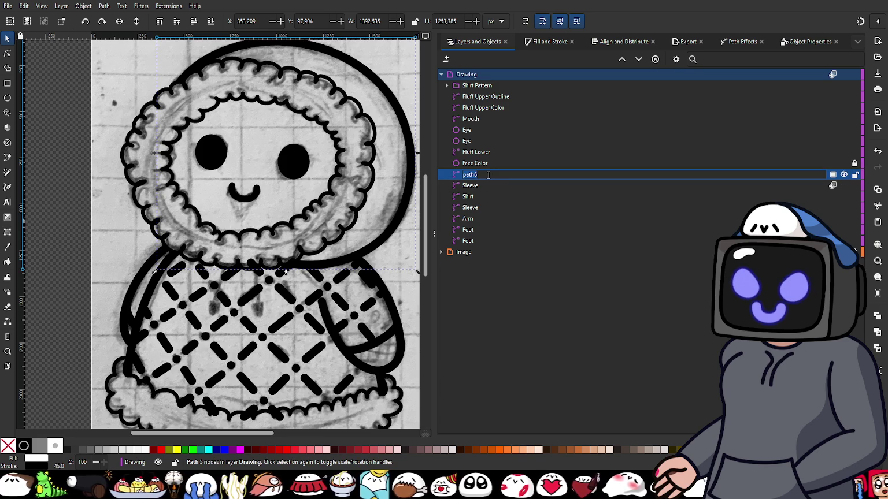
pyautogui.write('Head')
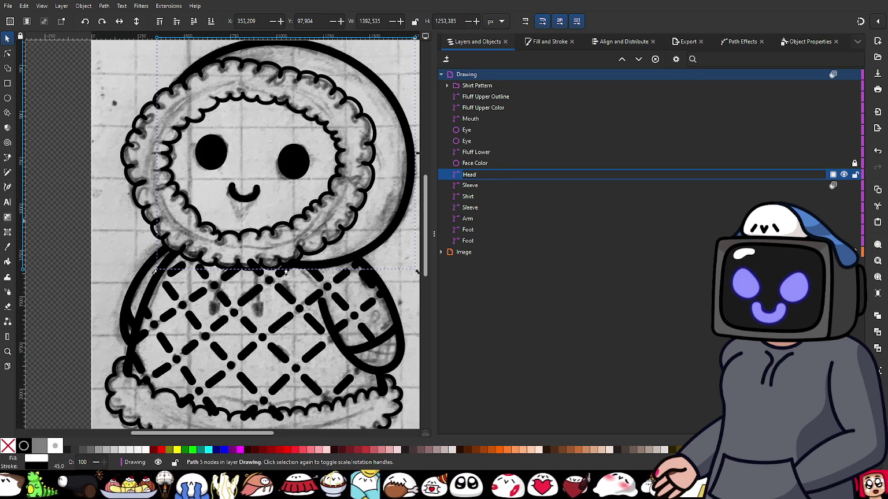
pyautogui.press('Return')
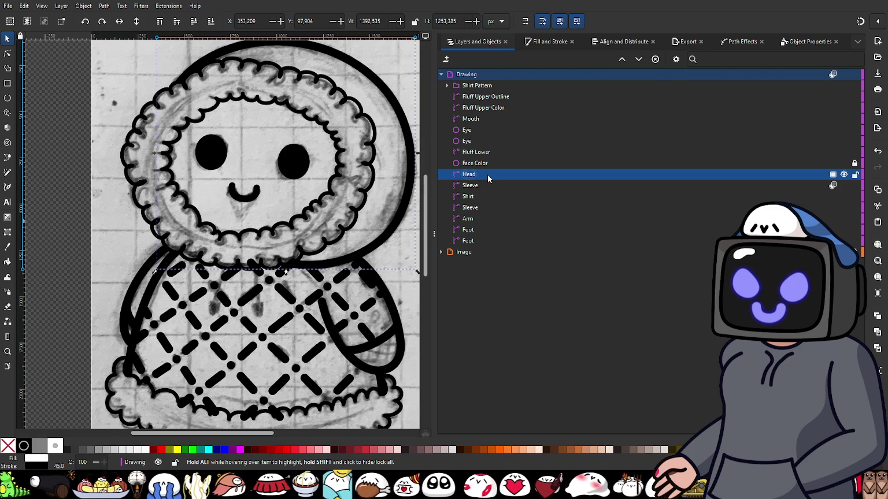
pyautogui.scroll(-2, 376, 292)
pyautogui.scroll(2, 373, 318)
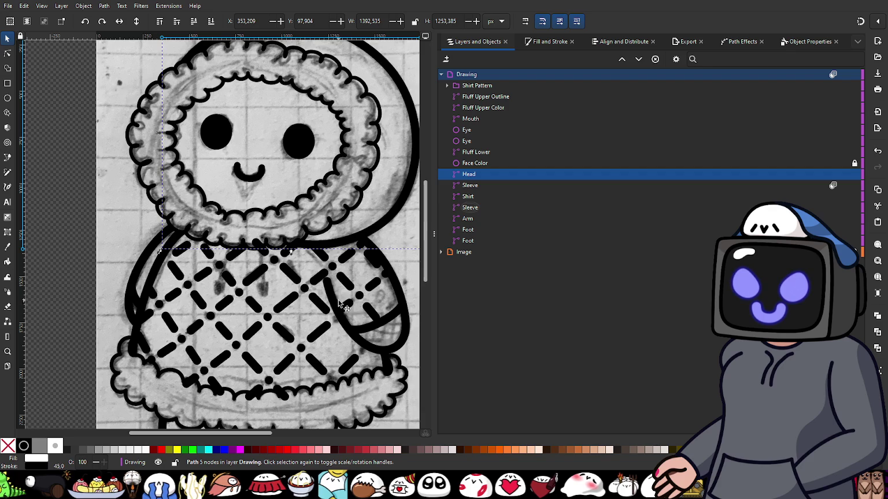
pyautogui.click(467, 199)
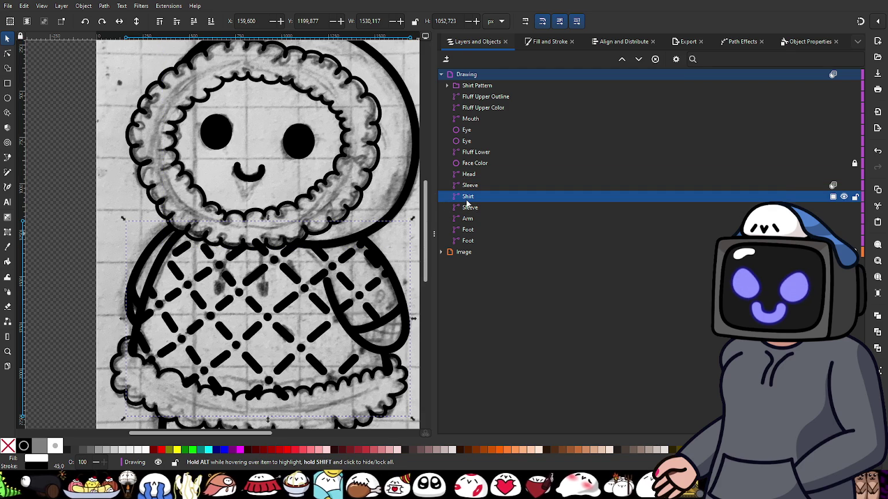
# - Raise the shirt copy to the top of the layer and set its fill to none
pyautogui.press('Home')
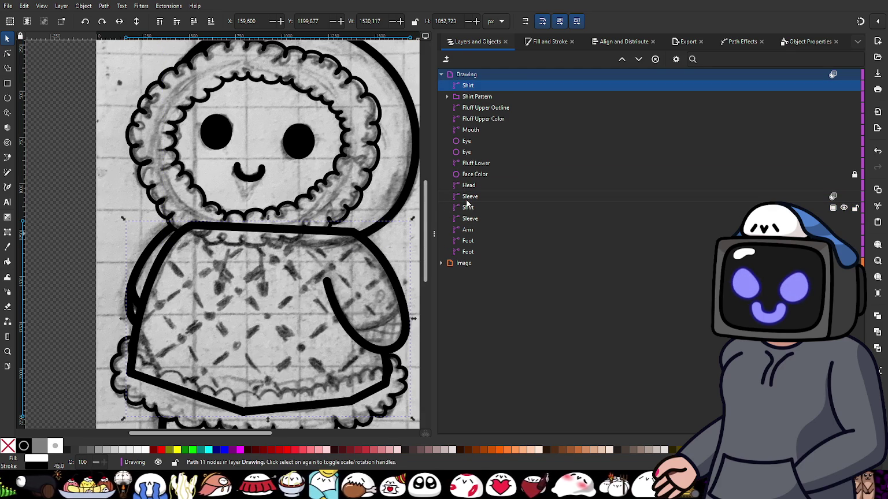
pyautogui.click(537, 43)
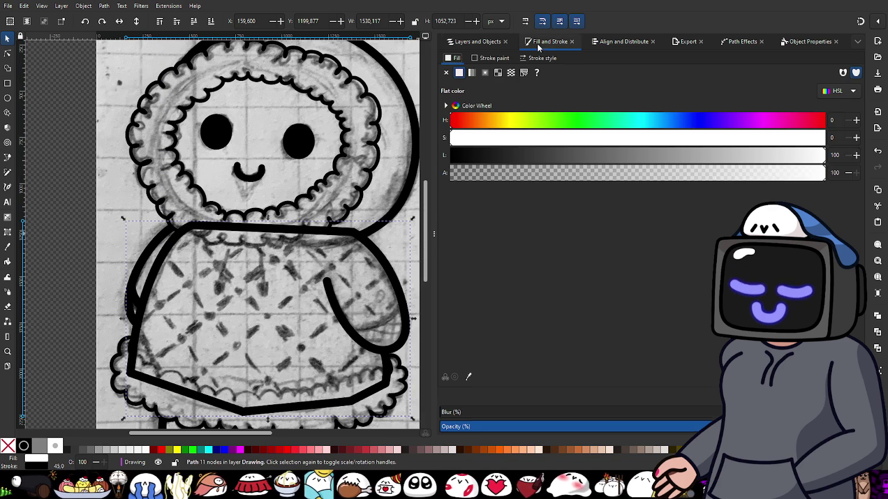
pyautogui.click(447, 73)
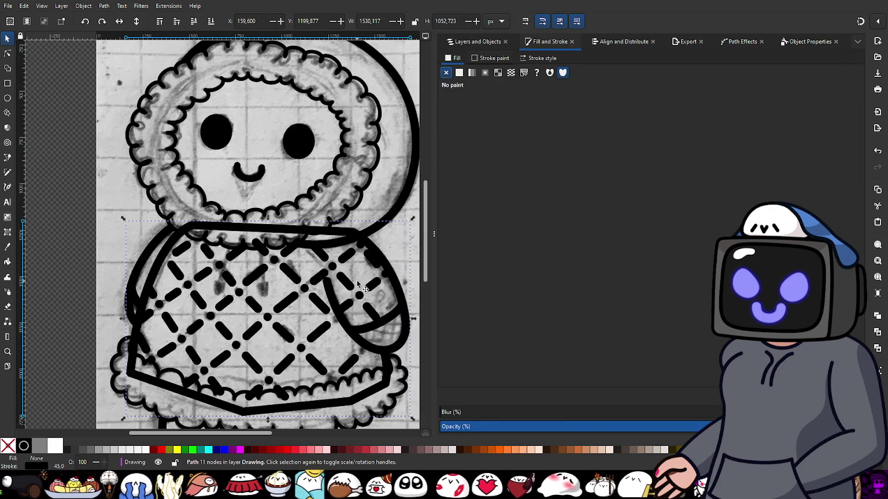
pyautogui.keyDown('ctrl'); pyautogui.scroll(1, 358, 288); pyautogui.keyUp('ctrl')
pyautogui.keyDown('ctrl'); pyautogui.scroll(-2, 199, 299); pyautogui.keyUp('ctrl')
pyautogui.keyDown('ctrl'); pyautogui.scroll(1, 199, 299); pyautogui.keyUp('ctrl')
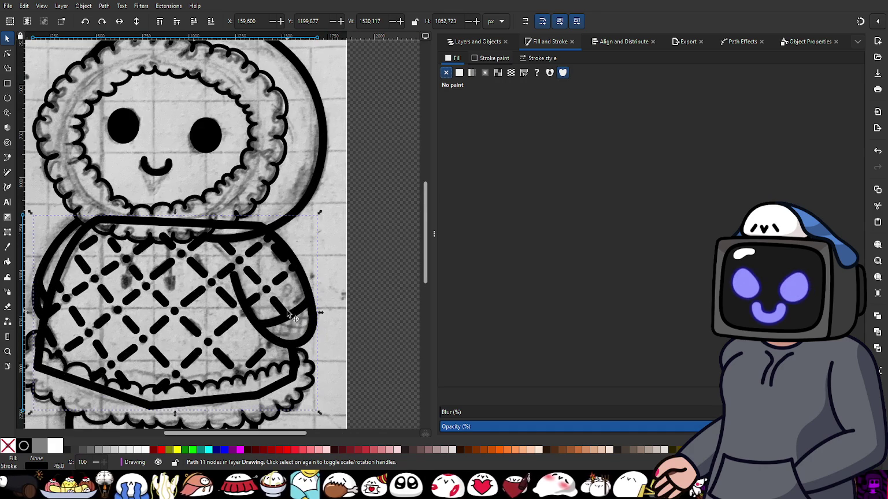
# - Move the Shirt Pattern group down beneath the Sleeve object
pyautogui.hotkey('ctrl', 'shift', 'l')
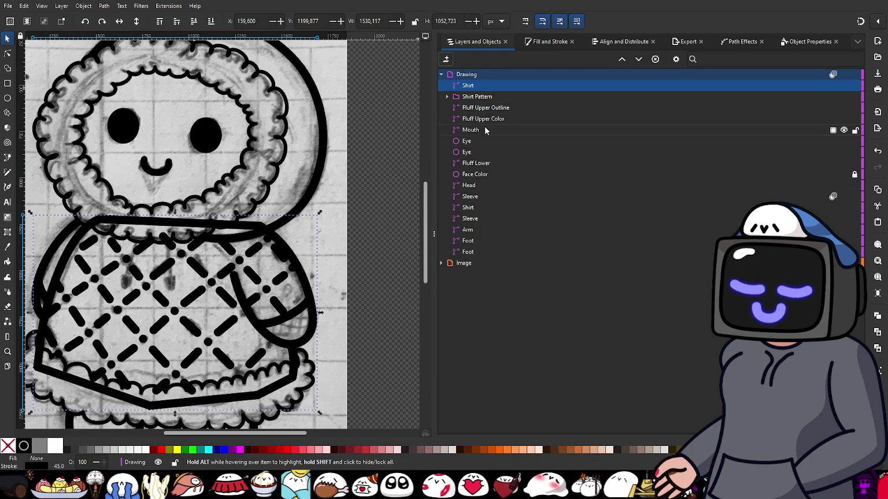
pyautogui.moveTo(483, 97)
pyautogui.mouseDown()
pyautogui.moveTo(532, 189)
pyautogui.moveTo(520, 205)
pyautogui.mouseUp()
pyautogui.click(468, 85)
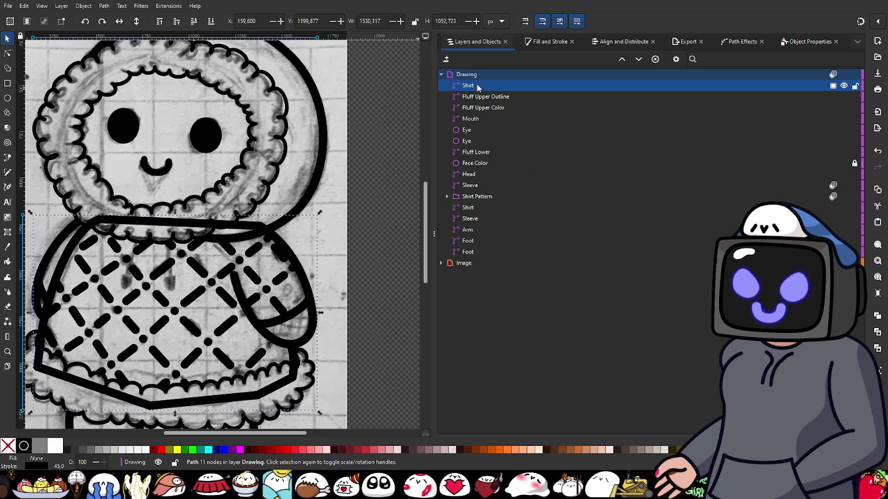
# - Place Shirt Pattern just below Sleeve and rename the top shirt copy 'Shirt Outline'
pyautogui.moveTo(495, 168); pyautogui.dragTo(485, 191)
pyautogui.doubleClick(468, 186)
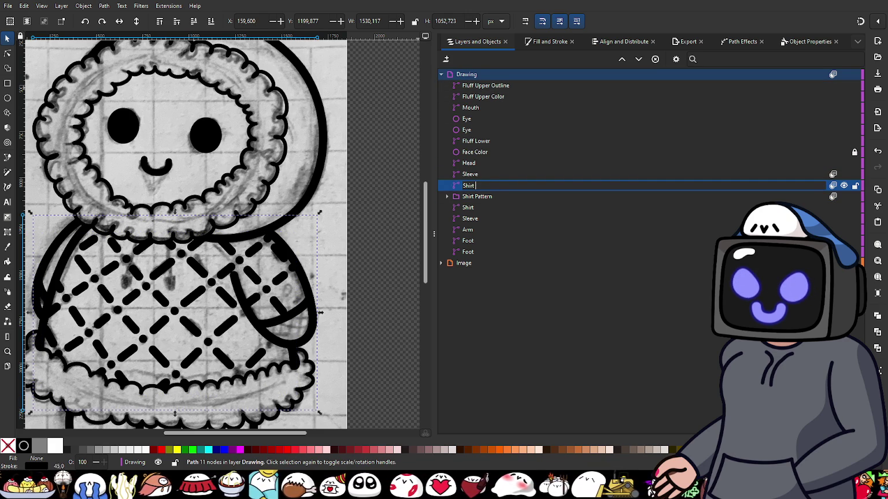
pyautogui.write('Outline')
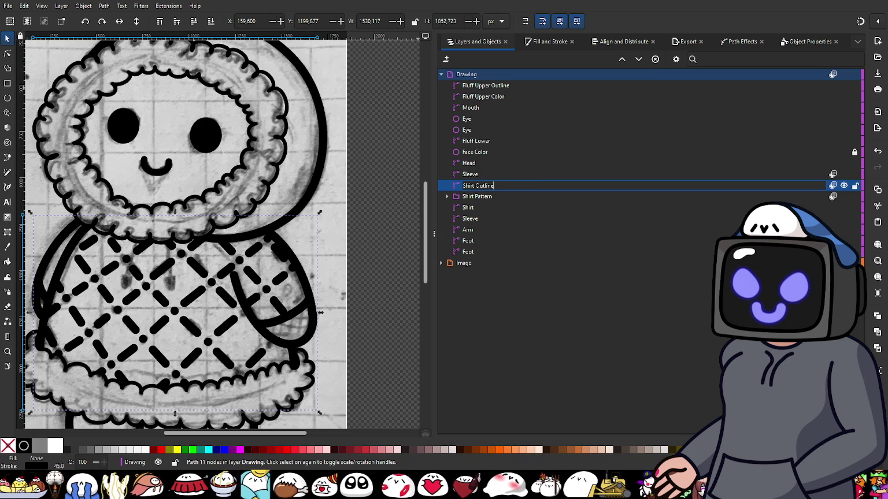
pyautogui.press('Return')
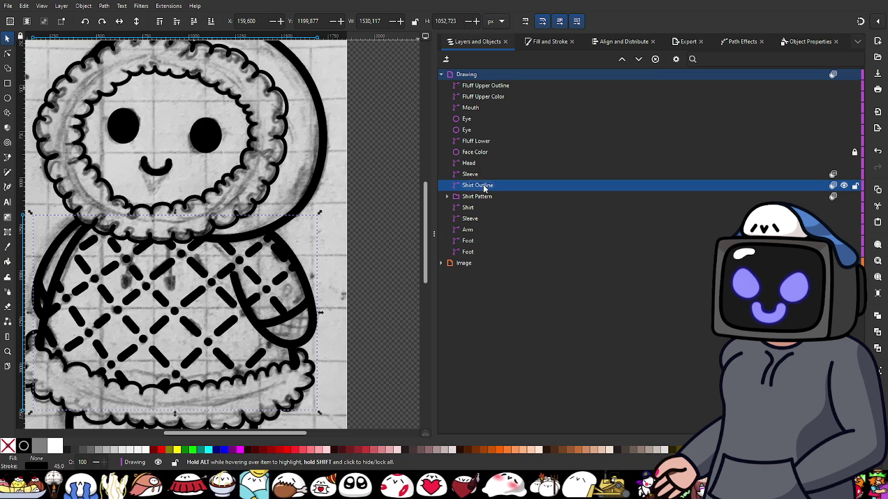
# - Inspect Shirt Outline's opacity and blend mode options, then close them
pyautogui.click(832, 175)
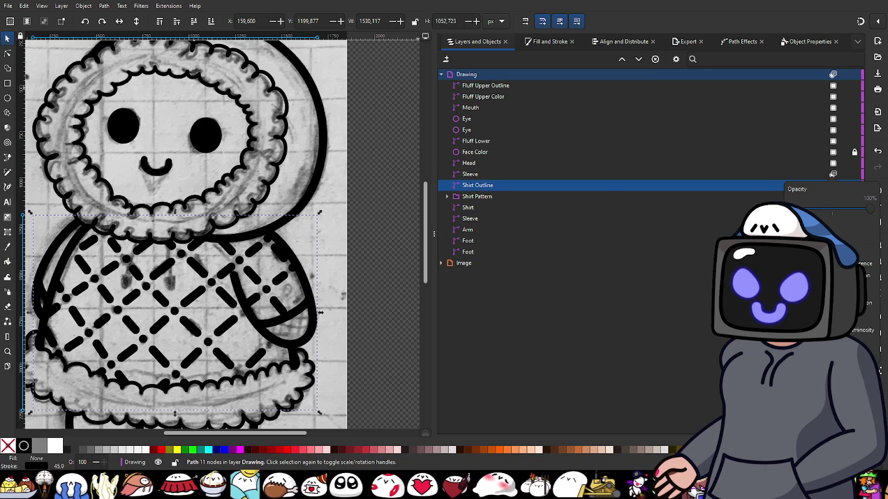
pyautogui.click(832, 185)
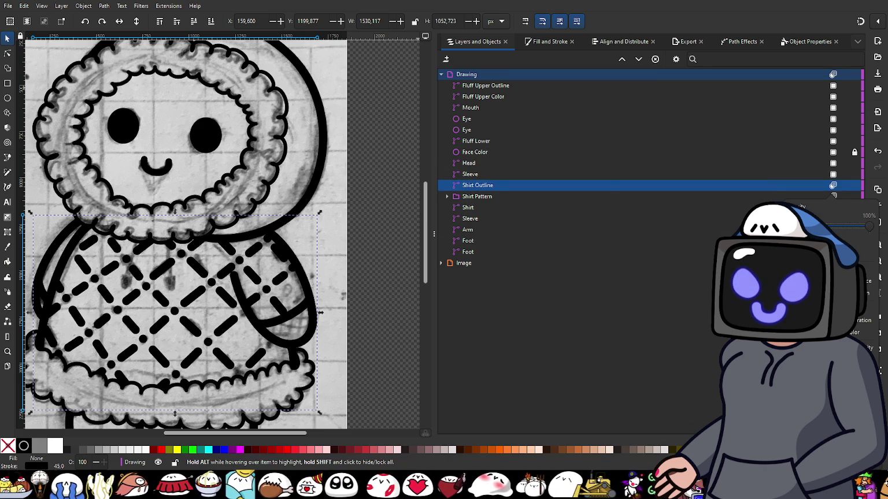
pyautogui.click(833, 185)
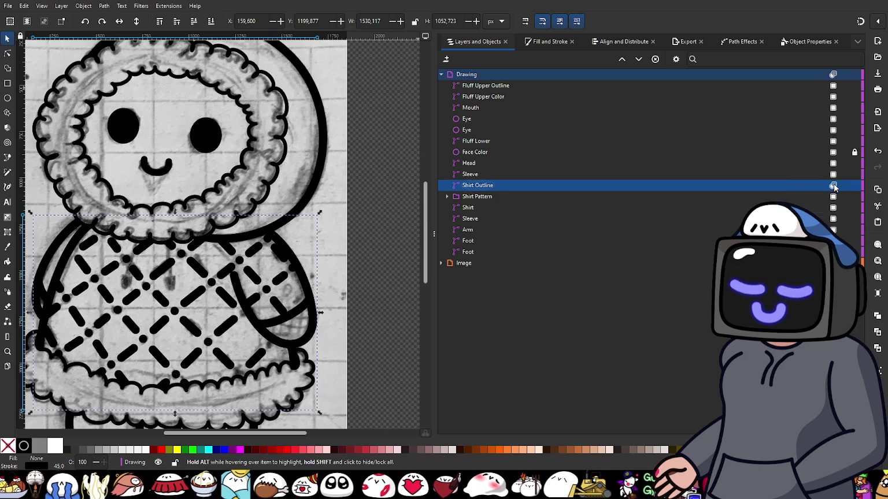
pyautogui.click(833, 185)
pyautogui.click(564, 249)
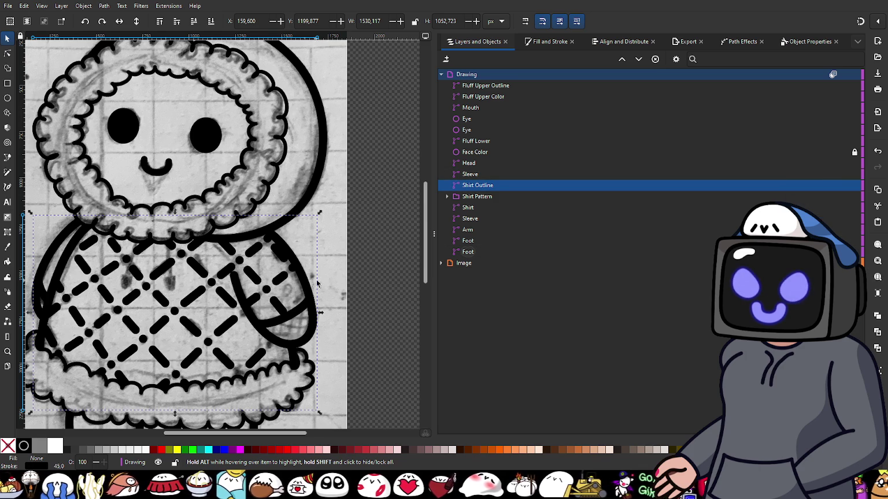
pyautogui.scroll(-1, 317, 283)
pyautogui.scroll(-1, 289, 231)
pyautogui.scroll(-1, 261, 190)
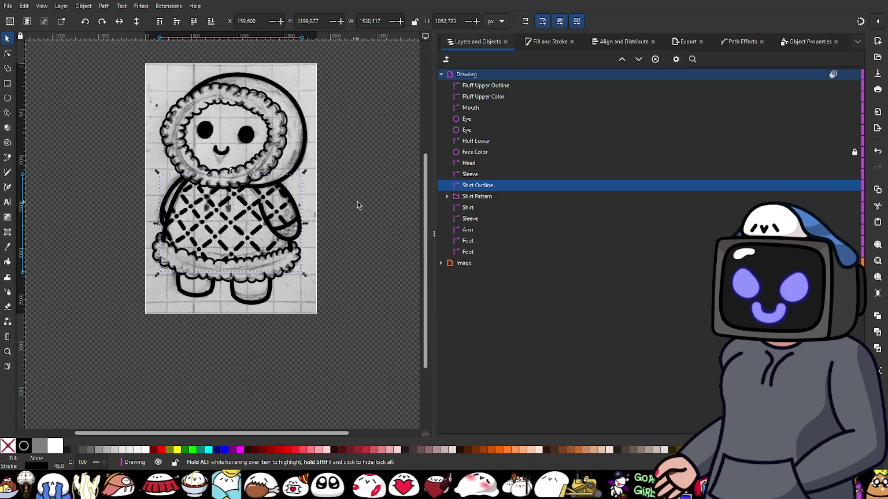
# - Remove the outline stroke from the lower Shirt object
pyautogui.click(357, 205)
pyautogui.scroll(3, 390, 215)
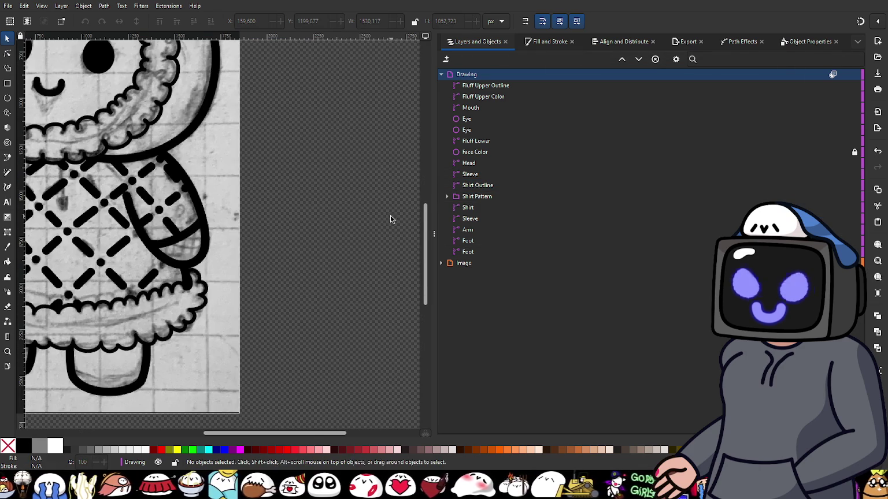
pyautogui.click(462, 209)
pyautogui.scroll(-1, 243, 248)
pyautogui.scroll(-1, 243, 249)
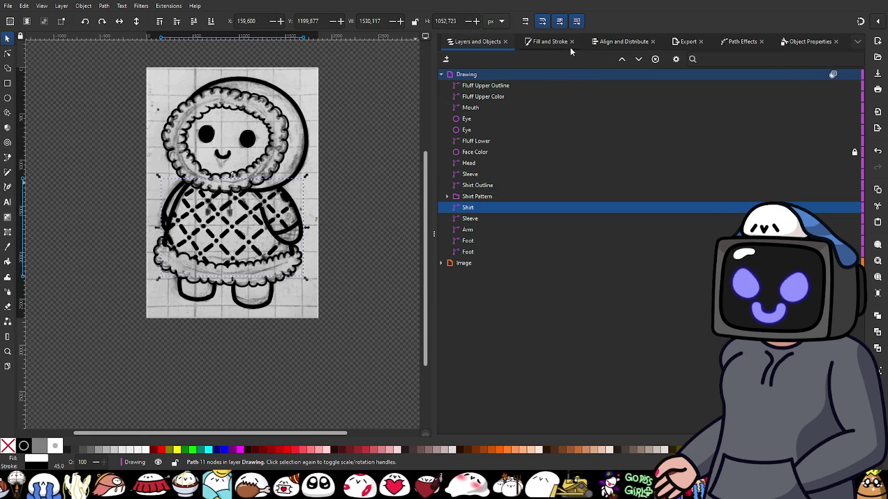
pyautogui.click(552, 41)
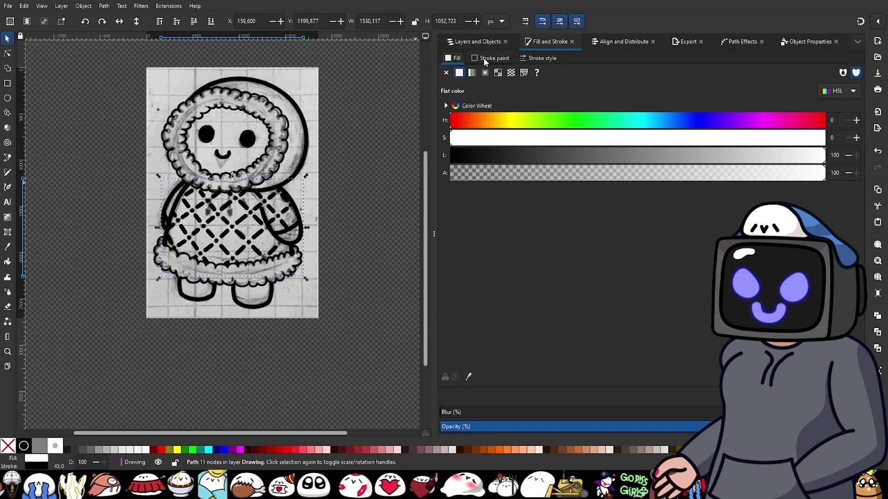
pyautogui.click(490, 58)
pyautogui.click(445, 72)
pyautogui.click(471, 41)
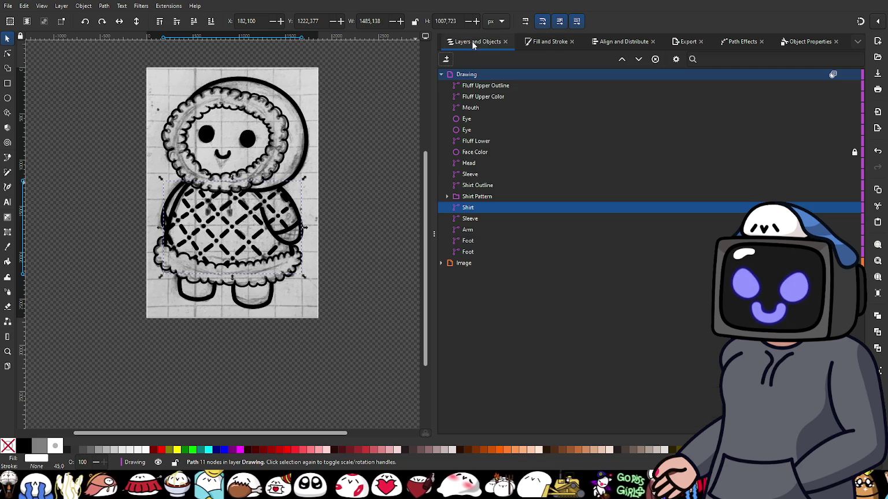
# - Deselect the shirt and shift the view toward its left edge
pyautogui.click(391, 179)
pyautogui.scroll(3, 378, 232)
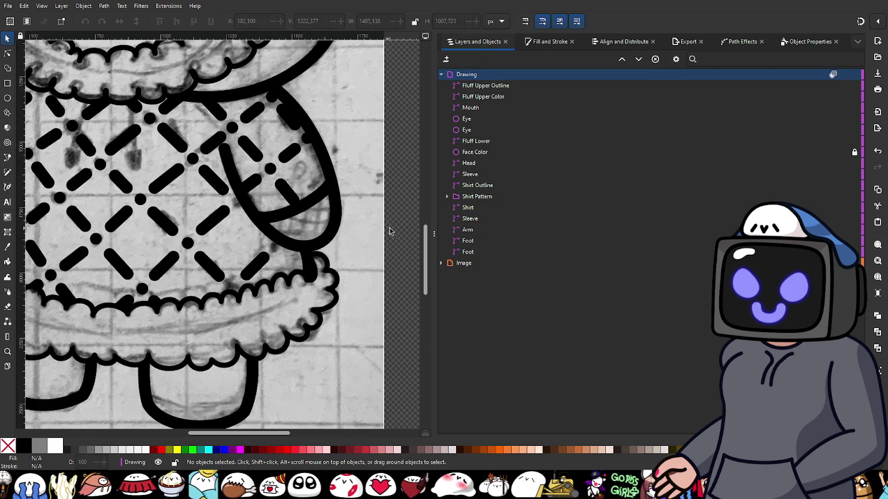
pyautogui.moveTo(471, 218)
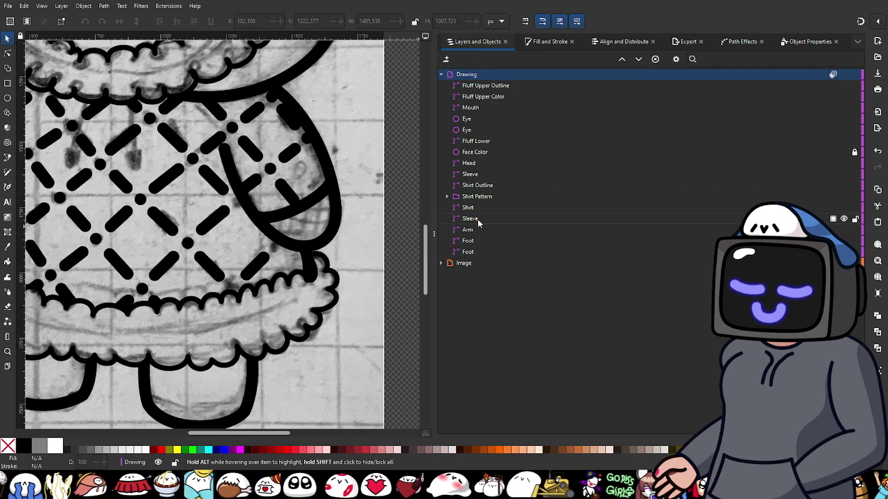
pyautogui.scroll(-5, 132, 210)
pyautogui.scroll(3, 133, 211)
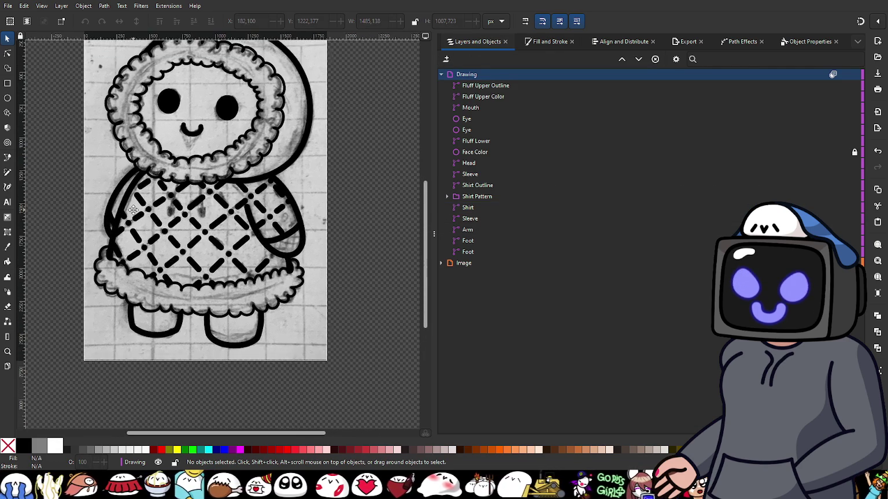
pyautogui.moveTo(133, 211); pyautogui.dragTo(103, 203)
pyautogui.scroll(3, 90, 233)
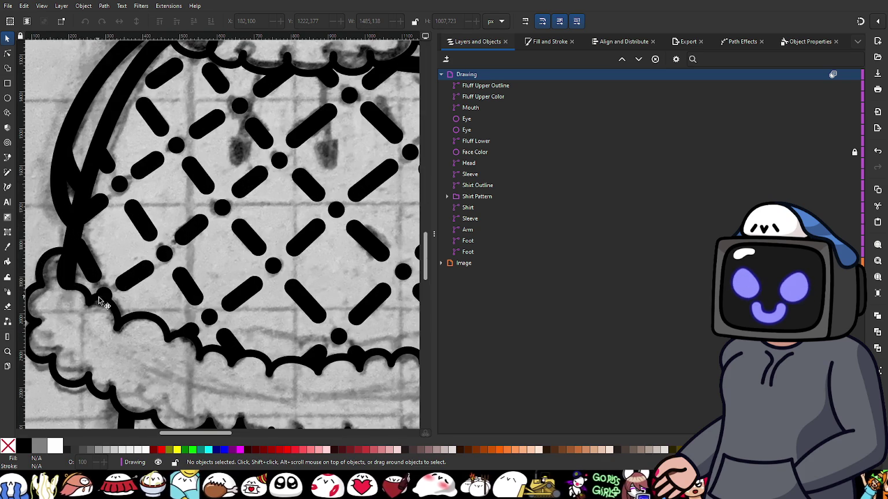
# - Select the Fluff Lower object to check it, then clear the selection
pyautogui.click(484, 142)
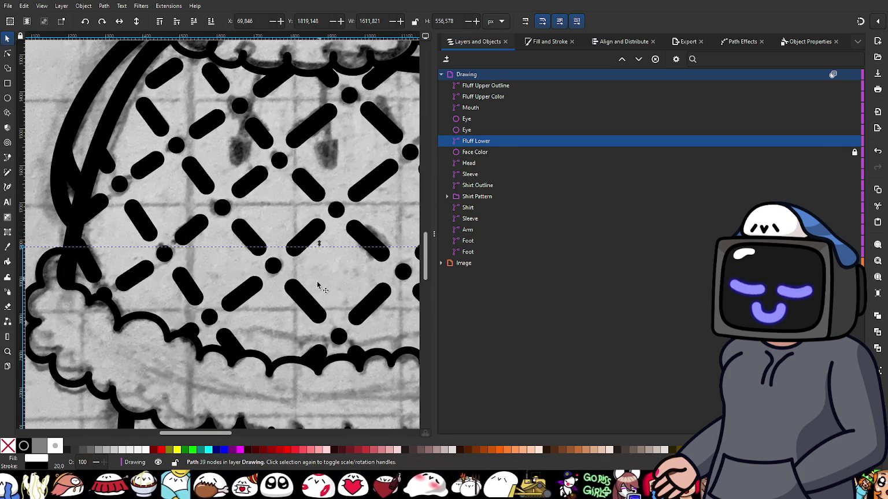
pyautogui.scroll(-2, 245, 323)
pyautogui.scroll(-1, 245, 323)
pyautogui.scroll(-1, 311, 235)
pyautogui.scroll(1, 310, 235)
pyautogui.scroll(-1, 312, 228)
pyautogui.press('Escape')
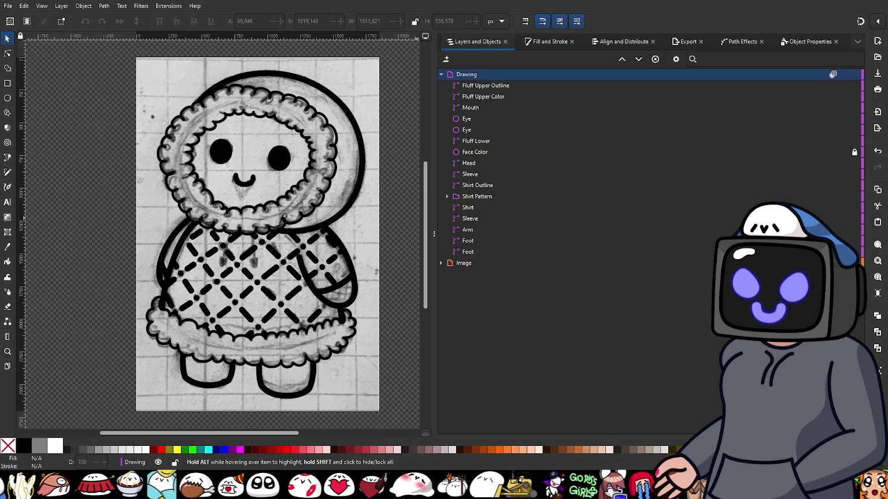
# - Hide the reference photo layer so only the traced drawing shows
pyautogui.click(832, 263)
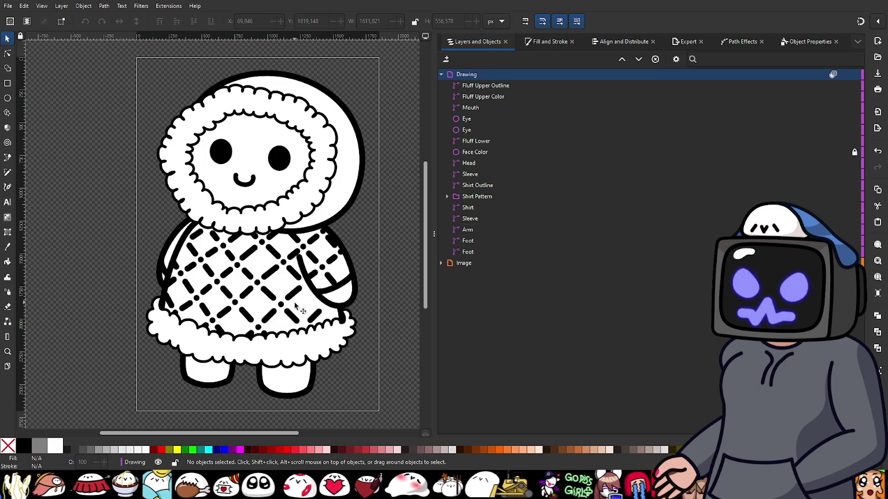
pyautogui.scroll(1, 304, 317)
pyautogui.scroll(1, 267, 287)
pyautogui.scroll(1, 238, 277)
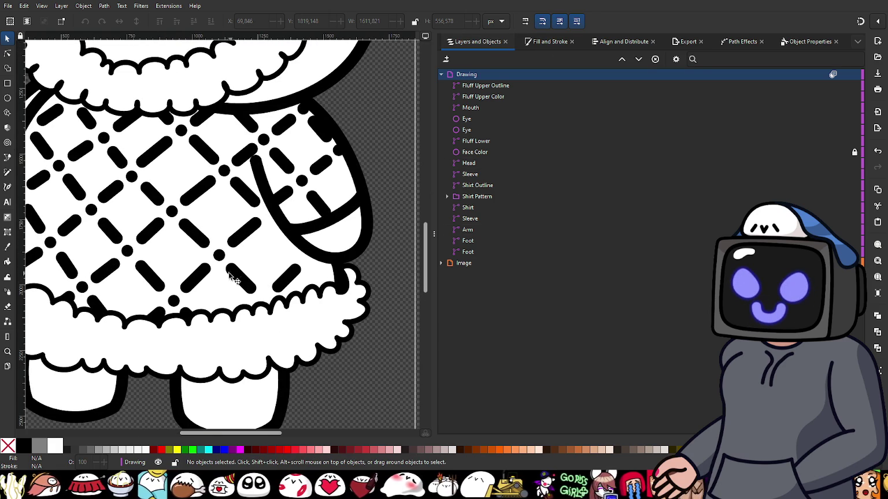
pyautogui.click(220, 259)
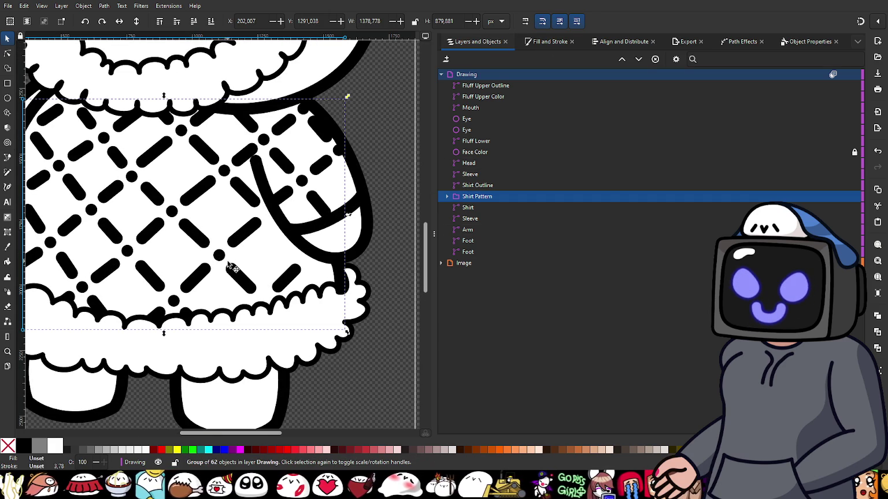
# - Duplicate one Shirt Pattern dot and place the copy on the pattern
pyautogui.click(448, 197)
pyautogui.click(476, 209)
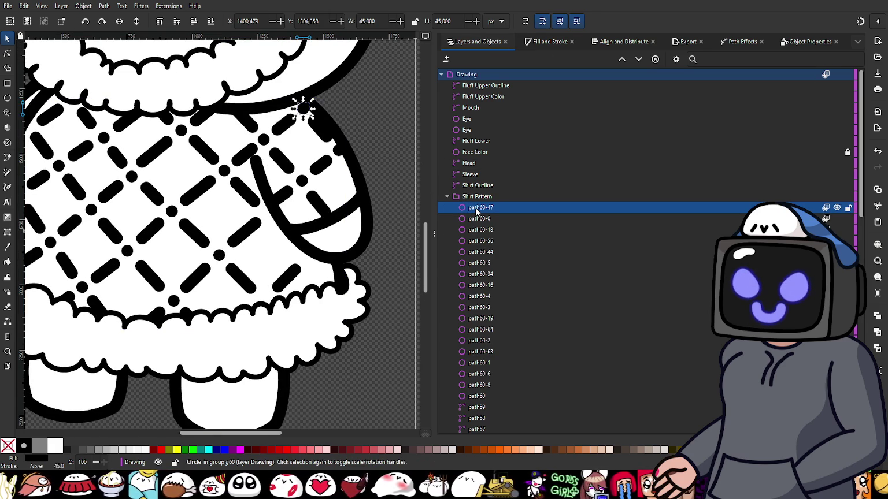
pyautogui.hotkey('ctrl', 'd')
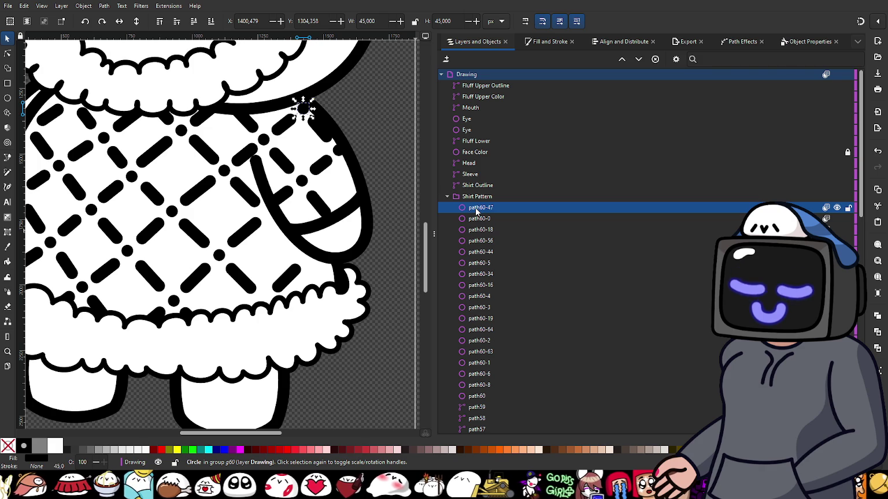
pyautogui.hotkey('ctrl', 'd')
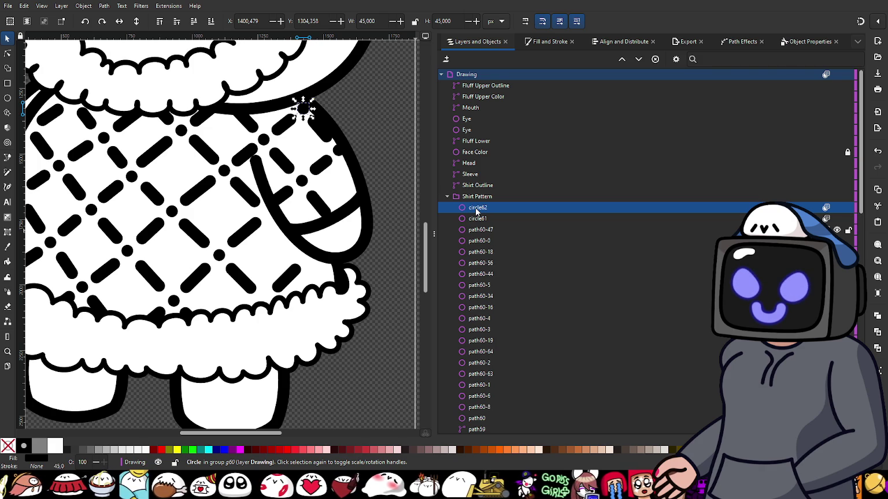
pyautogui.moveTo(303, 117); pyautogui.dragTo(268, 219)
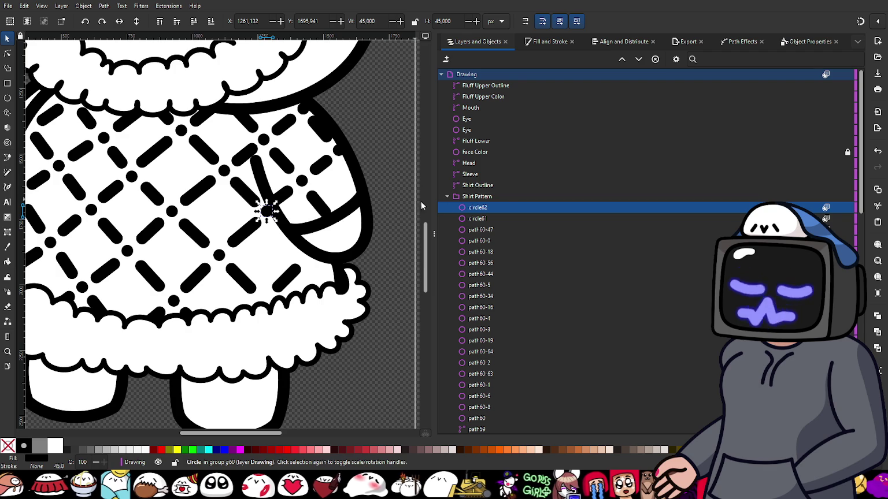
# - Move another dot to a lower crossing and copy it onto the next crossing up-right
pyautogui.click(486, 219)
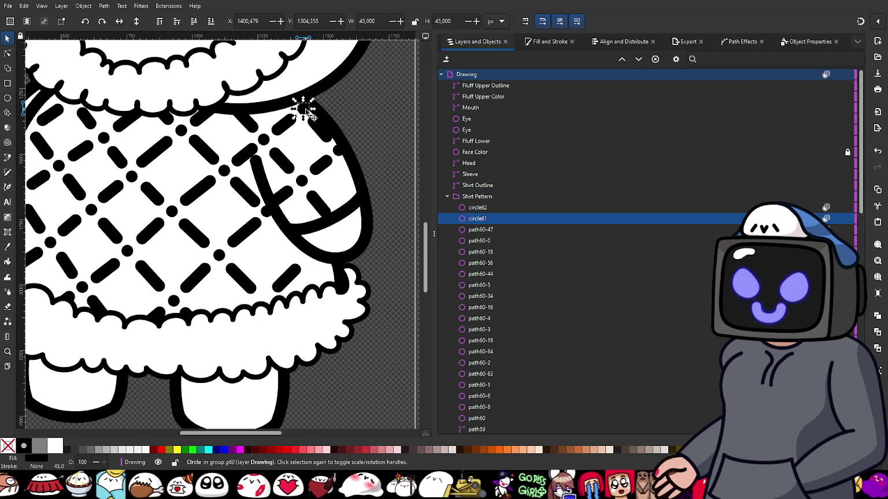
pyautogui.moveTo(302, 110)
pyautogui.mouseDown()
pyautogui.moveTo(279, 294)
pyautogui.moveTo(267, 307)
pyautogui.mouseUp()
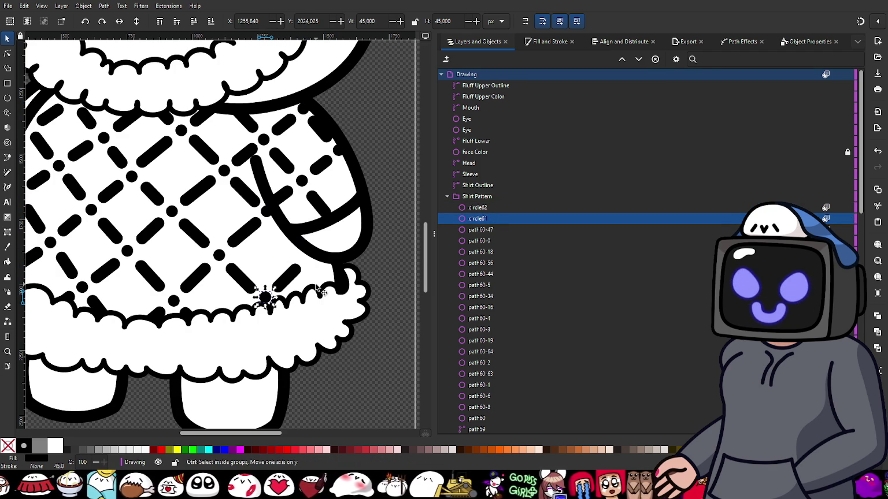
pyautogui.hotkey('ctrl', 'd')
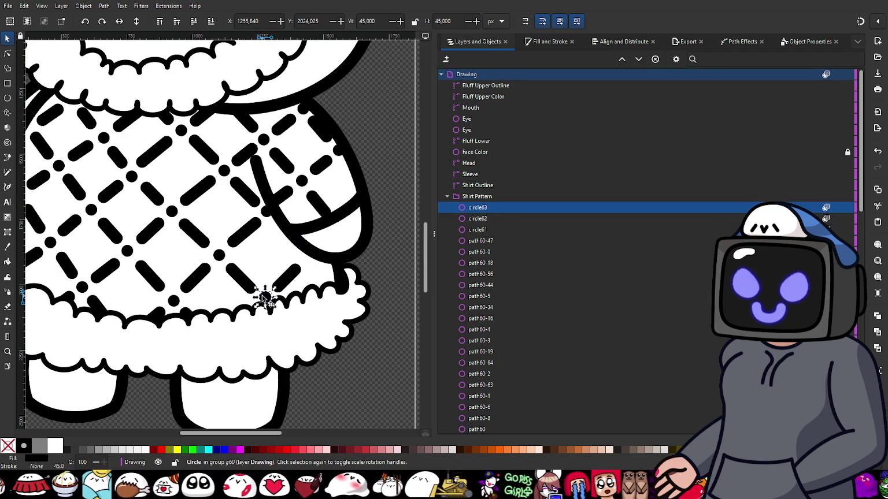
pyautogui.moveTo(265, 298); pyautogui.dragTo(309, 262)
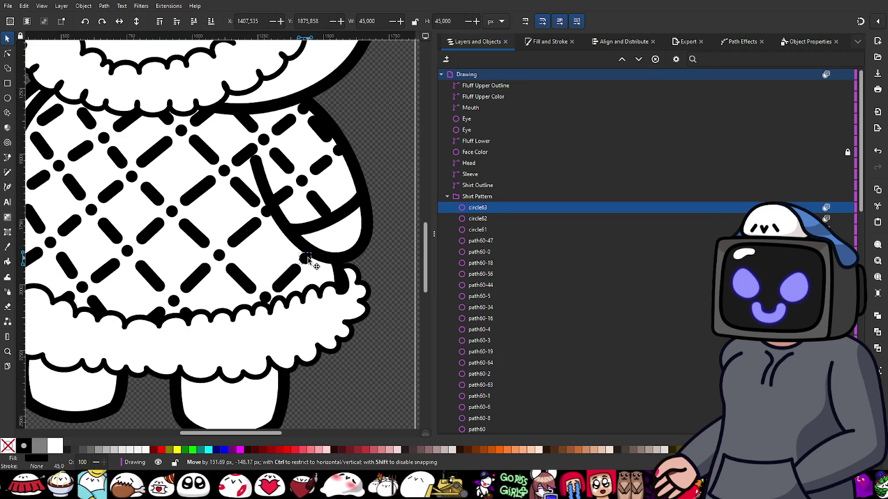
pyautogui.moveTo(309, 260); pyautogui.dragTo(310, 258)
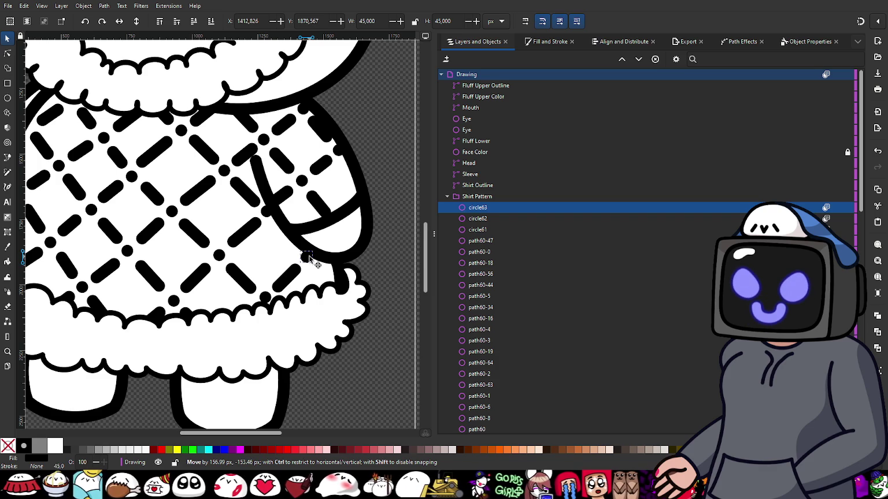
pyautogui.moveTo(310, 258); pyautogui.dragTo(312, 256)
pyautogui.scroll(2, 311, 292)
pyautogui.scroll(1, 272, 254)
pyautogui.click(263, 246)
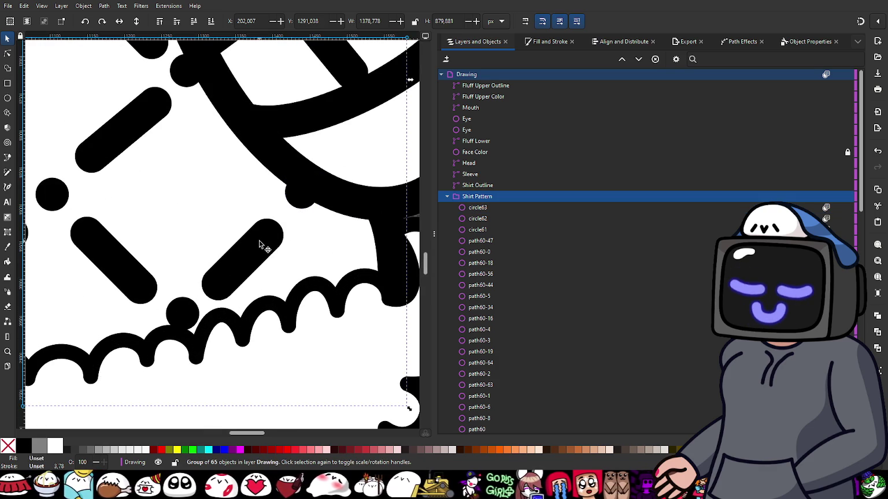
# - Adjust the end nodes of the diagonal dash near the lower-right trim to shorten it
pyautogui.click(10, 55)
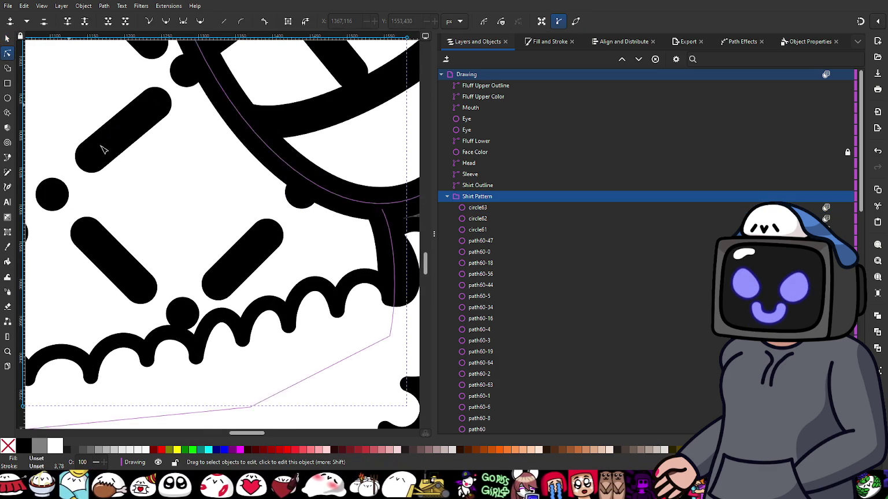
pyautogui.click(263, 243)
pyautogui.moveTo(267, 238); pyautogui.dragTo(270, 230)
pyautogui.moveTo(220, 286); pyautogui.dragTo(225, 282)
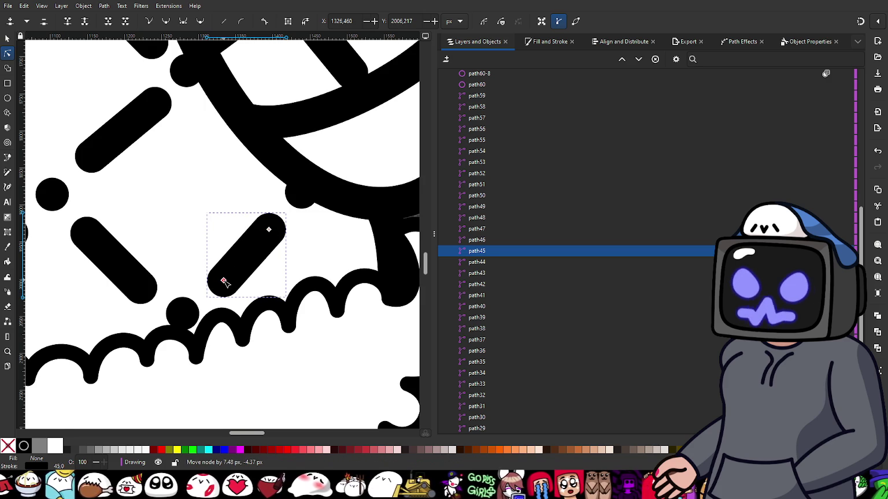
pyautogui.scroll(-2, 196, 192)
pyautogui.press('s')
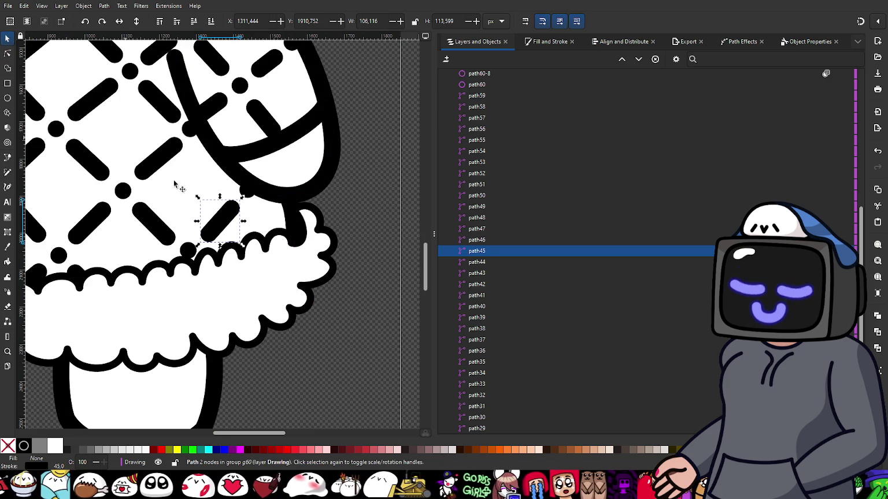
pyautogui.click(367, 214)
pyautogui.scroll(-4, 287, 258)
pyautogui.scroll(1, 300, 238)
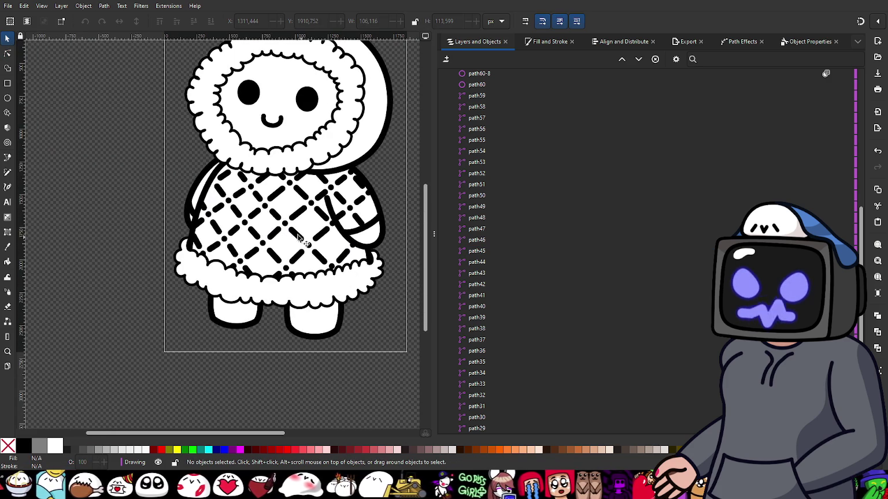
# - Collapse the Shirt Pattern group in the Layers and Objects list
pyautogui.scroll(10, 492, 123)
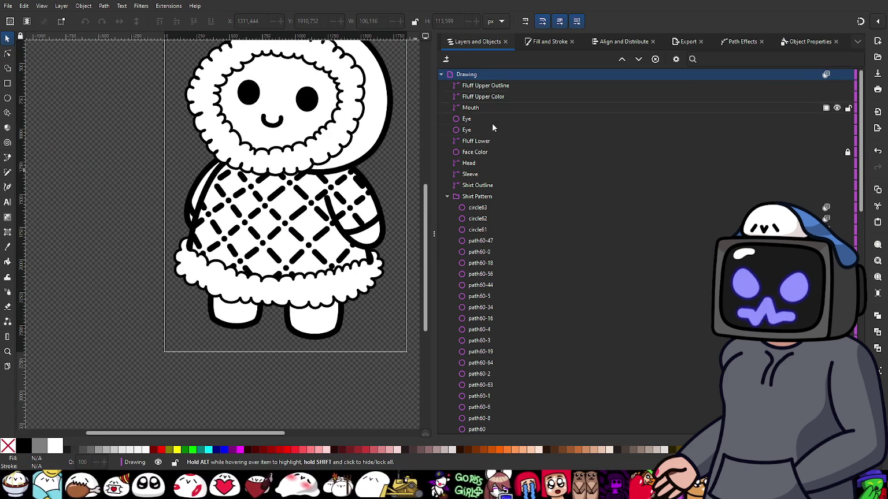
pyautogui.click(447, 197)
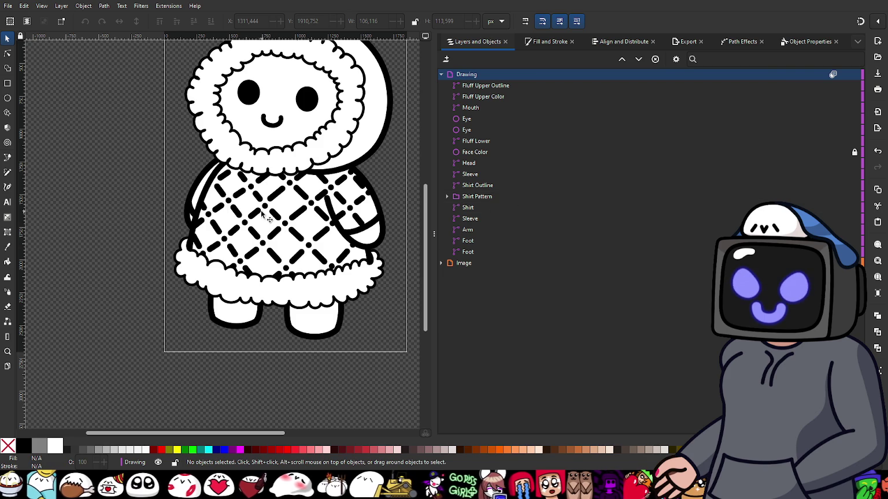
pyautogui.scroll(1, 261, 213)
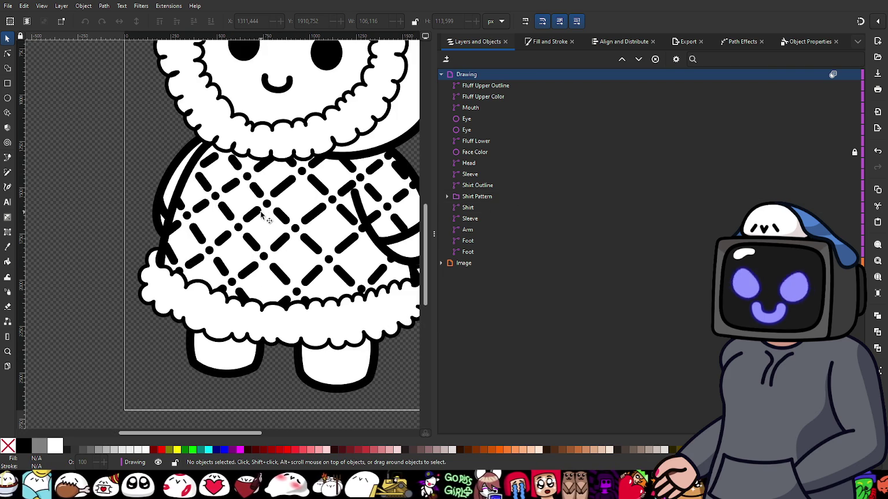
pyautogui.scroll(-2, 279, 209)
pyautogui.scroll(2, 281, 99)
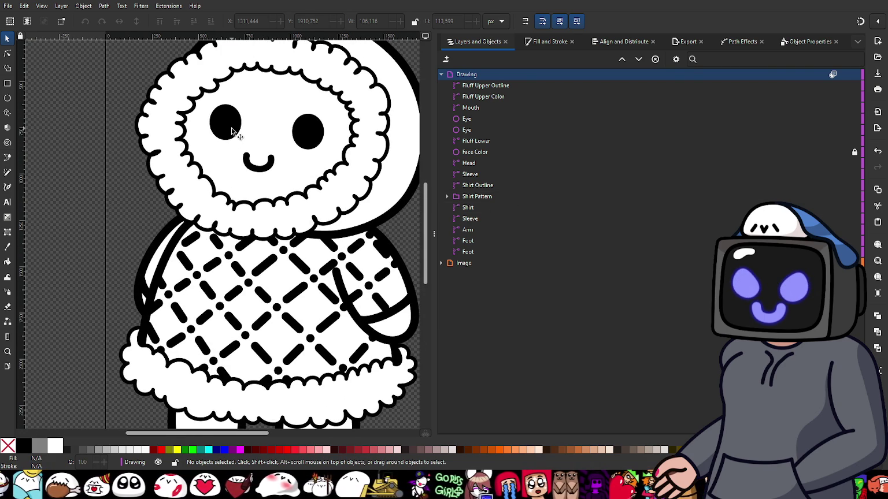
# - Select just the two eyes on the canvas, leaving the mouth unselected
pyautogui.click(231, 131)
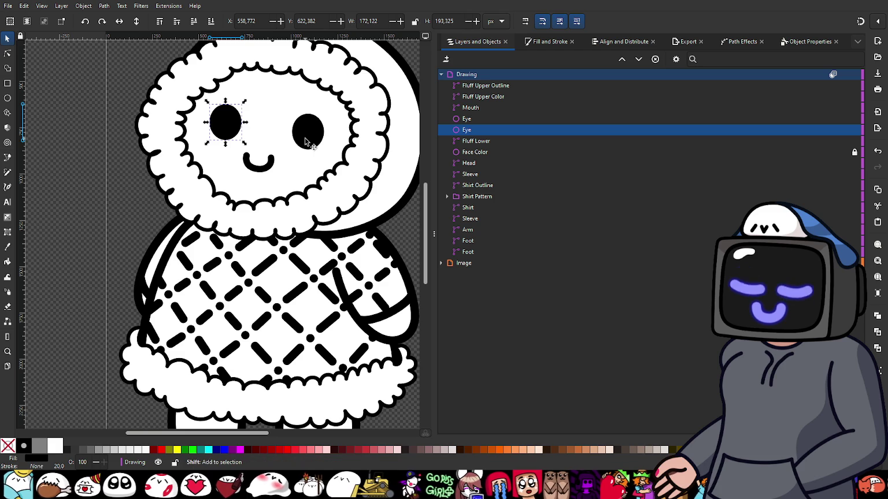
pyautogui.keyDown('shift'); pyautogui.click(306, 141); pyautogui.keyUp('shift')
pyautogui.keyDown('shift'); pyautogui.click(266, 167); pyautogui.keyUp('shift')
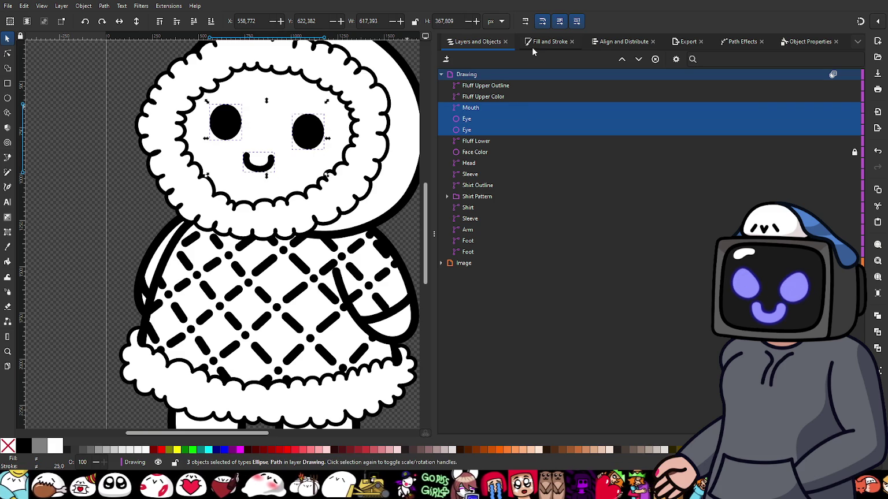
pyautogui.keyDown('ctrl'); pyautogui.scroll(-1, 397, 82); pyautogui.keyUp('ctrl')
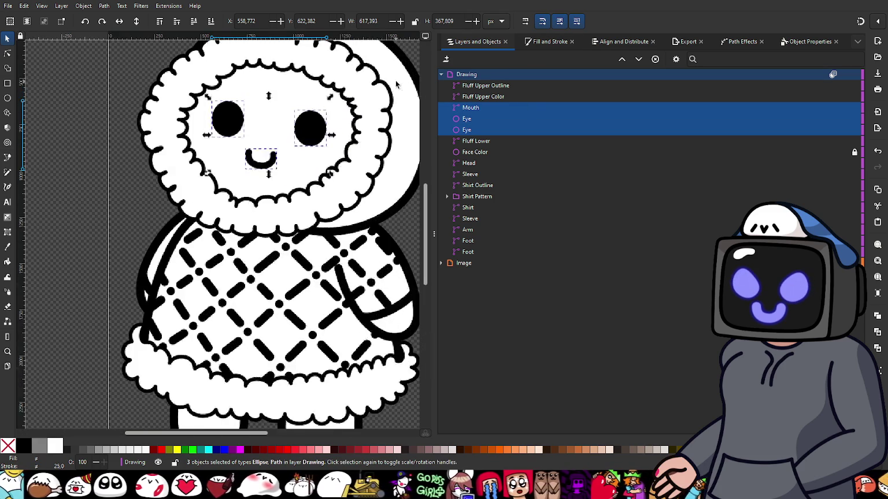
pyautogui.keyDown('ctrl'); pyautogui.scroll(1, 404, 87); pyautogui.keyUp('ctrl')
pyautogui.press('Escape')
pyautogui.click(279, 161)
pyautogui.keyDown('shift'); pyautogui.click(199, 153); pyautogui.keyUp('shift')
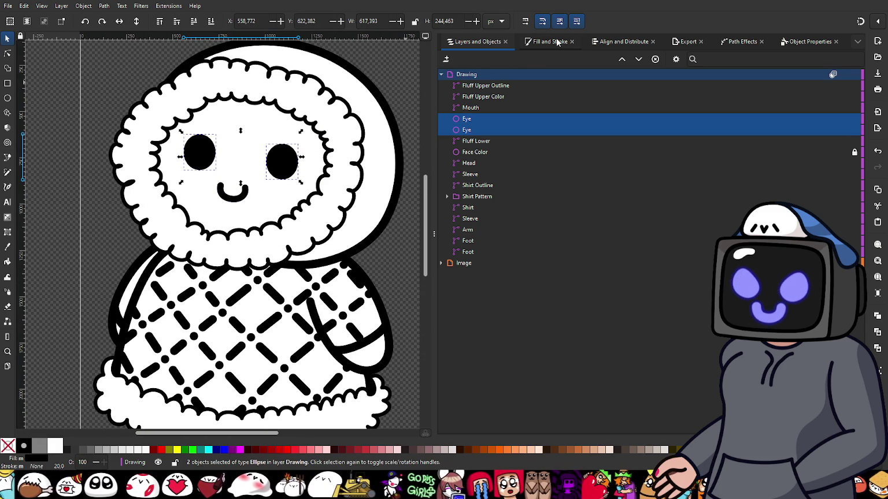
# - Change the eyes' flat fill from black to blue using the HSL sliders
pyautogui.click(552, 44)
pyautogui.click(455, 58)
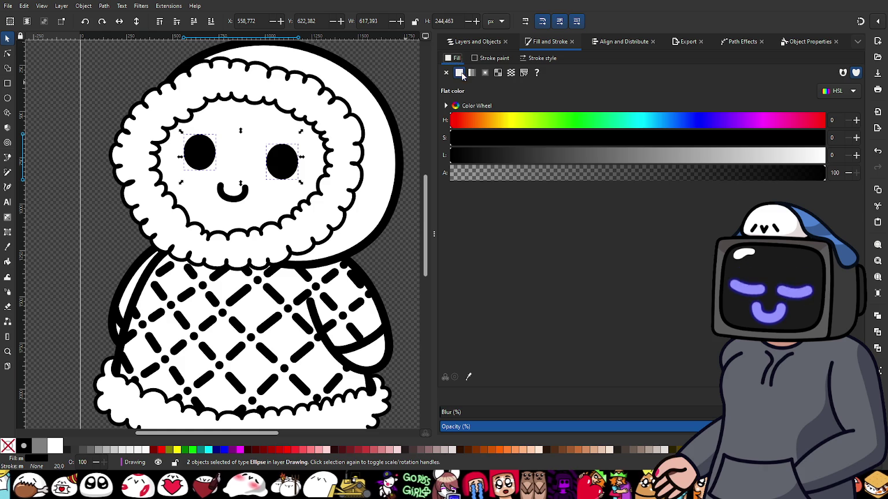
pyautogui.click(609, 156)
pyautogui.click(652, 137)
pyautogui.moveTo(673, 124); pyautogui.dragTo(699, 124)
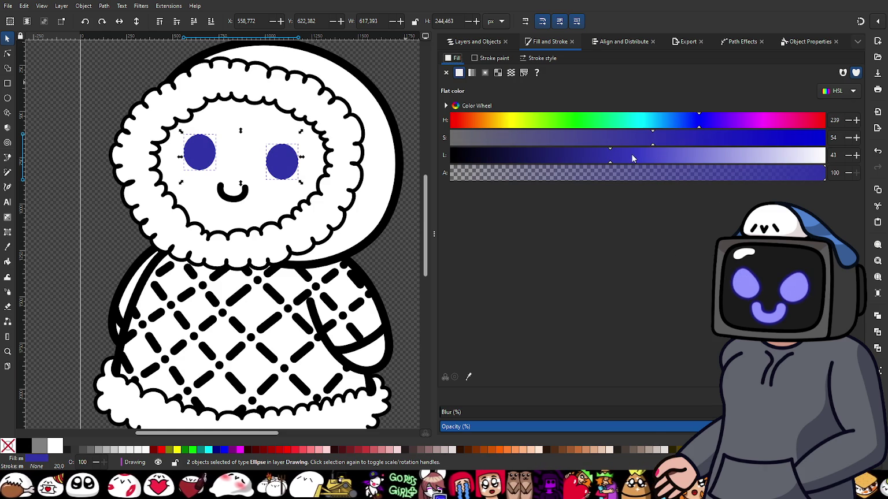
pyautogui.moveTo(631, 155); pyautogui.dragTo(656, 159)
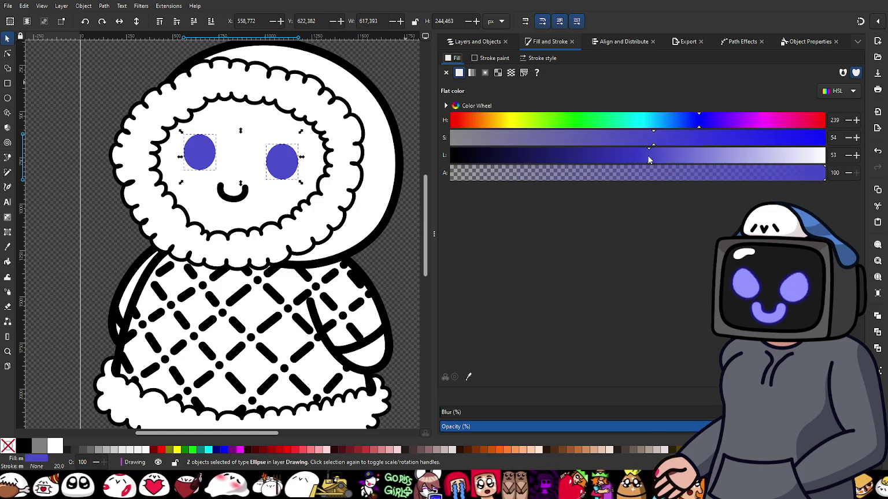
pyautogui.moveTo(648, 160); pyautogui.dragTo(624, 161)
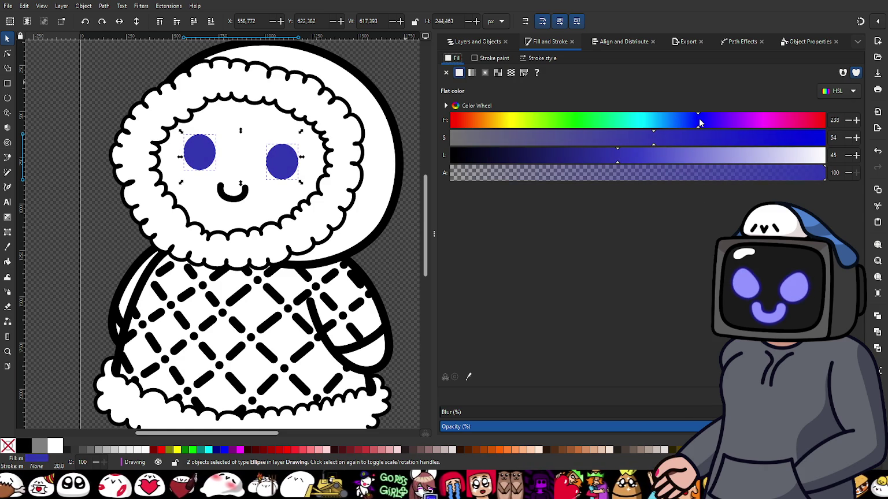
pyautogui.moveTo(699, 123); pyautogui.dragTo(693, 125)
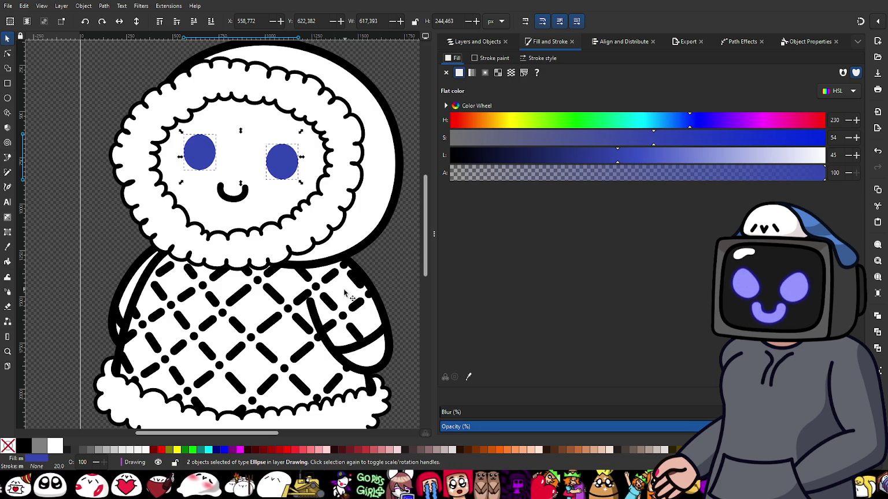
# - Refine the eye blue to a vivid H 230, S 88, L 49
pyautogui.scroll(-2, 345, 294)
pyautogui.scroll(1, 289, 260)
pyautogui.scroll(1, 237, 237)
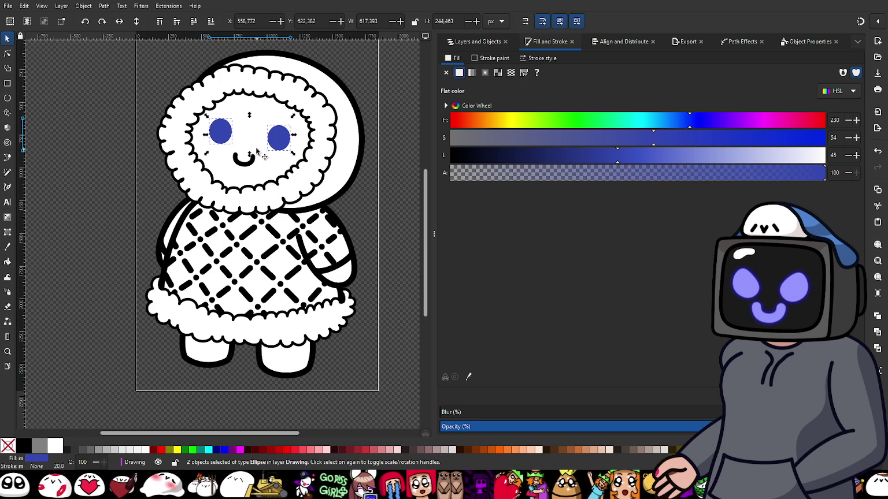
pyautogui.scroll(2, 258, 156)
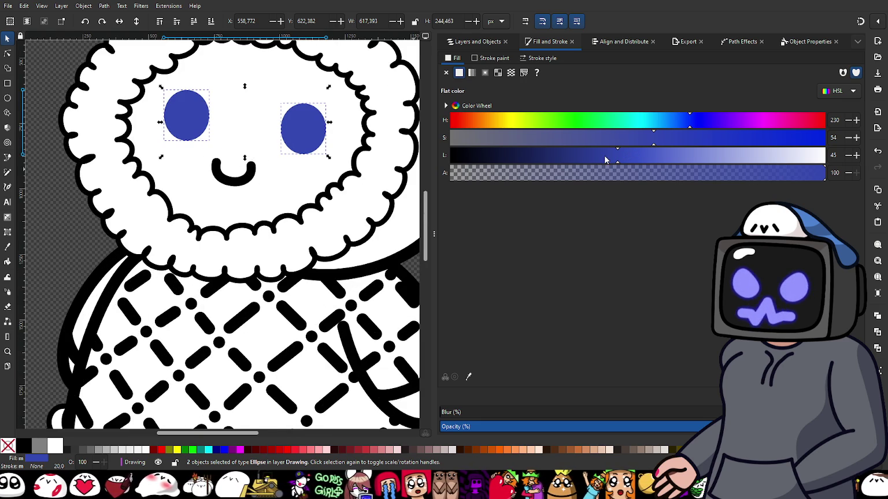
pyautogui.moveTo(662, 145); pyautogui.dragTo(780, 144)
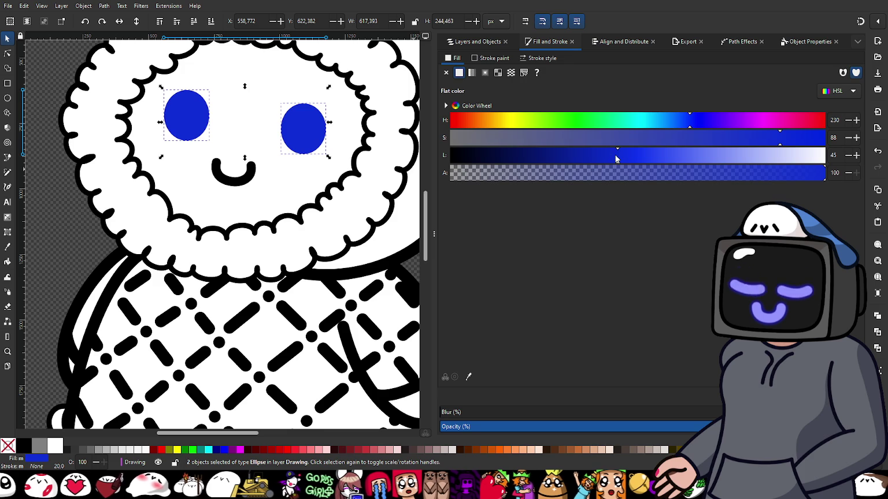
pyautogui.moveTo(613, 154); pyautogui.dragTo(635, 157)
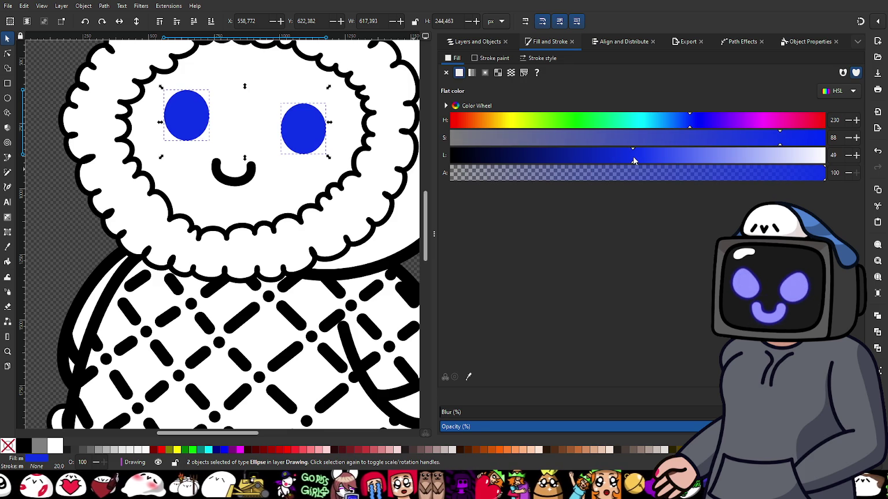
pyautogui.click(234, 179)
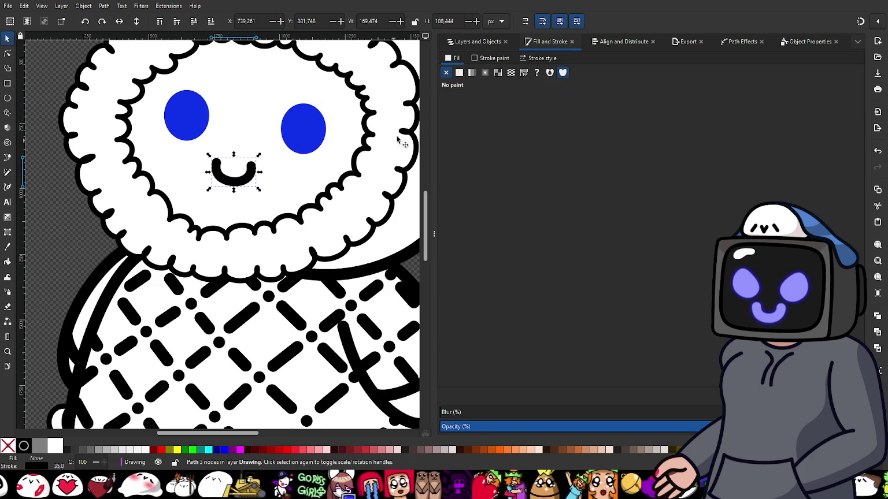
# - Give the smile's outline the eyes' blue and darken the hood outline to pure black
pyautogui.click(492, 59)
pyautogui.click(468, 377)
pyautogui.click(300, 135)
pyautogui.press('5')
pyautogui.press('s')
pyautogui.click(373, 107)
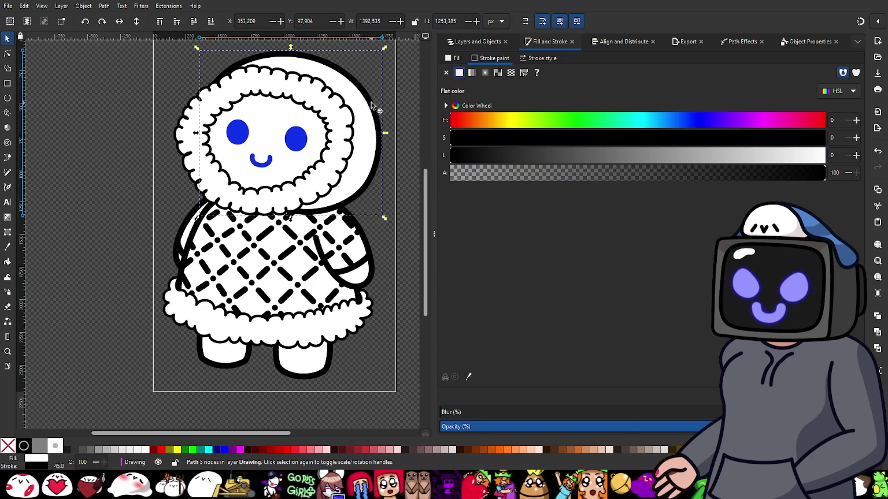
pyautogui.moveTo(456, 157); pyautogui.dragTo(446, 157)
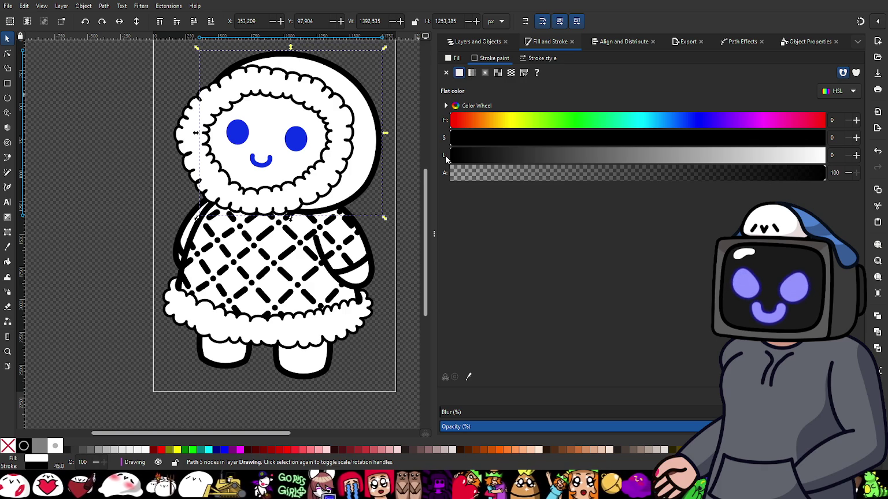
# - Unlock the Face Color ellipse and check the Head path's fill settings
pyautogui.click(465, 42)
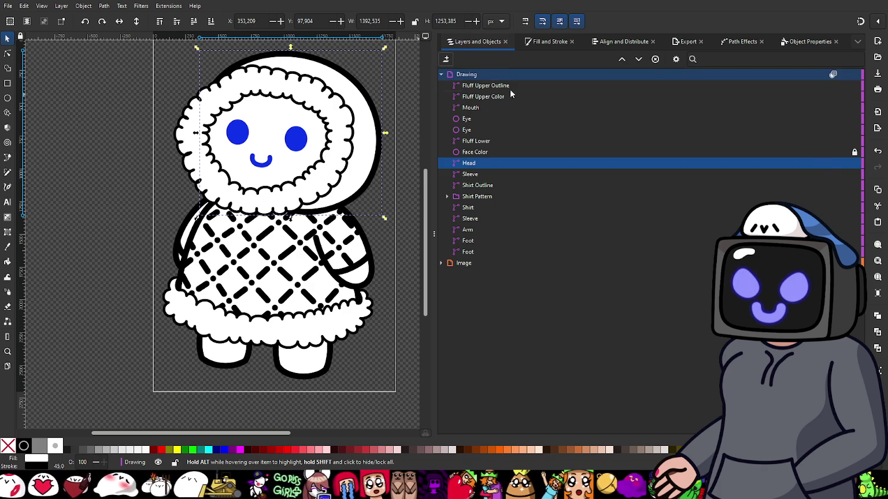
pyautogui.click(854, 152)
pyautogui.click(707, 151)
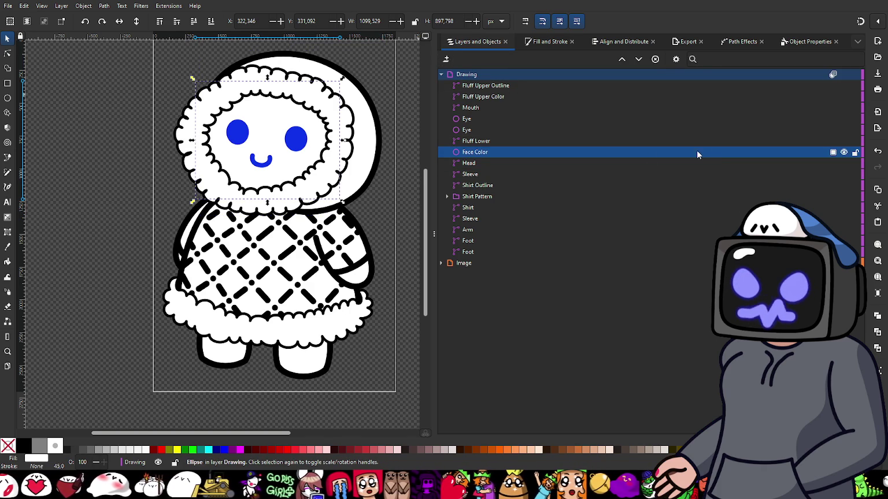
pyautogui.click(487, 163)
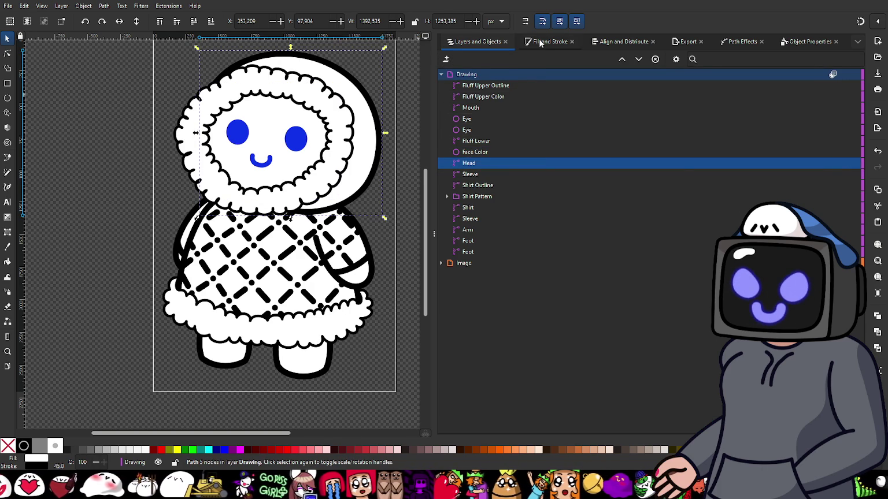
pyautogui.click(541, 42)
pyautogui.click(454, 58)
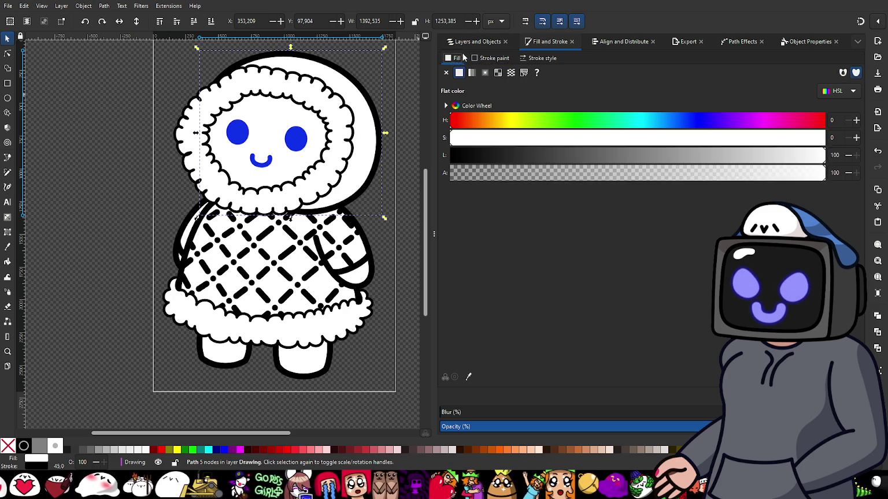
pyautogui.click(478, 43)
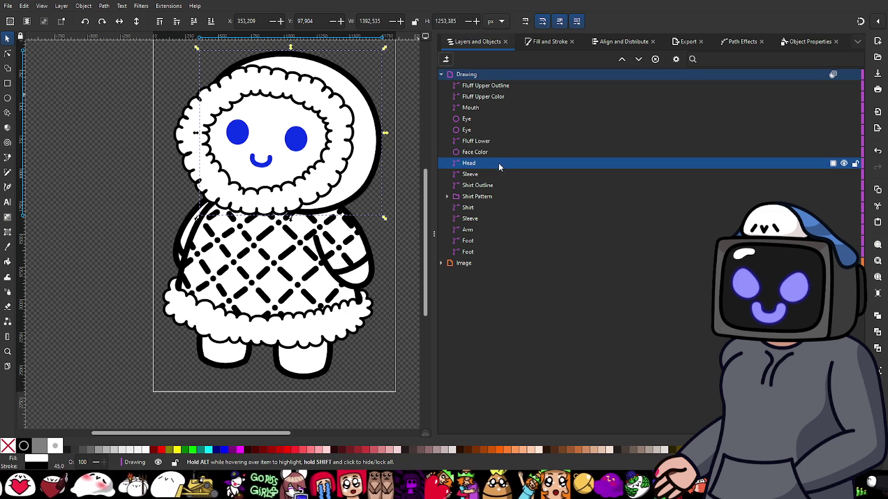
# - Set the Face Color ellipse's fill to black with lightness 0
pyautogui.click(486, 153)
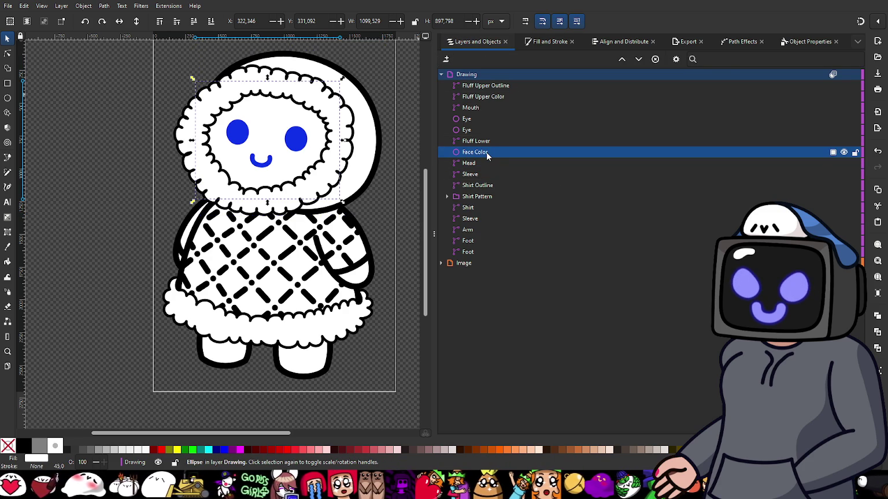
pyautogui.click(547, 42)
pyautogui.moveTo(488, 151); pyautogui.dragTo(424, 154)
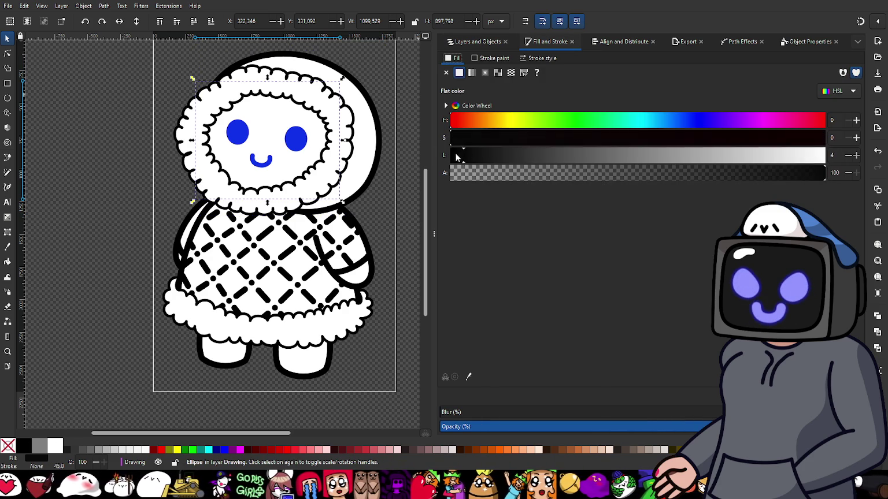
pyautogui.press('Escape')
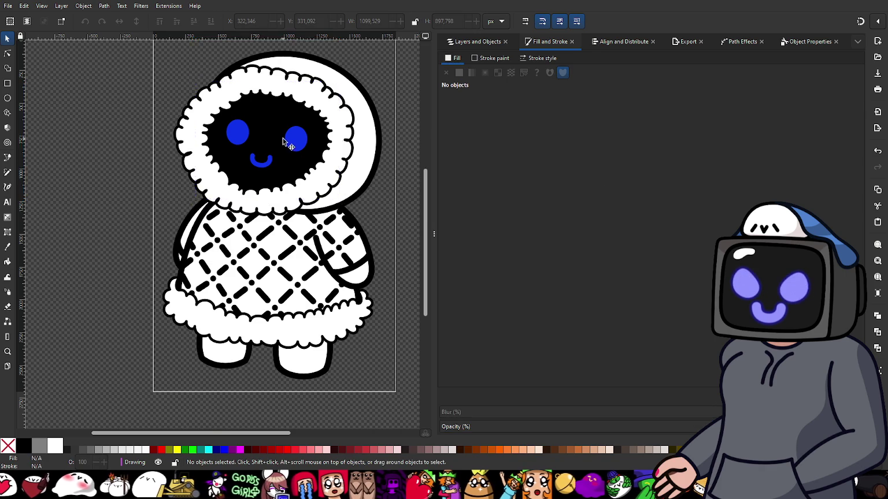
pyautogui.scroll(2, 286, 151)
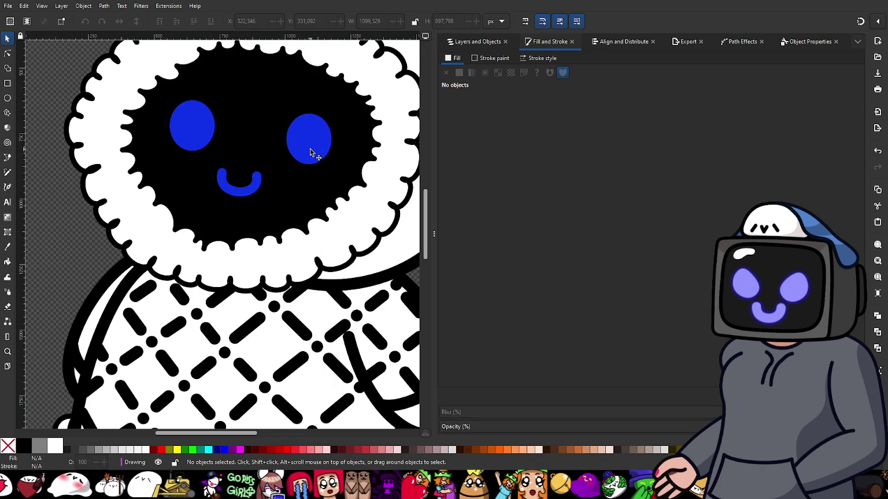
pyautogui.click(310, 152)
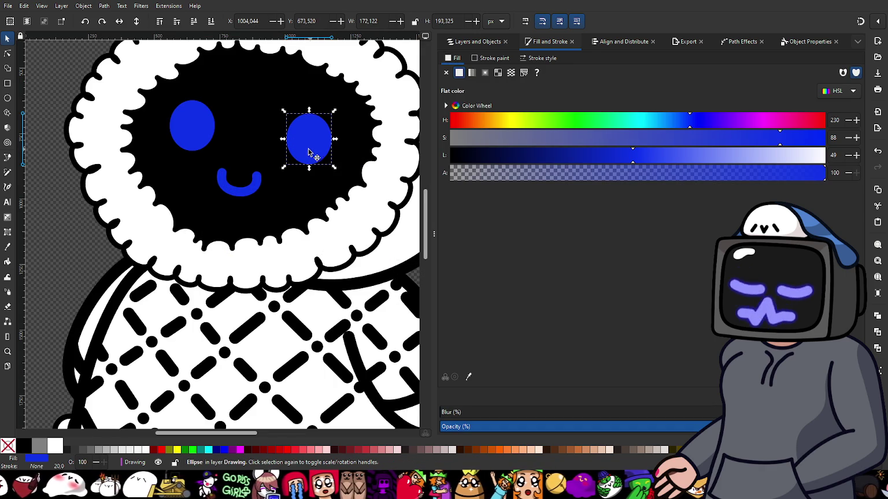
pyautogui.scroll(1, 263, 184)
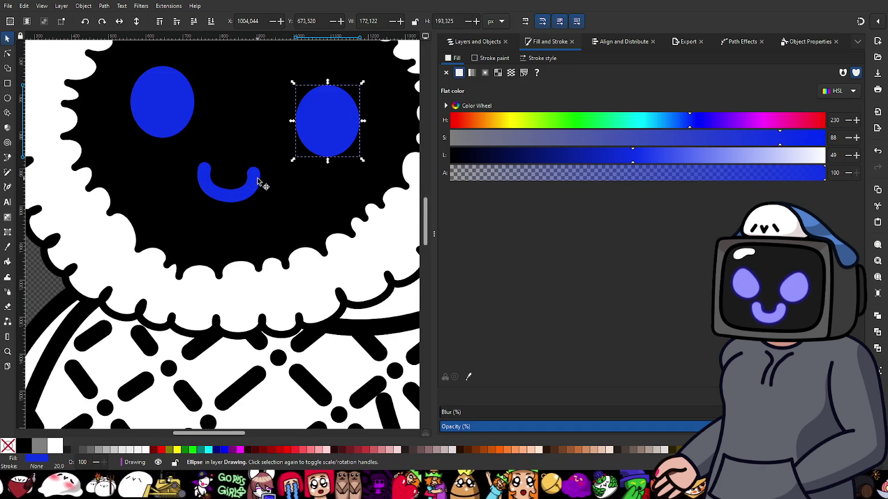
pyautogui.scroll(1, 218, 154)
pyautogui.scroll(-1, 243, 179)
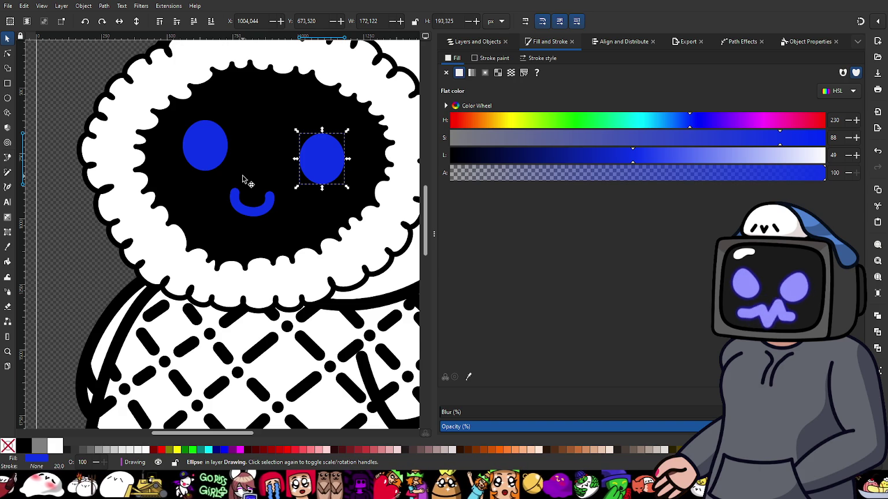
# - Group both eyes and the mouth into a group named Face
pyautogui.keyDown('shift'); pyautogui.click(214, 164); pyautogui.keyUp('shift')
pyautogui.keyDown('shift'); pyautogui.click(237, 205); pyautogui.keyUp('shift')
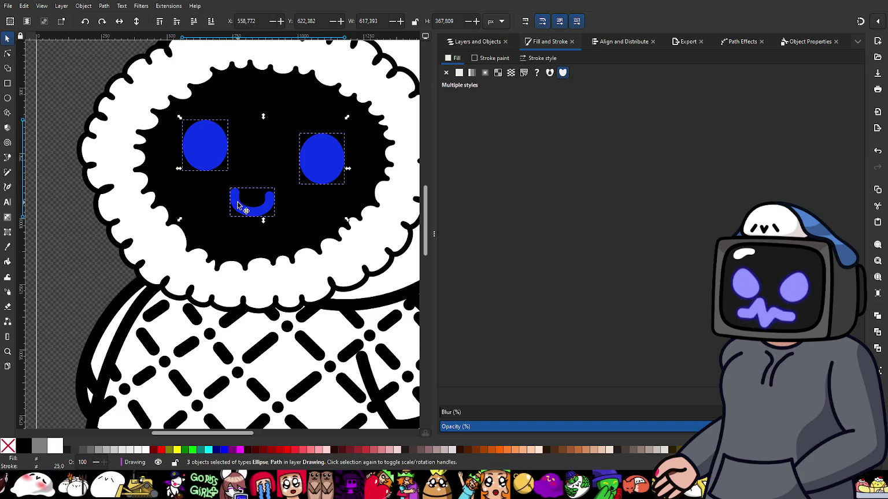
pyautogui.press('ctrl')
pyautogui.hotkey('ctrl', 'g')
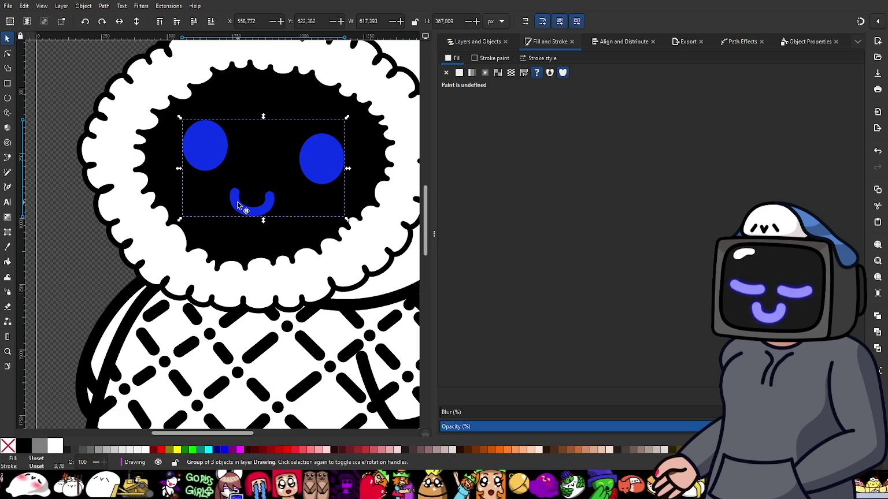
pyautogui.click(471, 42)
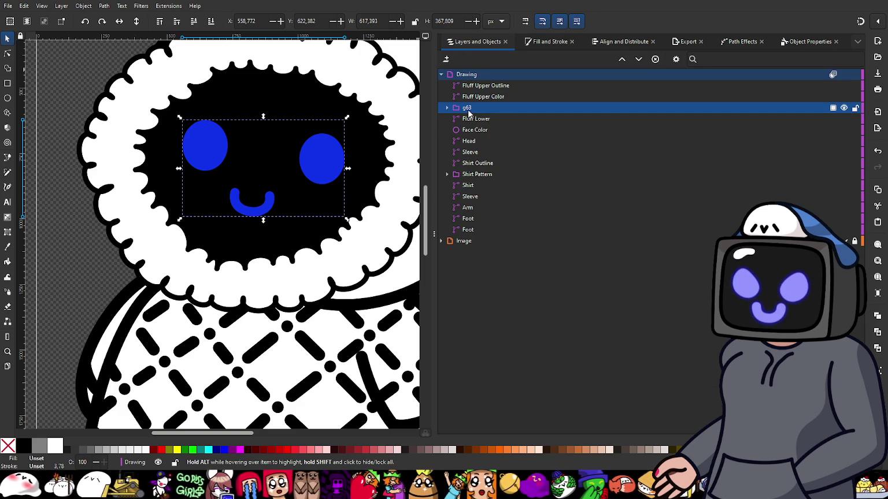
pyautogui.doubleClick(467, 108)
pyautogui.write('Fa')
pyautogui.press('Return')
# - Duplicate the Face group and stack both copies below Fluff Upper Color
pyautogui.hotkey('ctrl', 'd')
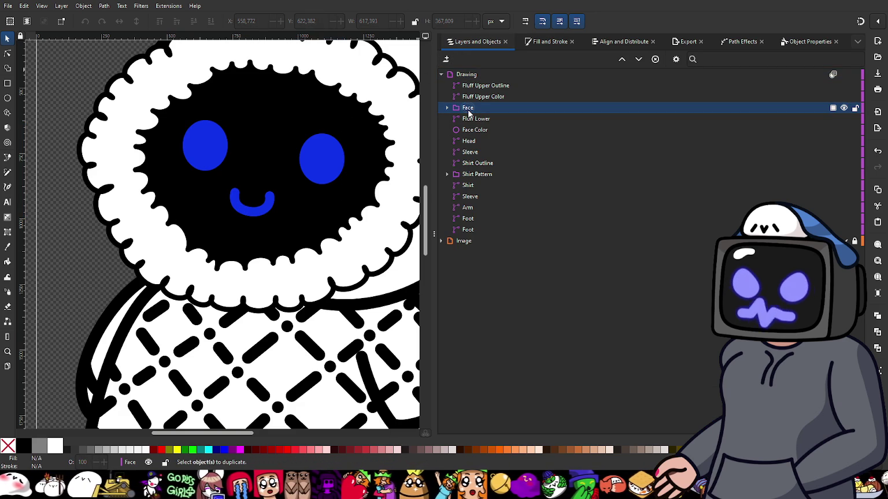
pyautogui.click(468, 109)
pyautogui.hotkey('ctrl', 'd')
pyautogui.moveTo(469, 86); pyautogui.dragTo(477, 114)
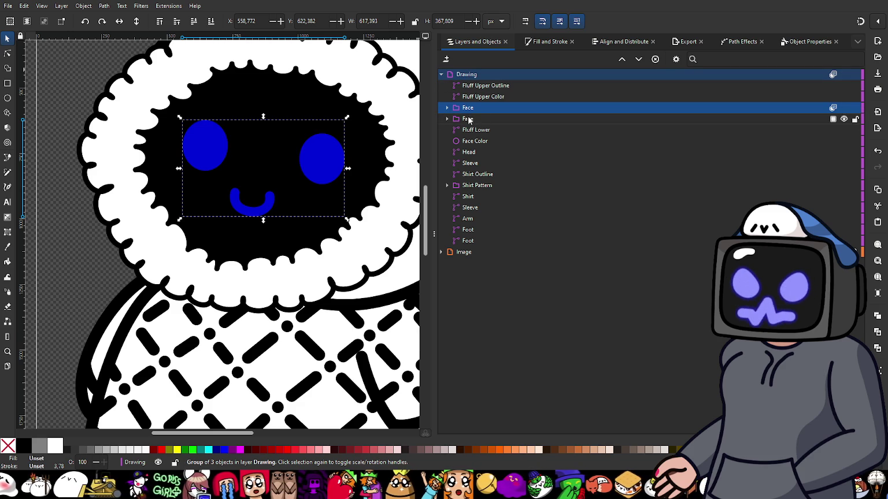
pyautogui.click(470, 118)
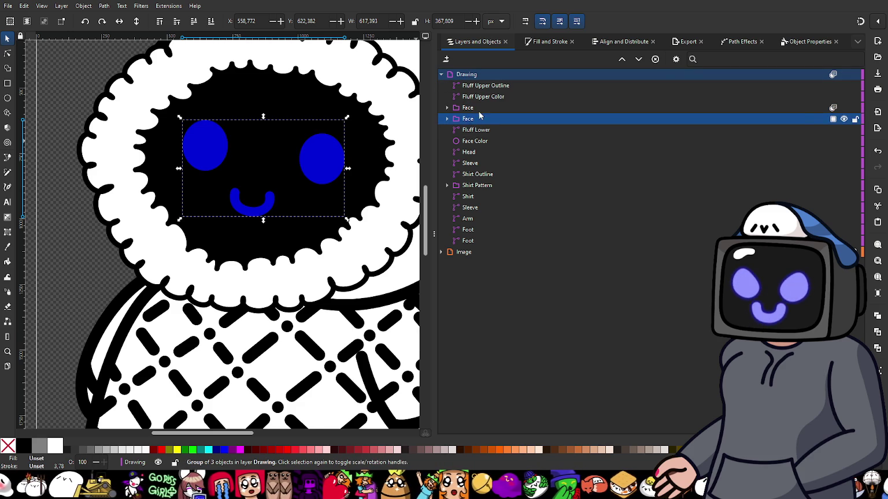
pyautogui.moveTo(472, 119); pyautogui.dragTo(472, 110)
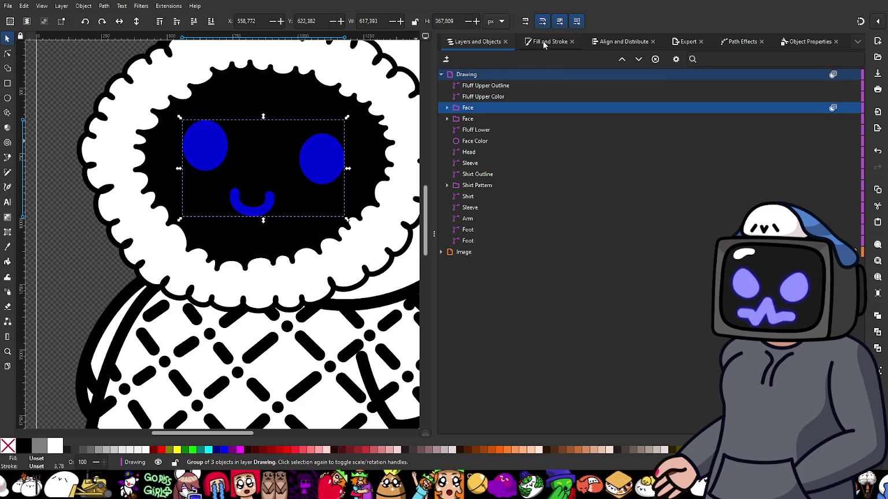
pyautogui.click(542, 44)
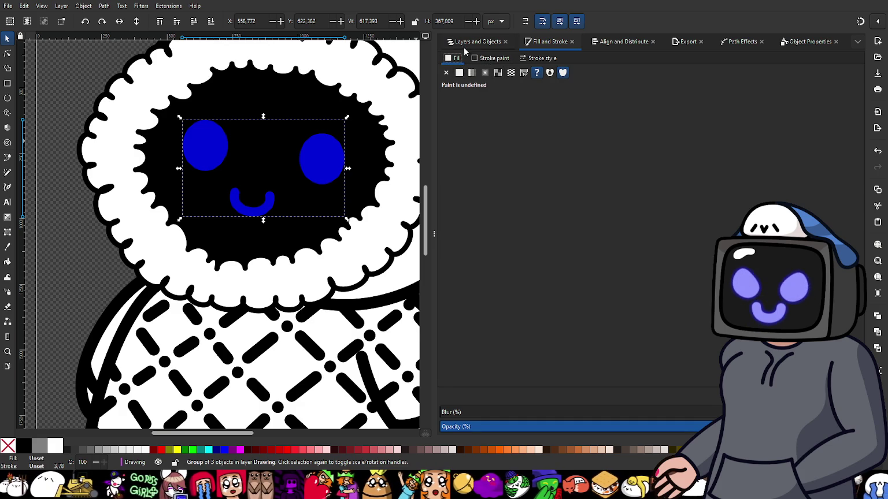
pyautogui.click(468, 43)
# - Recolour the Face group's eyes to pale lavender with lower saturation and lightness near 87
pyautogui.click(448, 108)
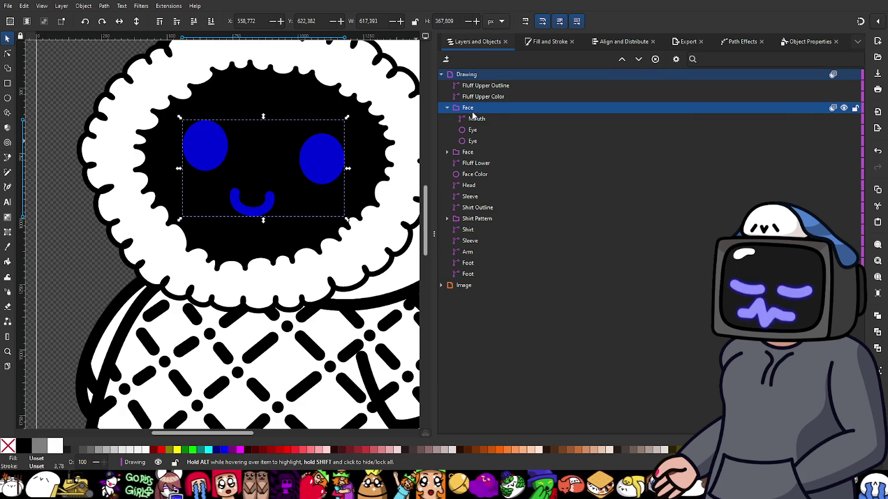
pyautogui.click(475, 119)
pyautogui.click(481, 133)
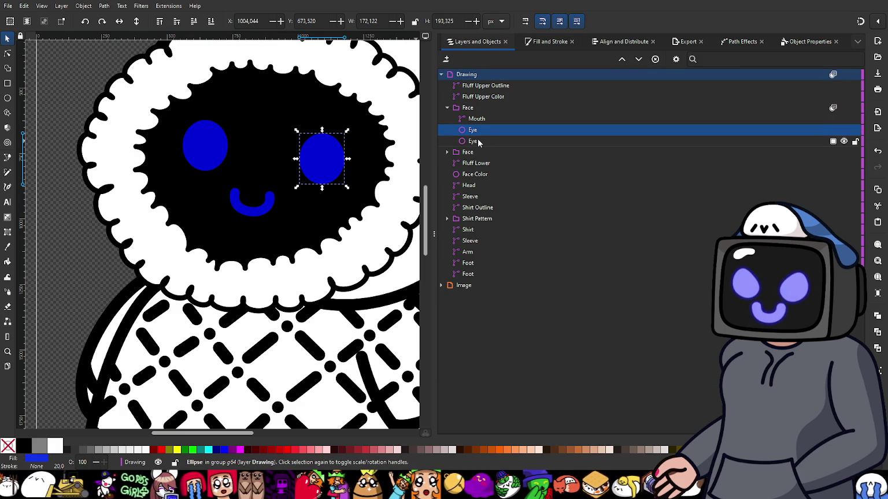
pyautogui.keyDown('shift'); pyautogui.click(478, 141); pyautogui.keyUp('shift')
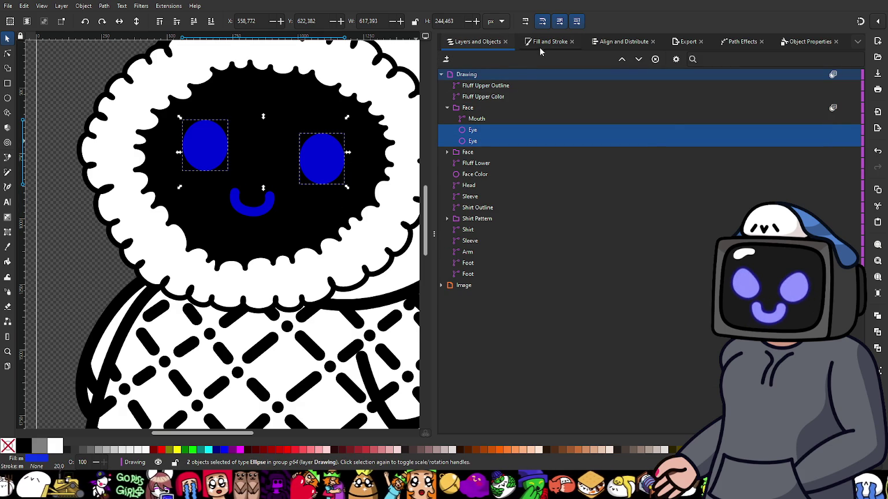
pyautogui.click(540, 44)
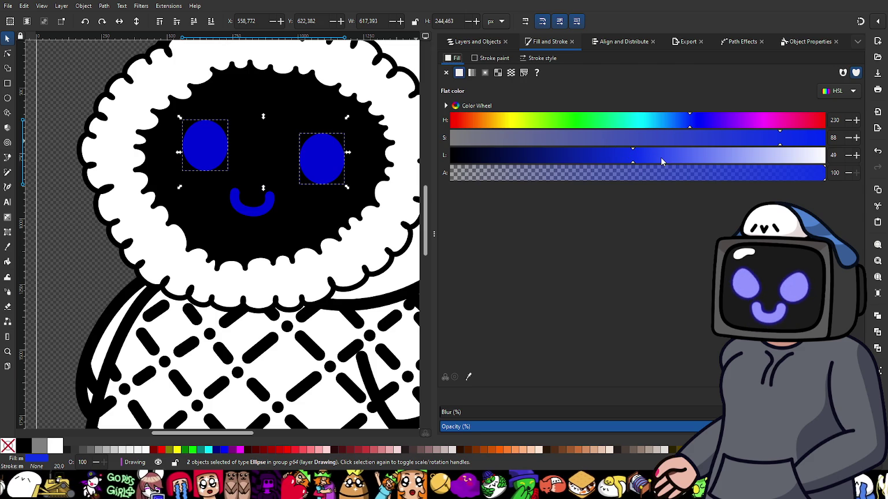
pyautogui.click(620, 140)
pyautogui.moveTo(702, 164)
pyautogui.mouseDown()
pyautogui.moveTo(772, 160)
pyautogui.moveTo(777, 144)
pyautogui.moveTo(795, 146)
pyautogui.mouseUp()
pyautogui.click(778, 162)
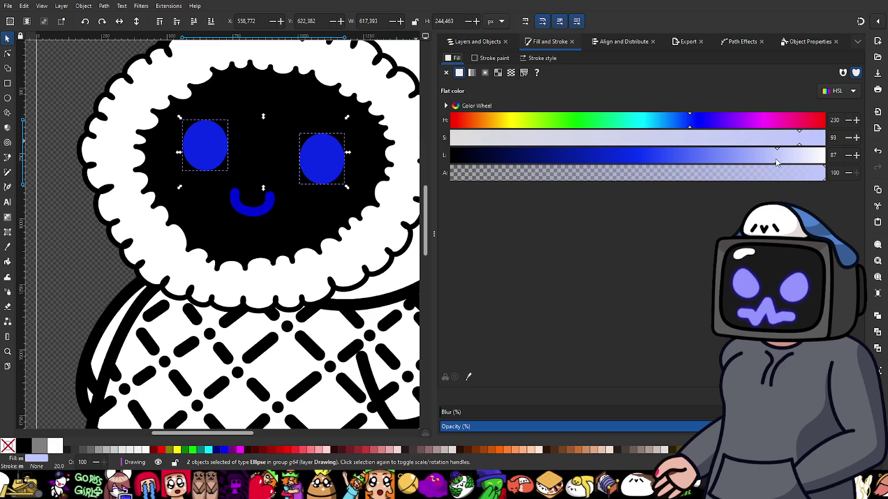
# - Set the Face group's blend mode to Normal
pyautogui.click(480, 41)
pyautogui.moveTo(624, 107)
pyautogui.click(833, 108)
pyautogui.click(805, 169)
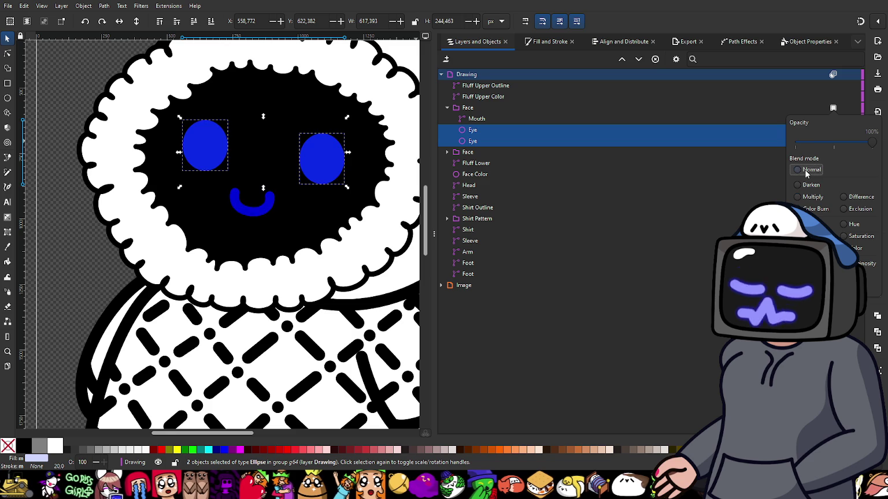
pyautogui.click(546, 44)
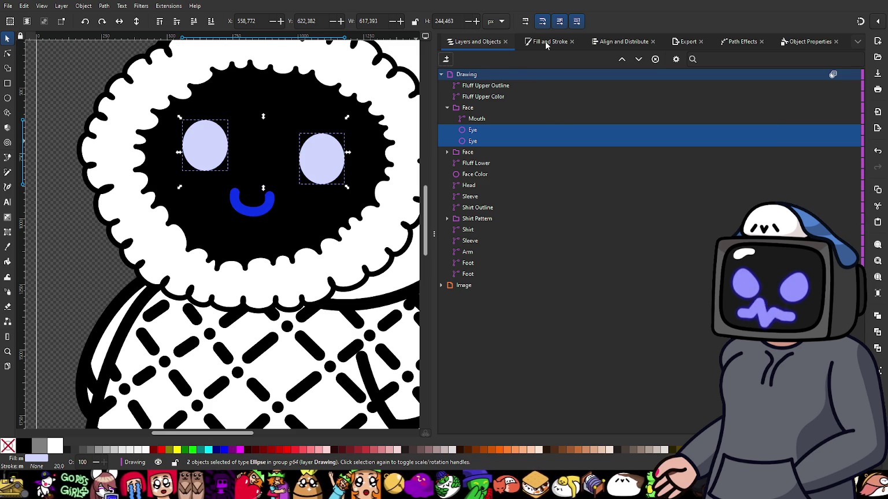
# - Give the smile's outline the eyes' lavender colour sampled with the eyedropper
pyautogui.click(475, 42)
pyautogui.click(503, 118)
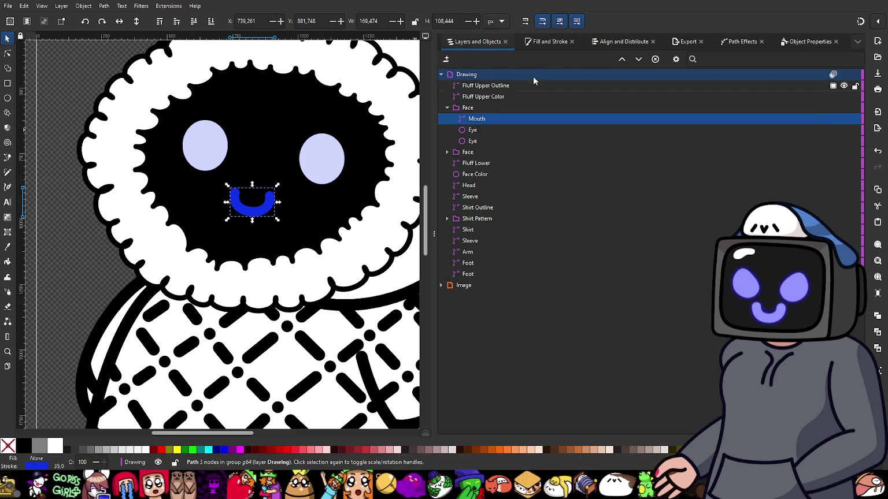
pyautogui.click(545, 43)
pyautogui.click(491, 58)
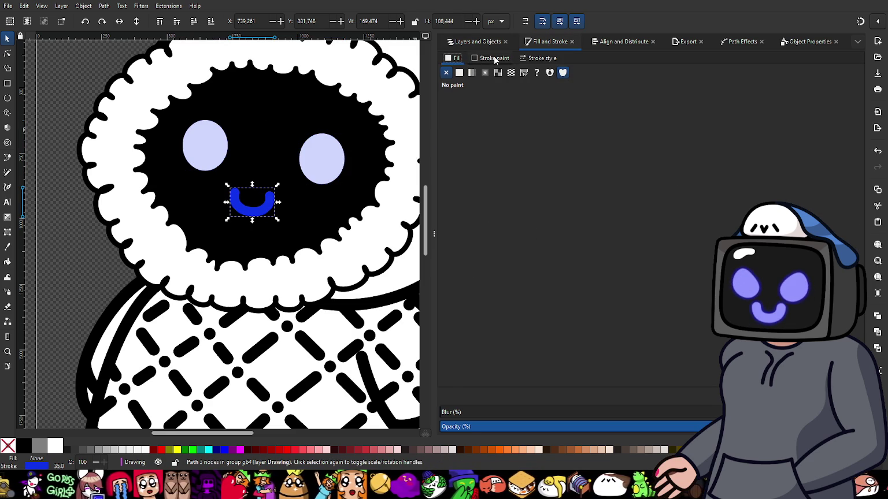
pyautogui.click(469, 379)
pyautogui.click(307, 149)
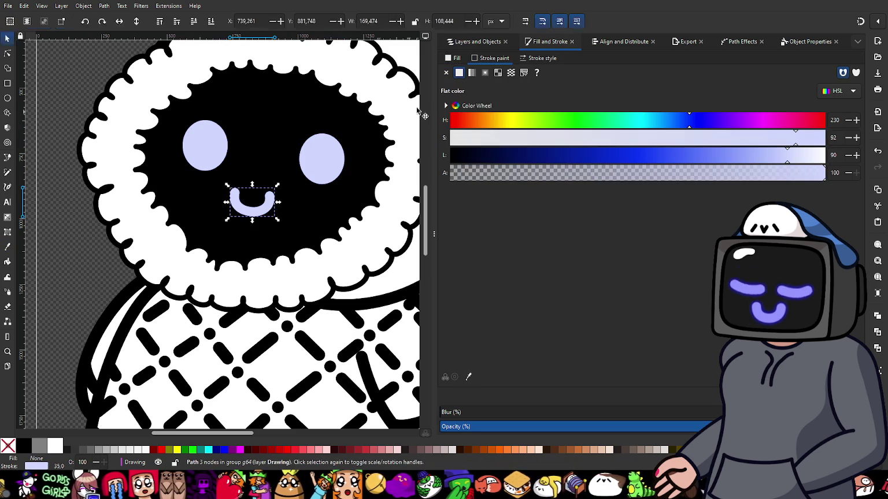
pyautogui.click(476, 42)
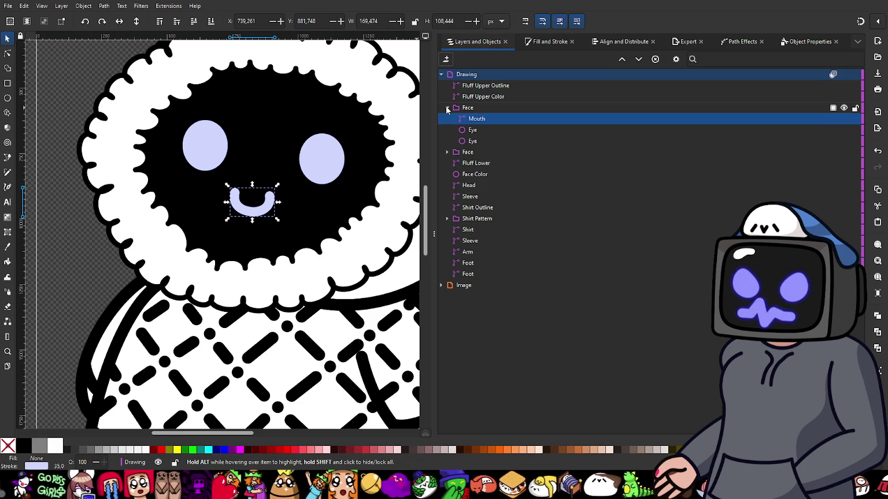
pyautogui.click(447, 108)
pyautogui.click(477, 119)
pyautogui.click(534, 42)
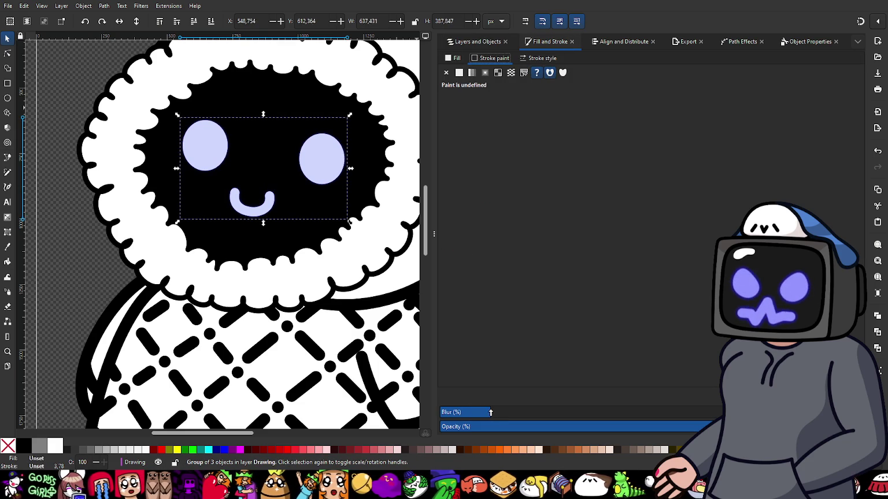
# - Raise the Blur on the lower blue Face group into a wide soft glow
pyautogui.moveTo(467, 412); pyautogui.dragTo(568, 426)
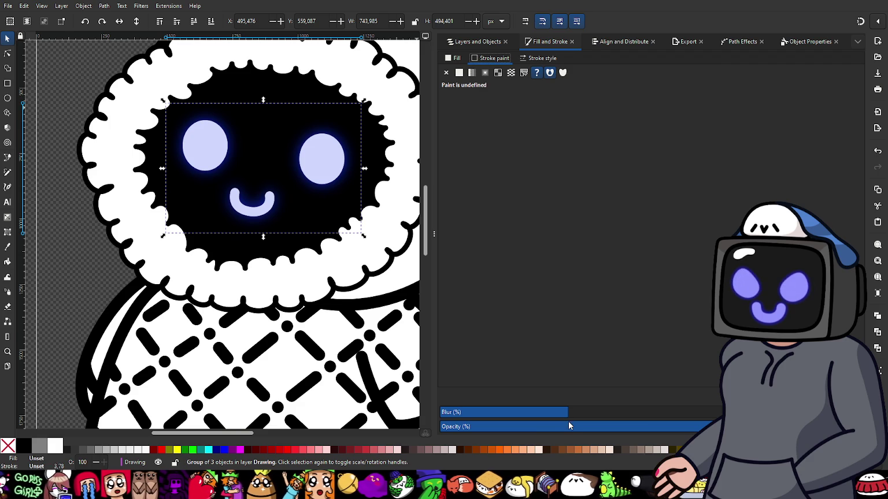
pyautogui.scroll(2, 283, 212)
pyautogui.scroll(1, 325, 291)
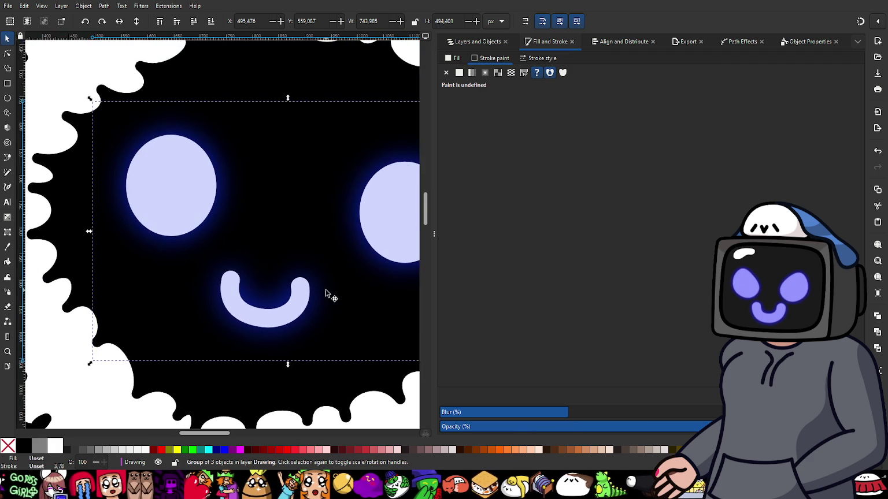
pyautogui.scroll(2, 310, 263)
pyautogui.scroll(-2, 310, 263)
pyautogui.scroll(-1, 317, 265)
pyautogui.scroll(-1, 263, 254)
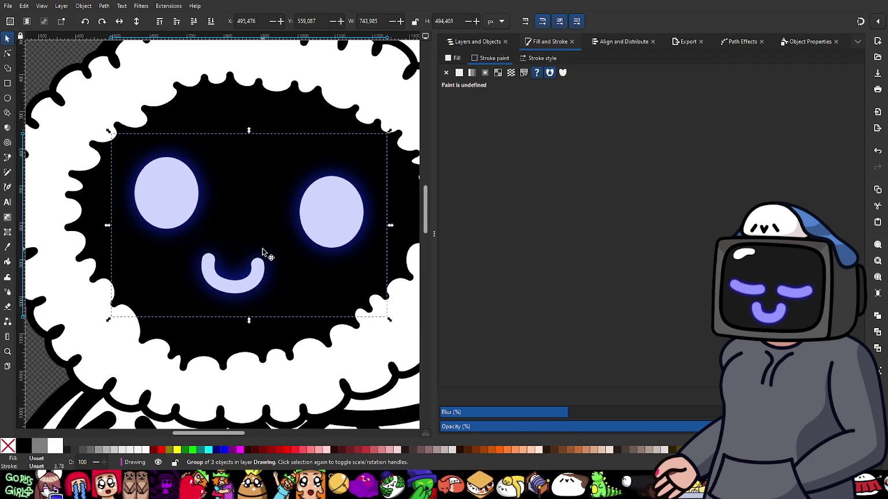
pyautogui.moveTo(579, 416); pyautogui.dragTo(588, 417)
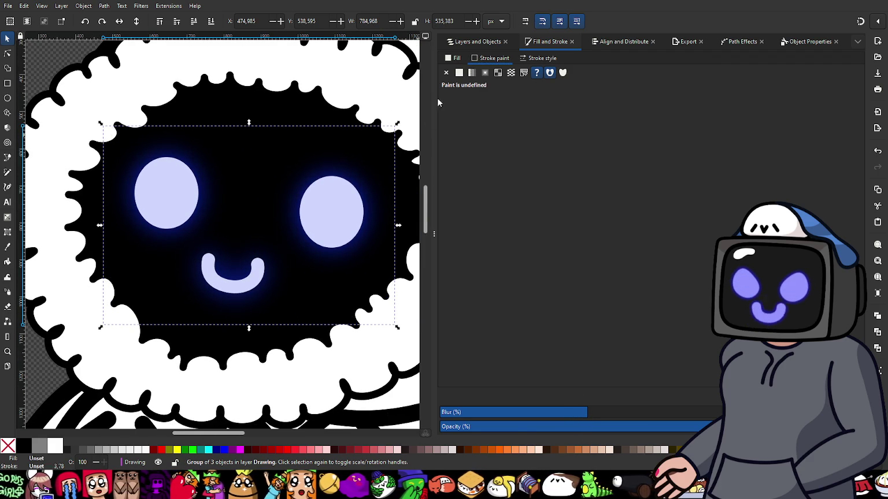
pyautogui.scroll(1, 212, 224)
pyautogui.scroll(2, 292, 283)
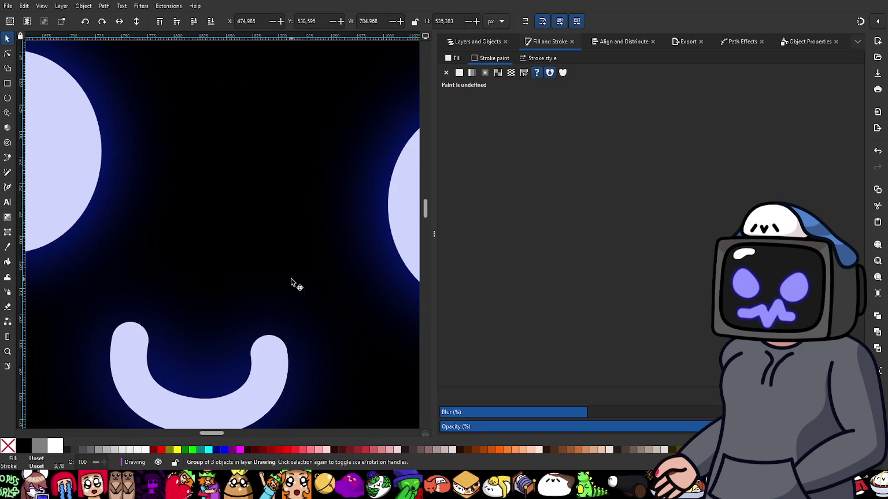
pyautogui.scroll(1, 268, 361)
pyautogui.scroll(1, 238, 281)
pyautogui.scroll(3, 237, 283)
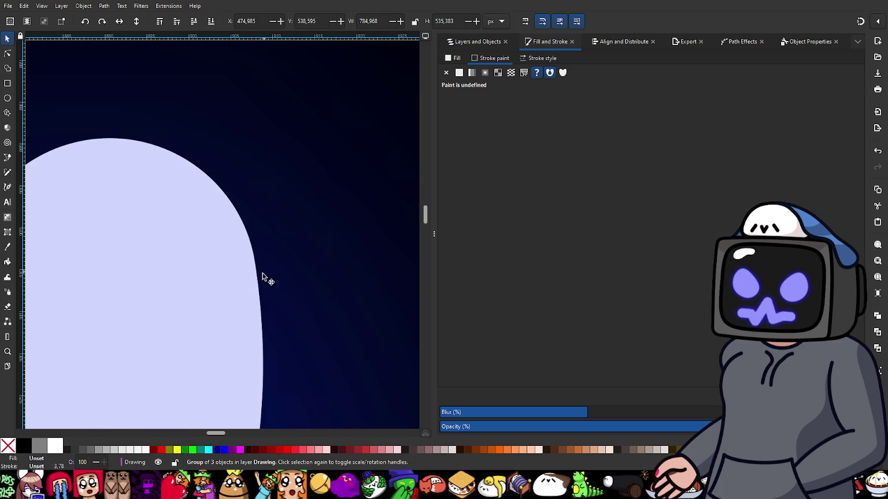
pyautogui.scroll(-2, 263, 267)
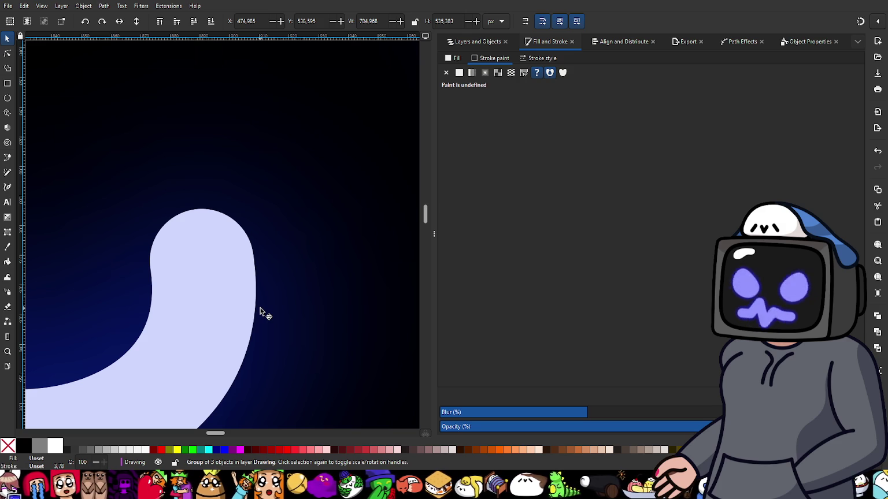
pyautogui.keyDown('ctrl'); pyautogui.scroll(-3, 259, 312); pyautogui.keyUp('ctrl')
pyautogui.keyDown('ctrl'); pyautogui.scroll(-1, 254, 314); pyautogui.keyUp('ctrl')
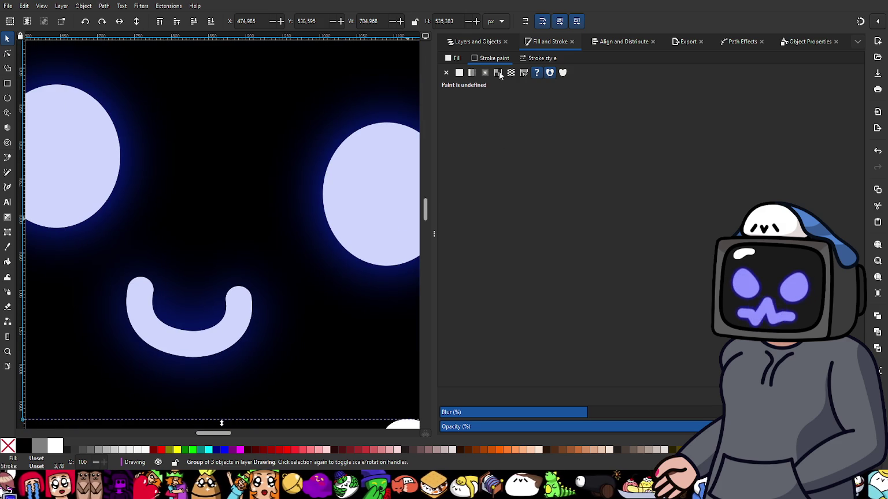
# - Give the upper lavender Face group a slight blur, then deselect everything
pyautogui.click(471, 41)
pyautogui.click(461, 108)
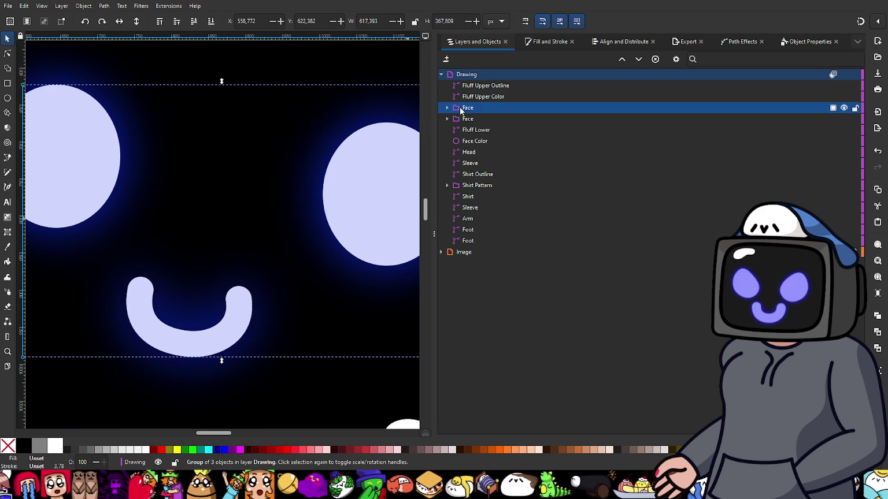
pyautogui.click(546, 42)
pyautogui.moveTo(449, 413); pyautogui.dragTo(470, 412)
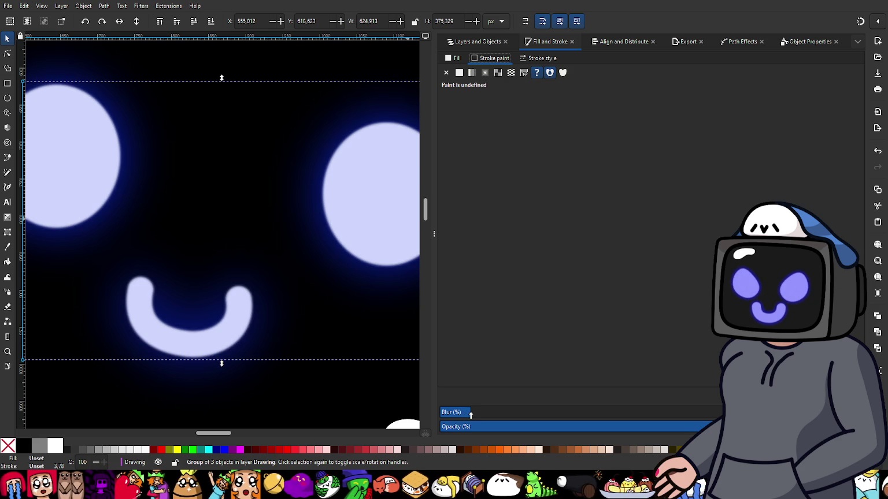
pyautogui.scroll(4, 324, 209)
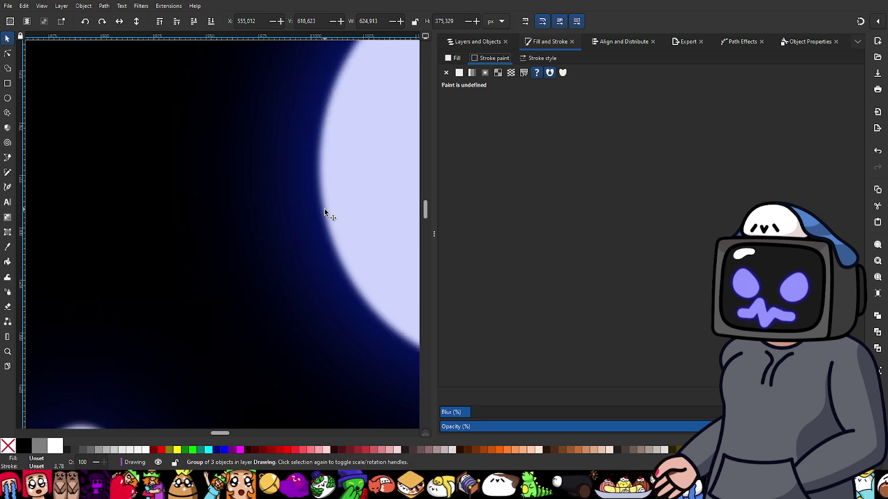
pyautogui.scroll(-8, 341, 248)
pyautogui.scroll(-2, 312, 263)
pyautogui.scroll(1, 280, 243)
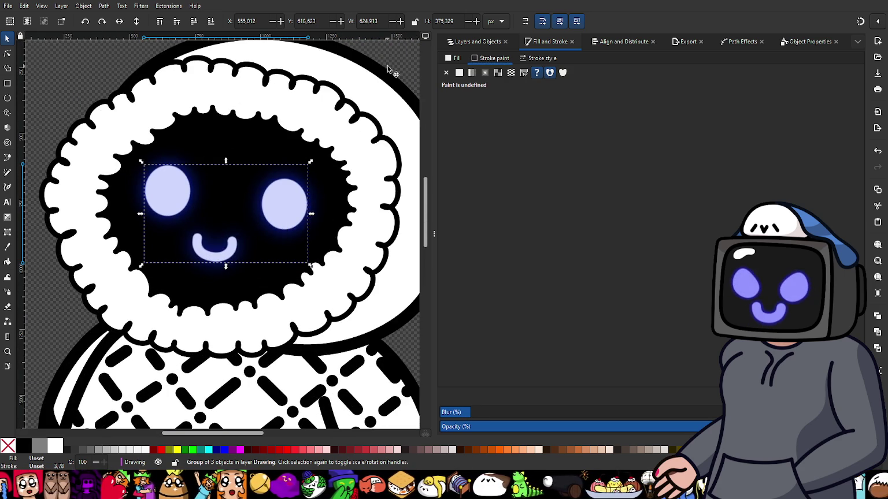
pyautogui.press('Escape')
pyautogui.scroll(2, 285, 201)
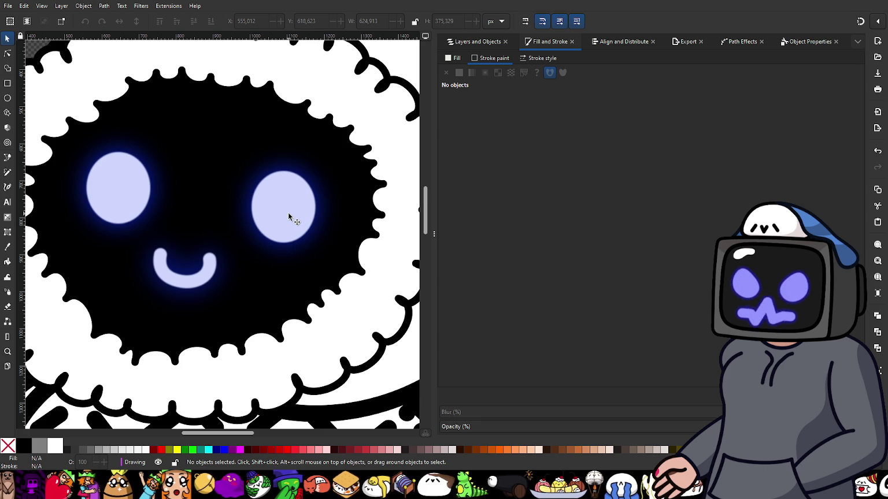
pyautogui.scroll(-2, 278, 225)
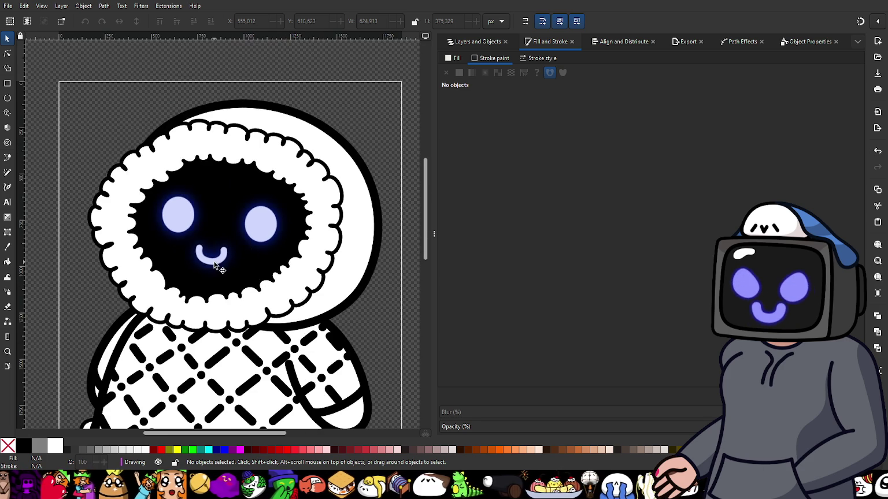
pyautogui.scroll(-2, 216, 265)
pyautogui.scroll(2, 229, 254)
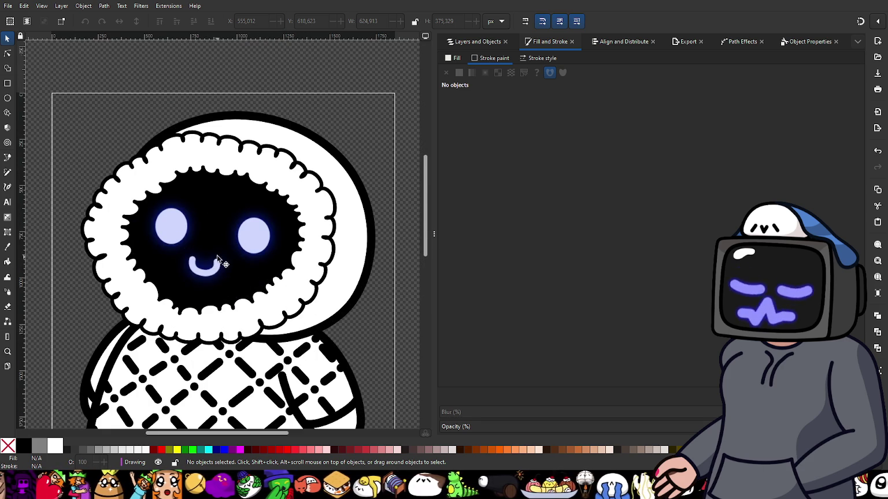
# - Select both eyes in the second Face group and slightly brighten their blue fill
pyautogui.scroll(2, 236, 246)
pyautogui.scroll(2, 237, 242)
pyautogui.click(240, 246)
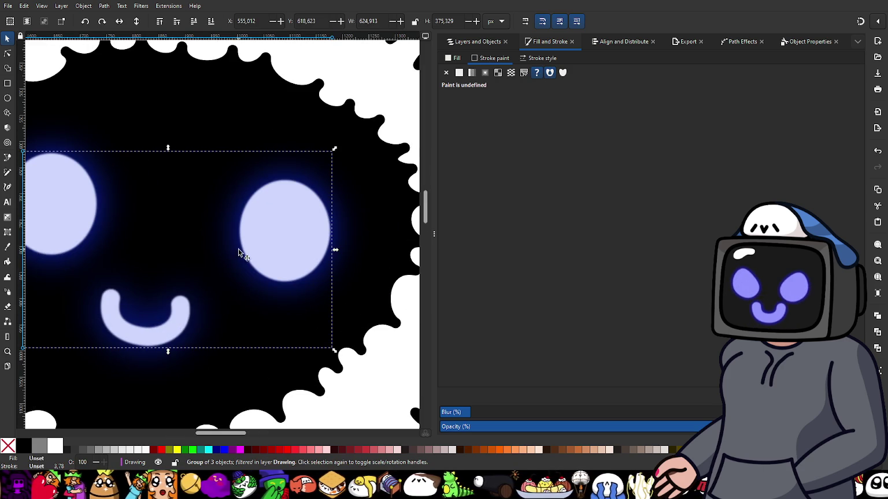
pyautogui.click(466, 43)
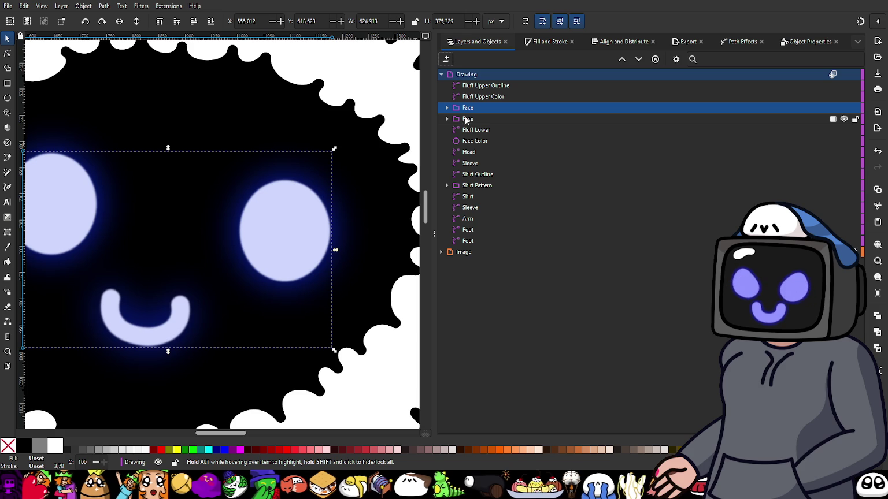
pyautogui.click(448, 118)
pyautogui.click(478, 132)
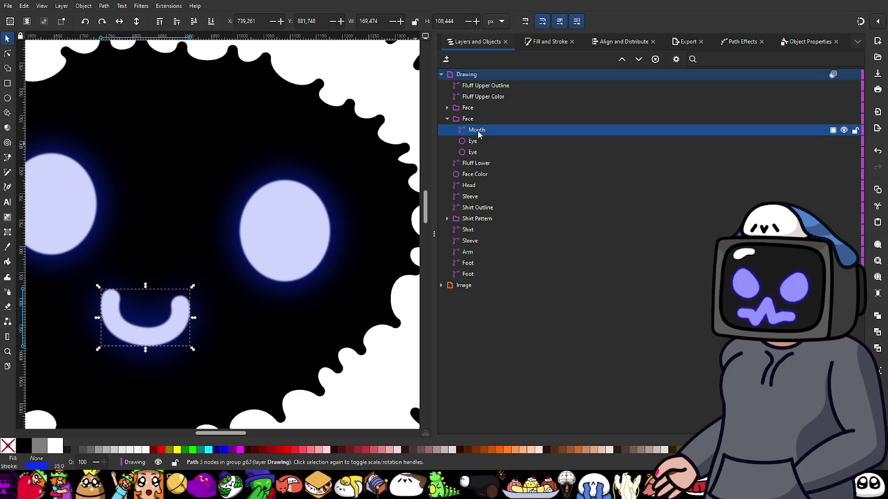
pyautogui.click(483, 142)
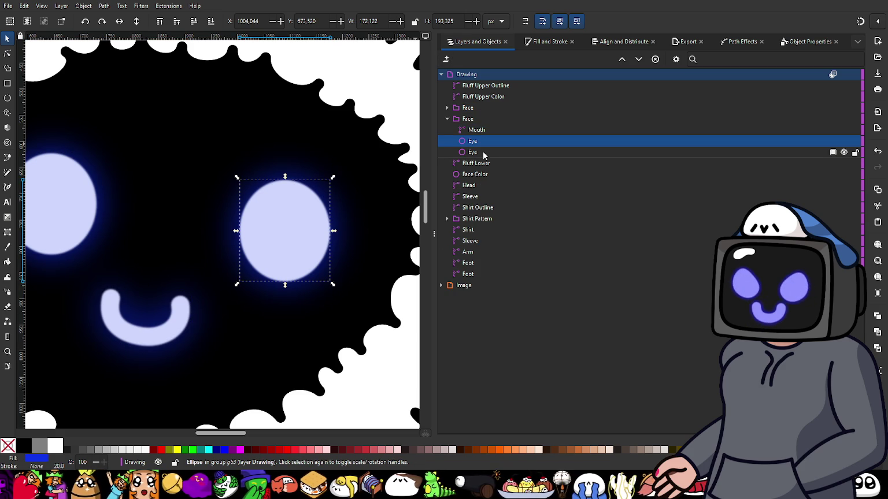
pyautogui.click(483, 152)
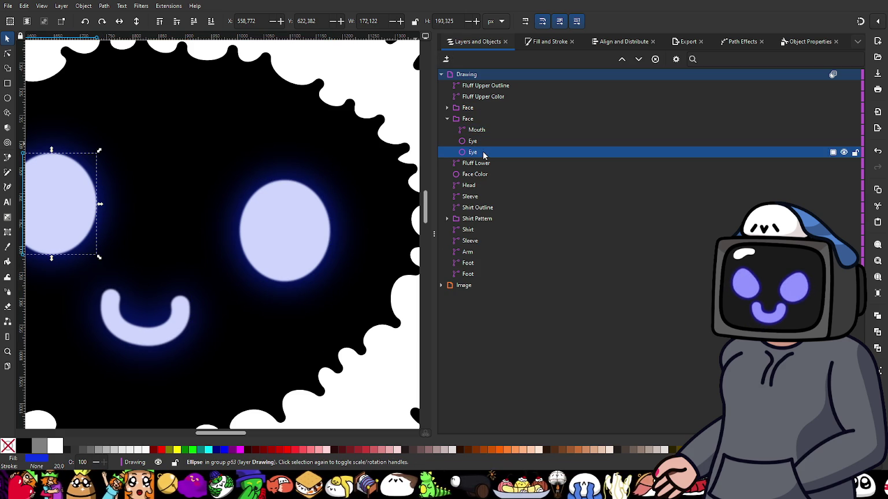
pyautogui.keyDown('shift'); pyautogui.click(479, 141); pyautogui.keyUp('shift')
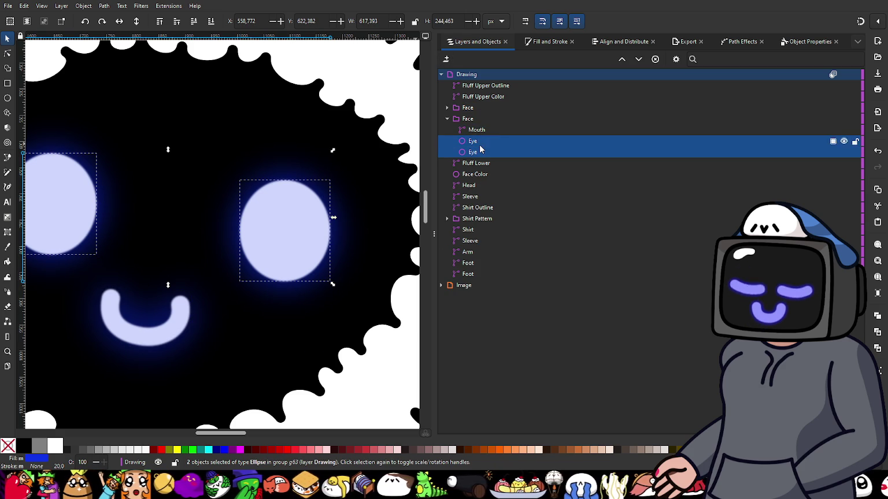
pyautogui.click(535, 43)
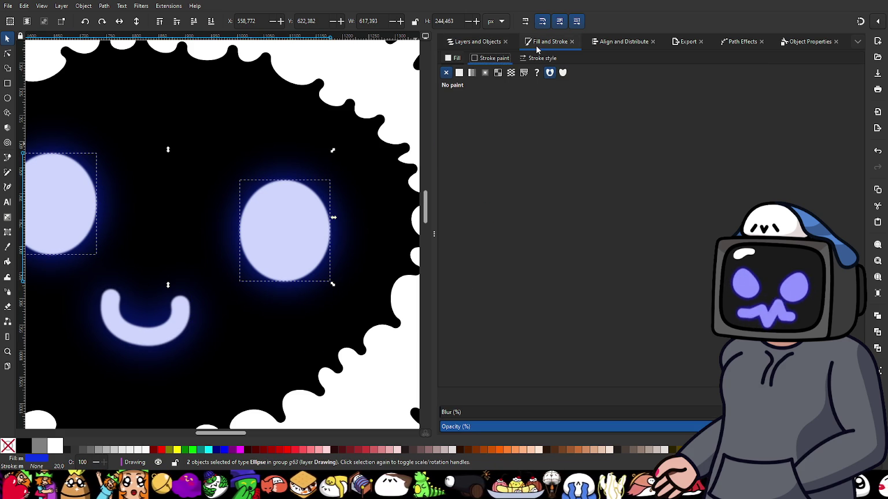
pyautogui.click(454, 57)
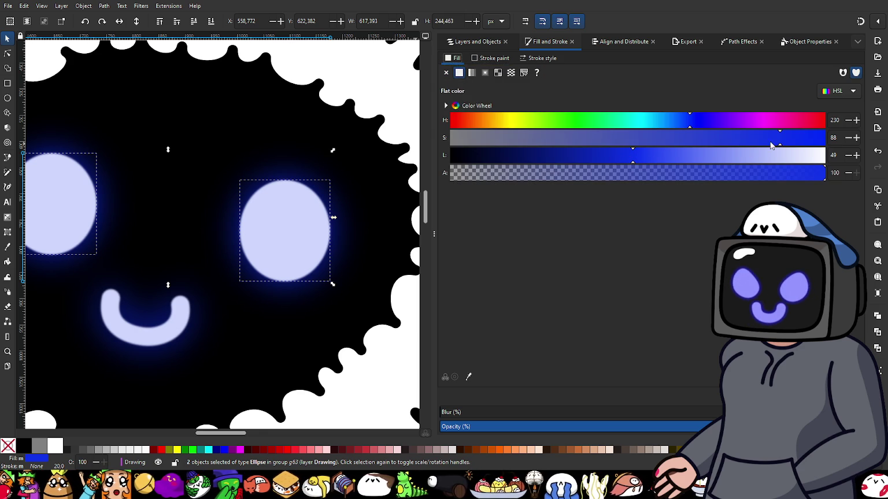
pyautogui.moveTo(633, 159); pyautogui.dragTo(642, 162)
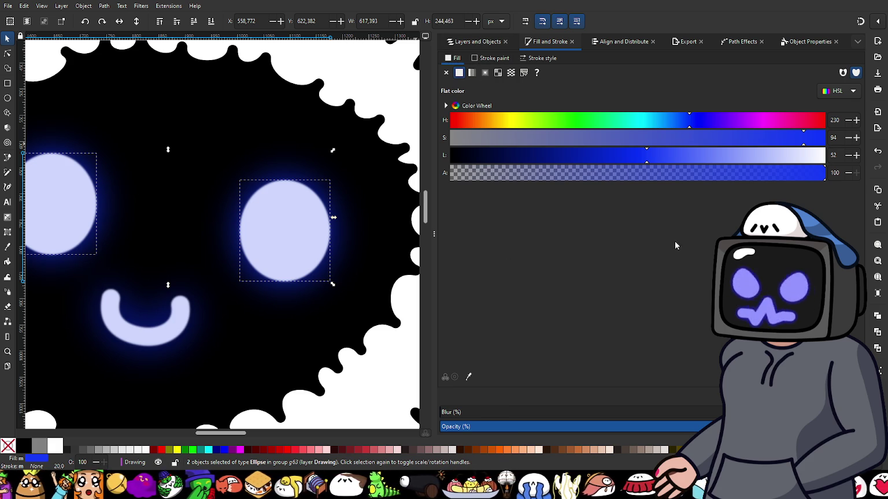
# - Brighten the Mouth's blue outline to HSL 230, 94, 53
pyautogui.click(477, 41)
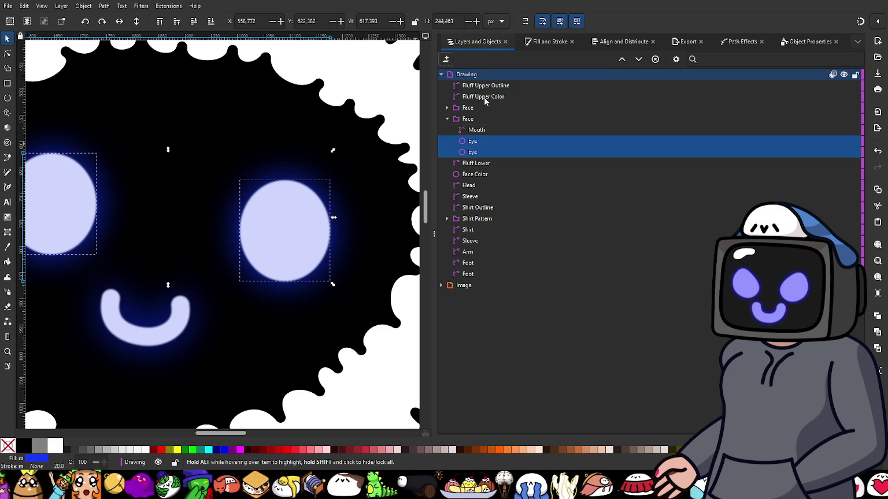
pyautogui.click(477, 129)
pyautogui.click(546, 42)
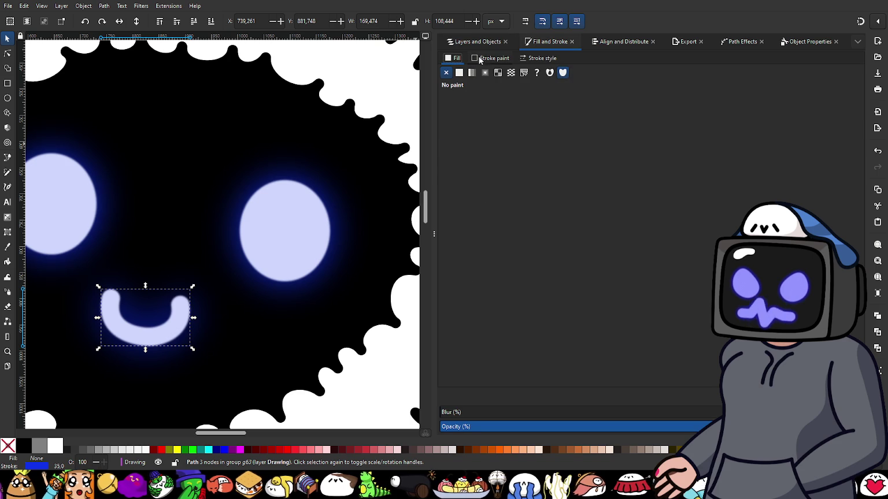
pyautogui.click(486, 58)
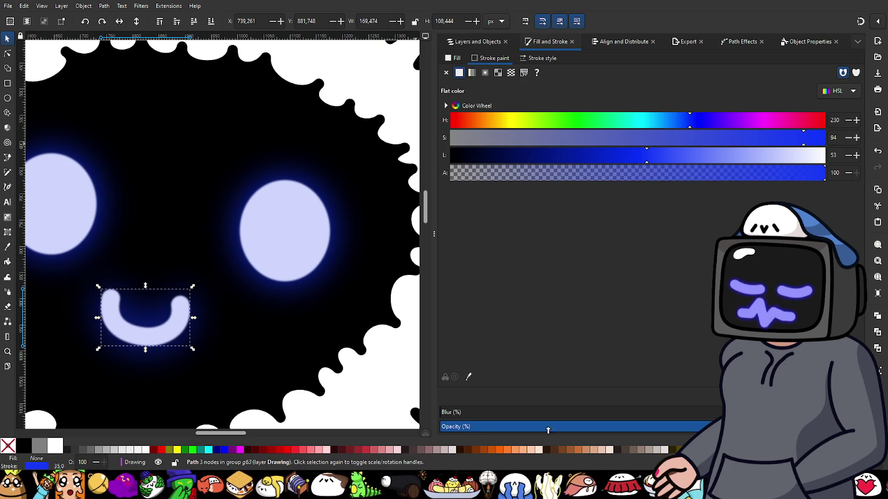
pyautogui.keyDown('ctrl'); pyautogui.scroll(-2, 265, 324); pyautogui.keyUp('ctrl')
pyautogui.keyDown('ctrl'); pyautogui.scroll(1, 263, 325); pyautogui.keyUp('ctrl')
pyautogui.scroll(-1, 264, 325)
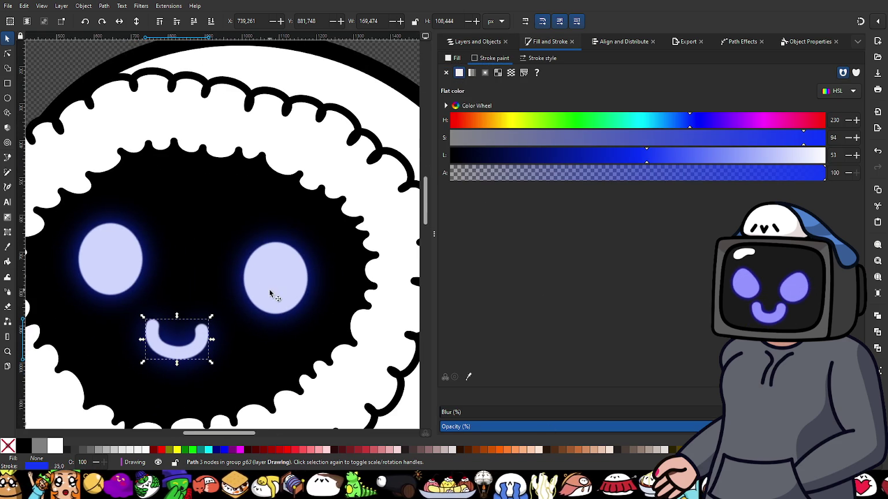
# - Select the black face ellipse and collapse the second Face group in Layers and Objects
pyautogui.click(311, 296)
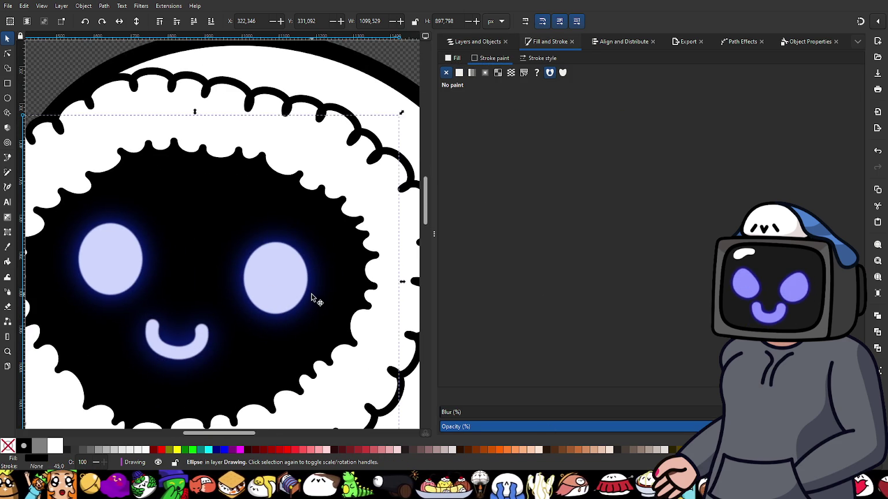
pyautogui.click(474, 42)
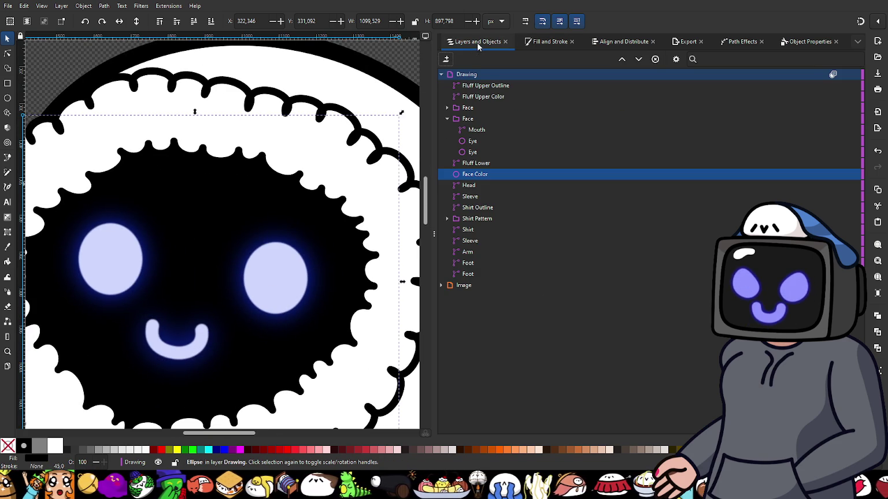
pyautogui.click(448, 119)
# - Duplicate the Face group and place the copy just above Fluff Lower
pyautogui.click(476, 120)
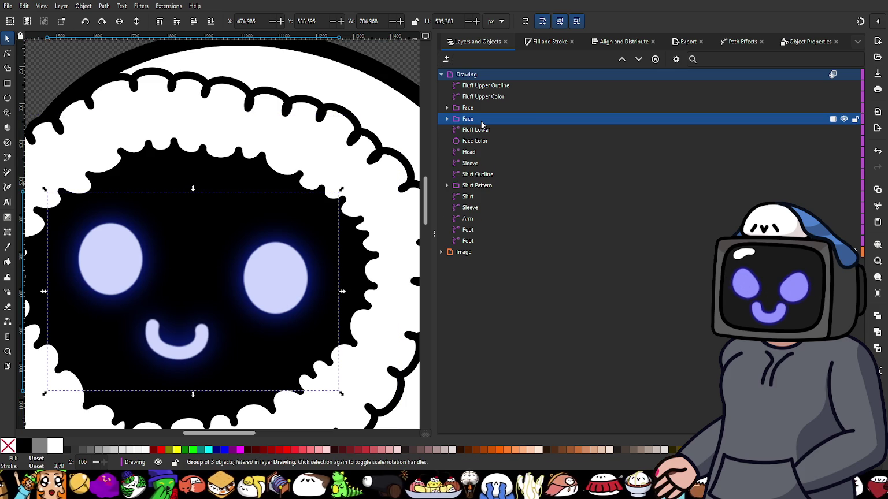
pyautogui.hotkey('ctrl', 'd')
pyautogui.press('Home')
pyautogui.moveTo(463, 99); pyautogui.dragTo(494, 136)
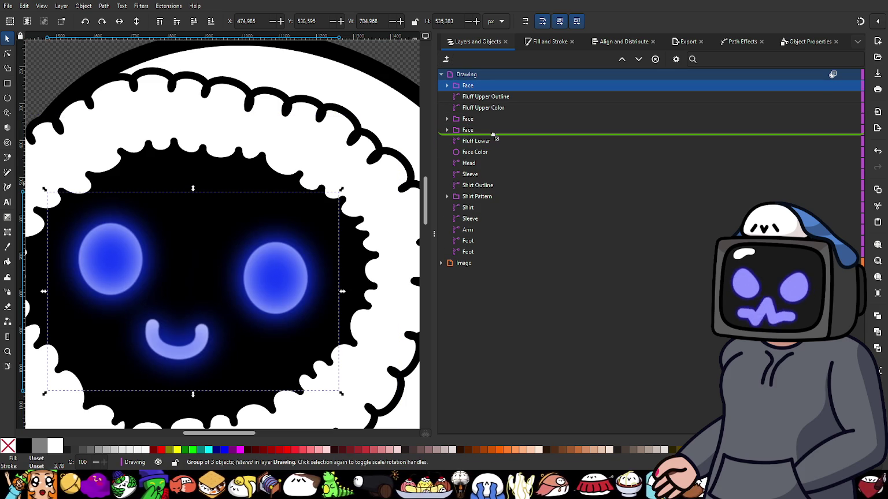
pyautogui.moveTo(493, 134); pyautogui.dragTo(493, 136)
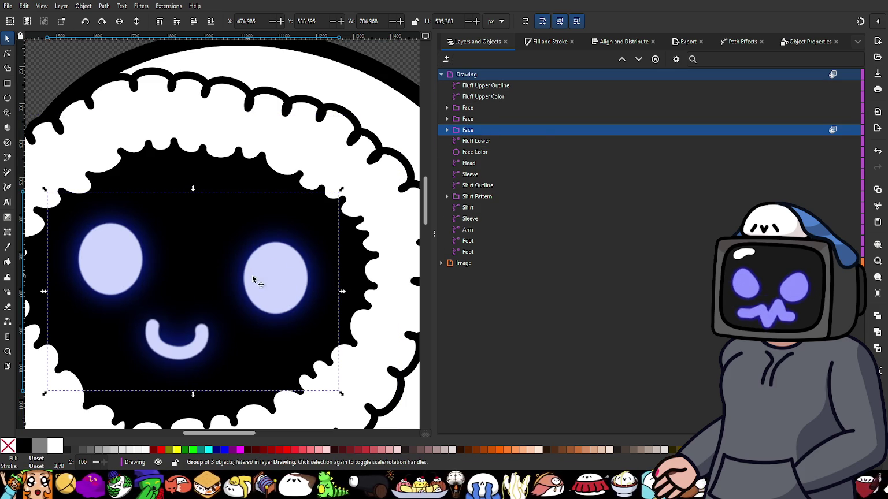
# - Lower the blur on one Face group and raise it on the next for a stronger glow
pyautogui.moveTo(468, 130)
pyautogui.click(474, 119)
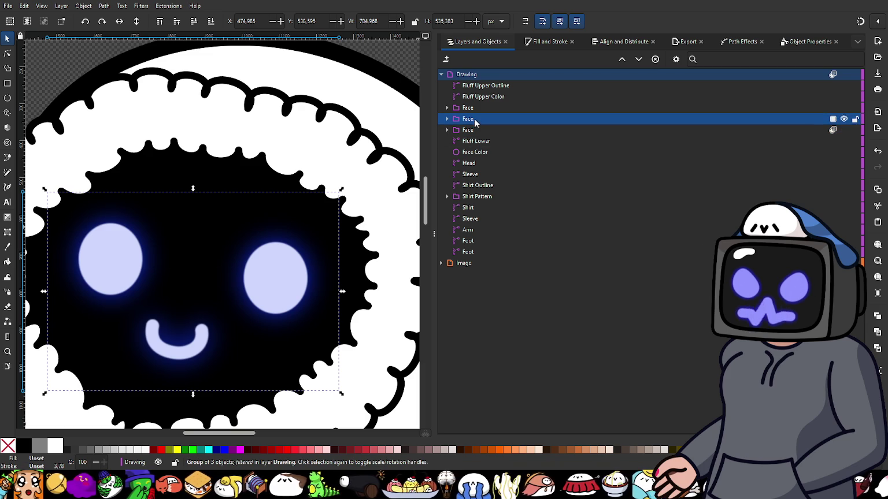
pyautogui.click(545, 42)
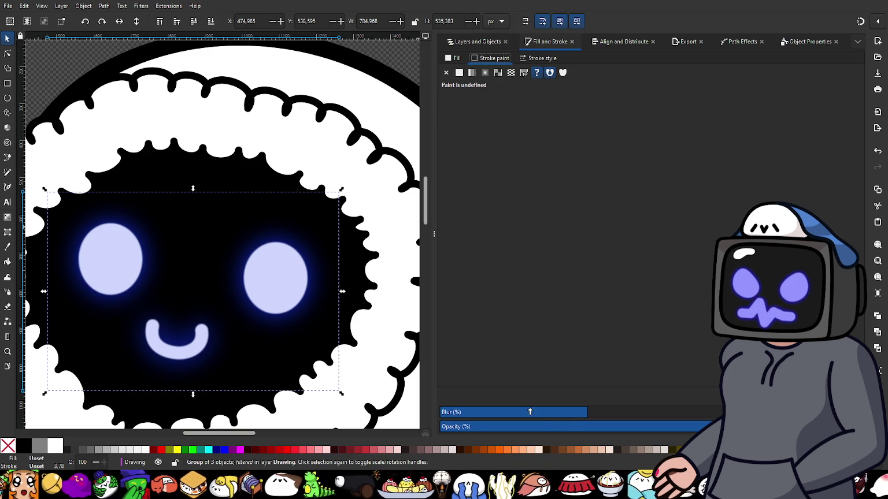
pyautogui.moveTo(587, 412)
pyautogui.mouseDown()
pyautogui.moveTo(553, 413)
pyautogui.moveTo(564, 414)
pyautogui.mouseUp()
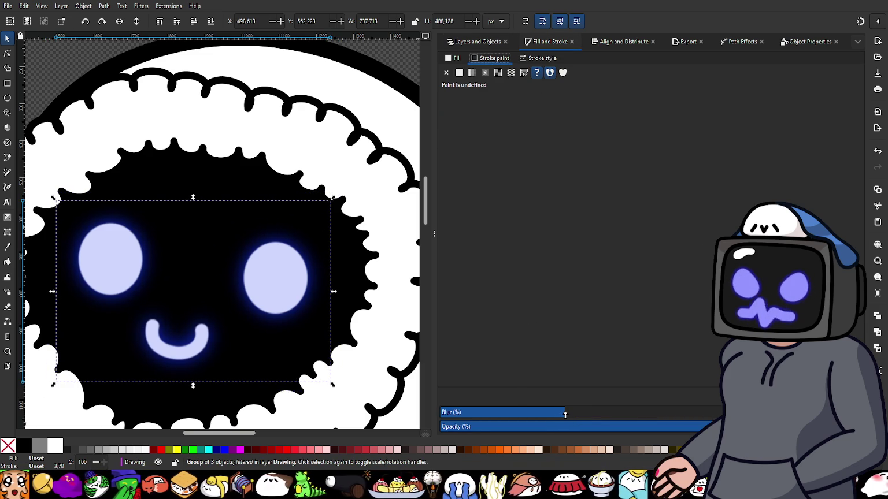
pyautogui.click(477, 42)
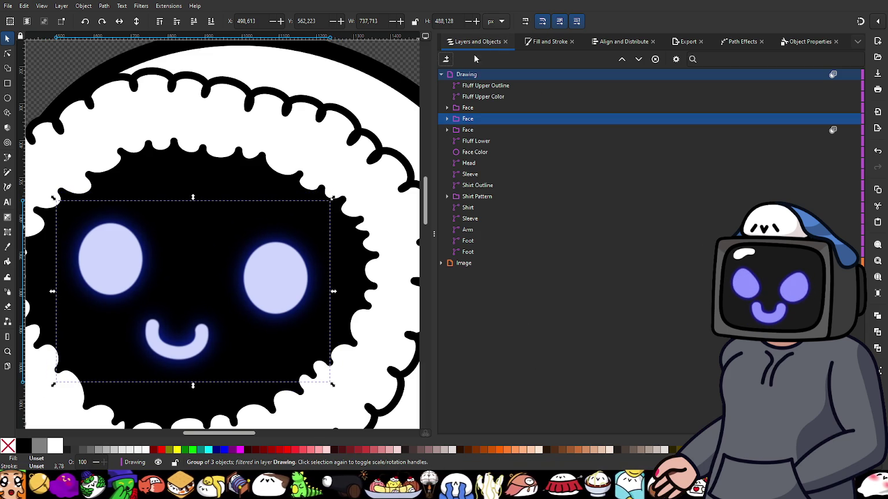
pyautogui.click(477, 129)
pyautogui.click(549, 42)
pyautogui.moveTo(555, 415)
pyautogui.mouseDown()
pyautogui.moveTo(619, 415)
pyautogui.moveTo(586, 420)
pyautogui.mouseUp()
# - Deselect the face group and zoom around to inspect the neon glow on the character
pyautogui.scroll(3, 266, 309)
pyautogui.scroll(-2, 291, 330)
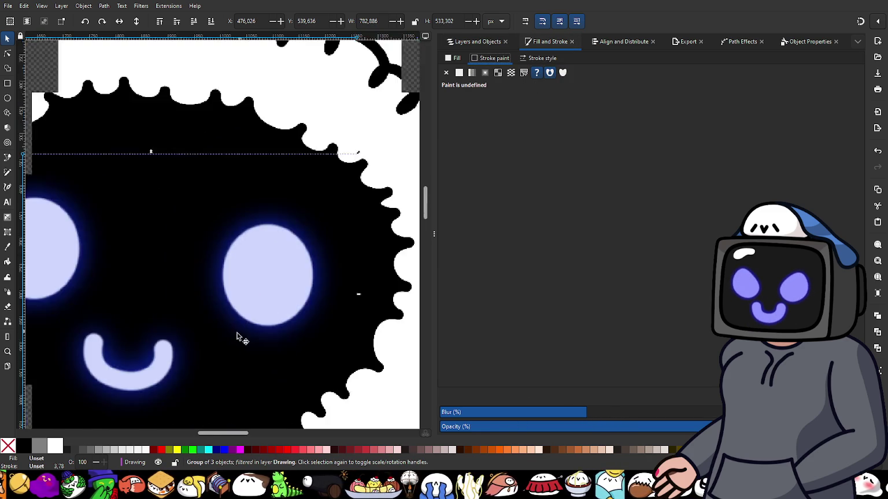
pyautogui.scroll(-2, 233, 347)
pyautogui.scroll(-1, 228, 356)
pyautogui.scroll(-1, 234, 195)
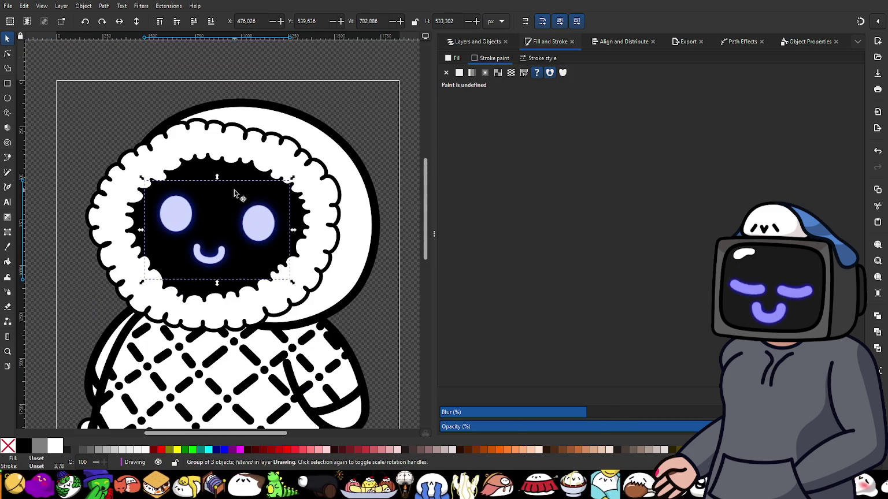
pyautogui.click(381, 119)
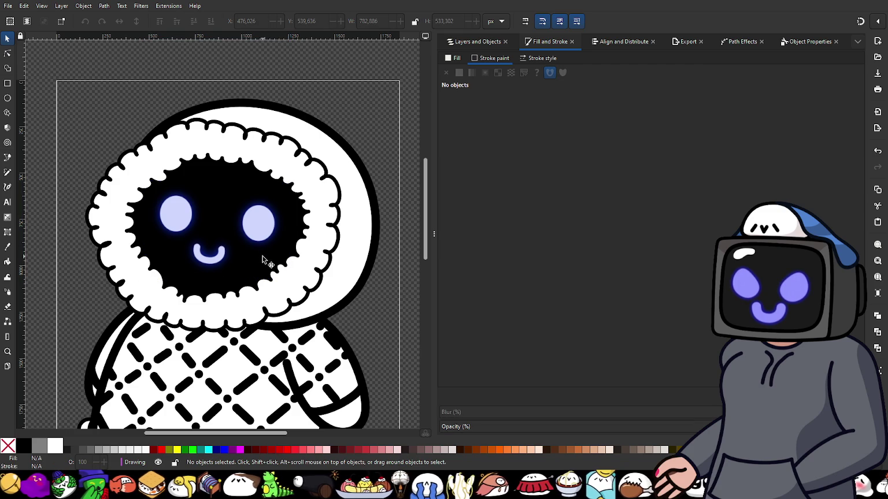
pyautogui.scroll(-1, 263, 261)
pyautogui.scroll(1, 249, 255)
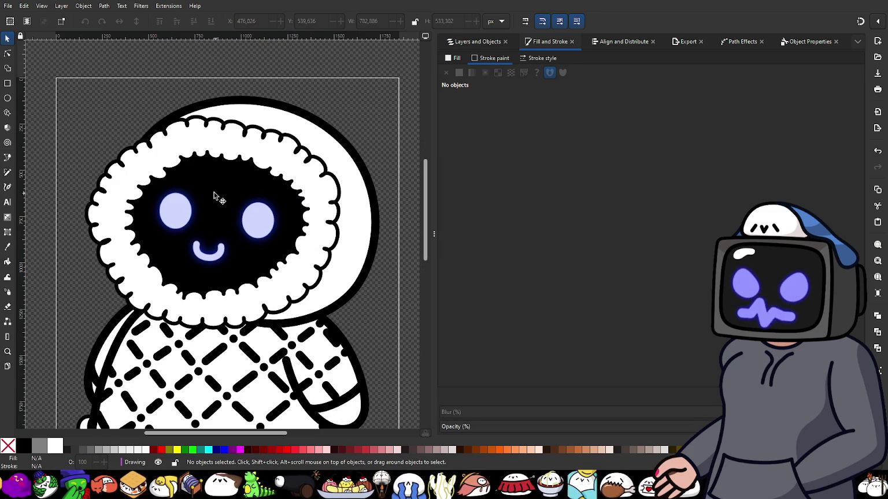
pyautogui.scroll(2, 183, 229)
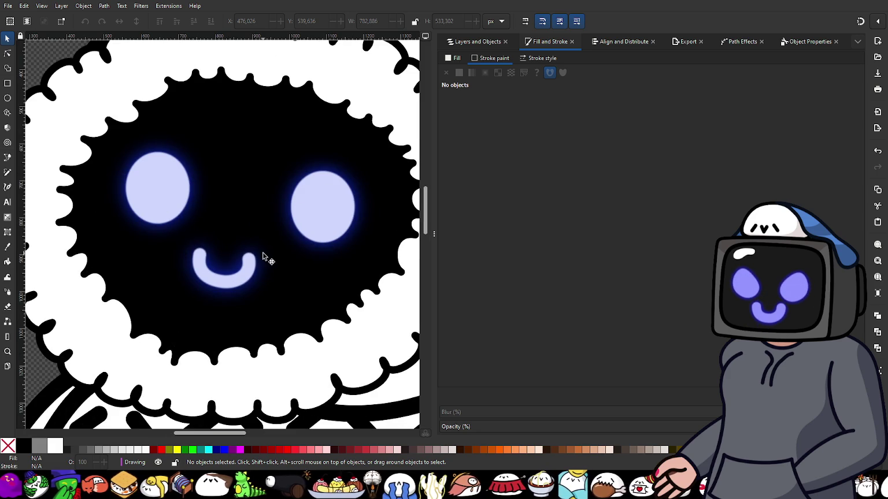
pyautogui.scroll(1, 252, 266)
pyautogui.scroll(1, 252, 266)
pyautogui.scroll(-1, 244, 273)
pyautogui.scroll(-1, 247, 274)
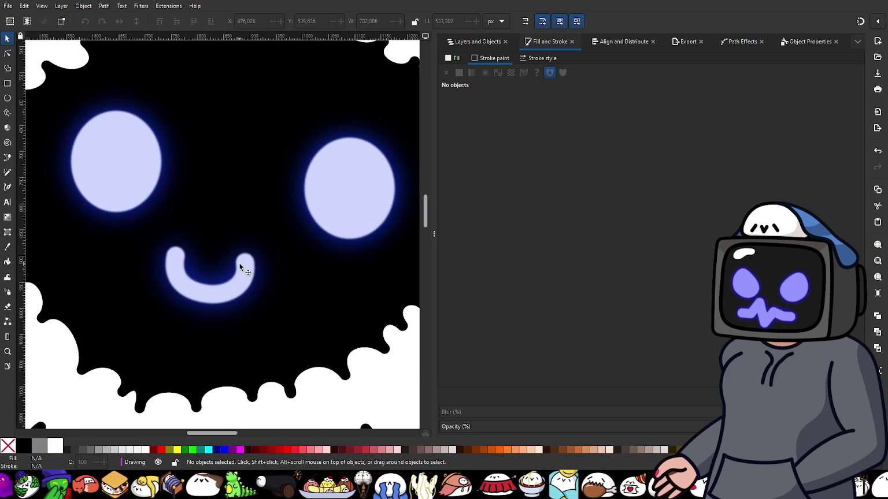
# - Bring up the Layers and Objects list and scroll through it
pyautogui.click(467, 43)
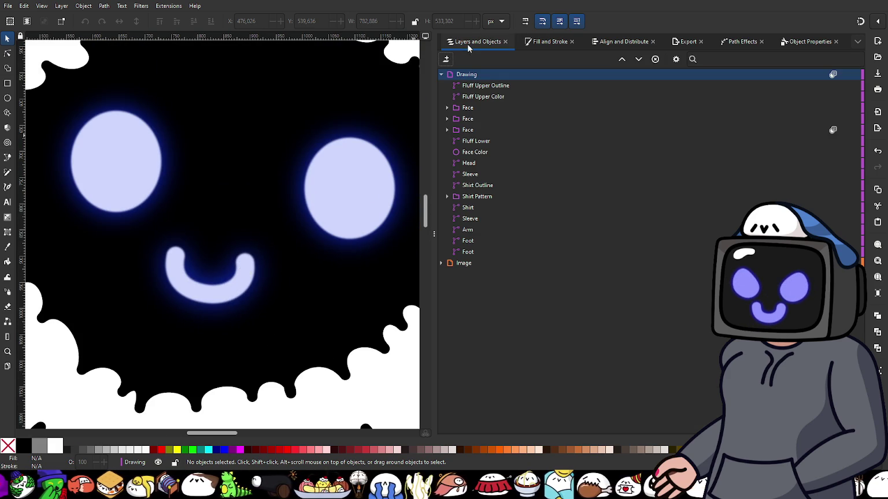
pyautogui.scroll(-2, 320, 164)
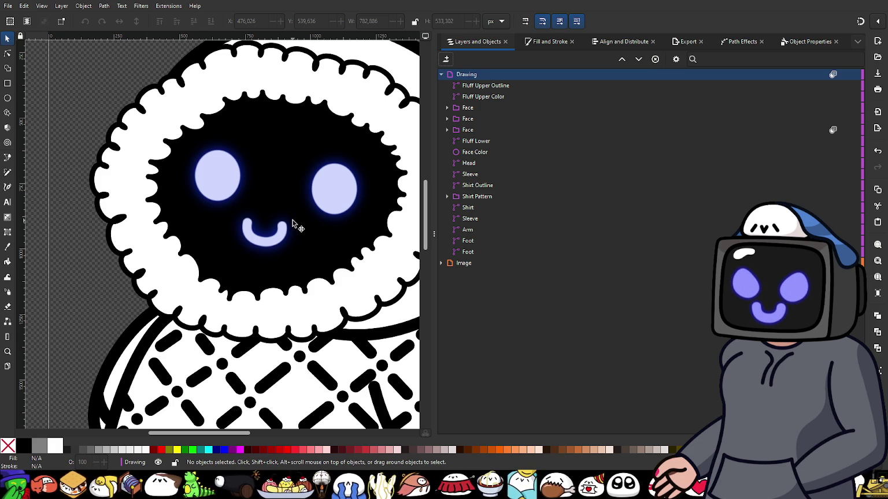
pyautogui.moveTo(478, 197)
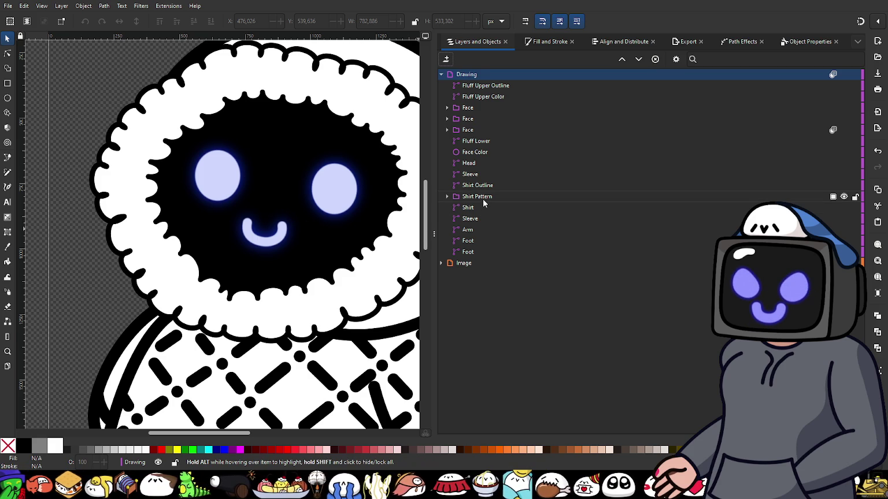
pyautogui.keyDown('ctrl'); pyautogui.scroll(-2, 353, 240); pyautogui.keyUp('ctrl')
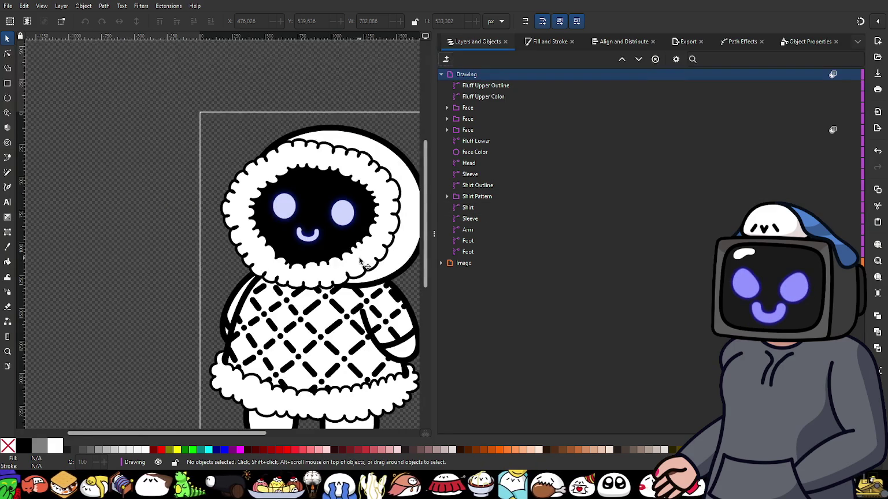
pyautogui.keyDown('ctrl'); pyautogui.scroll(1, 322, 205); pyautogui.keyUp('ctrl')
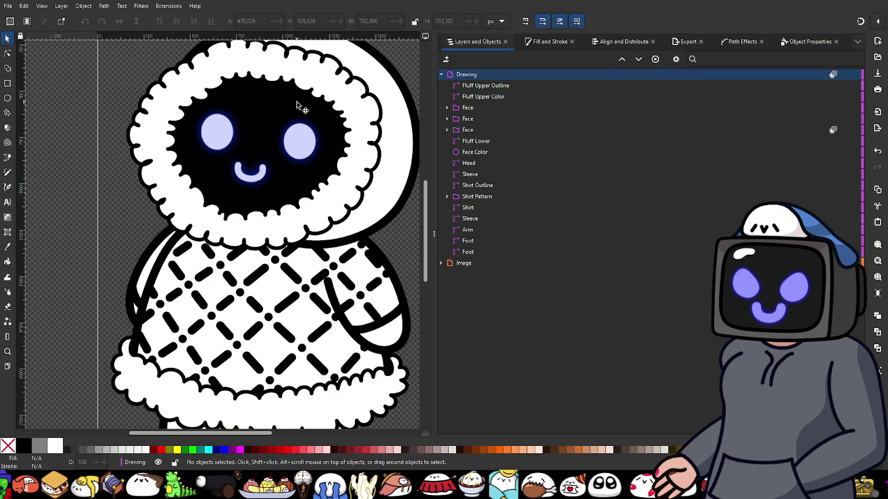
# - Recolour the Fluff Upper Outline stroke to dark slate blue, HSL 215, 29, 24
pyautogui.click(155, 89)
pyautogui.click(538, 43)
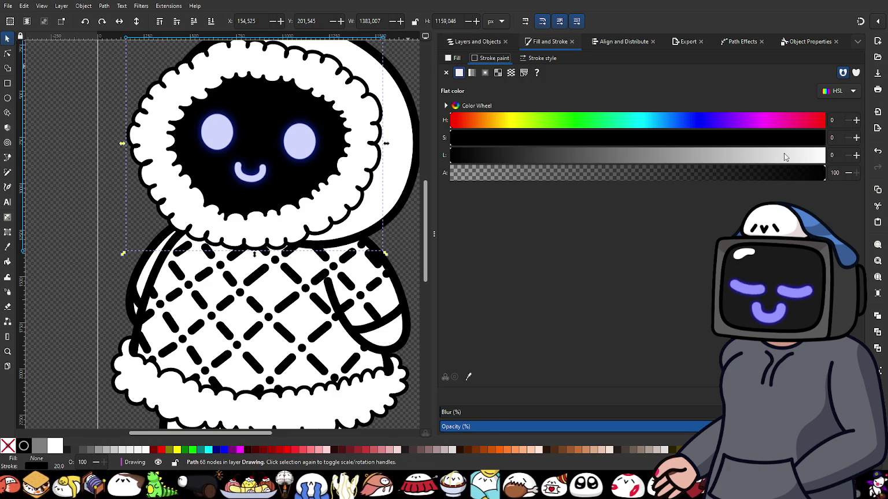
pyautogui.moveTo(468, 155); pyautogui.dragTo(546, 162)
pyautogui.click(699, 120)
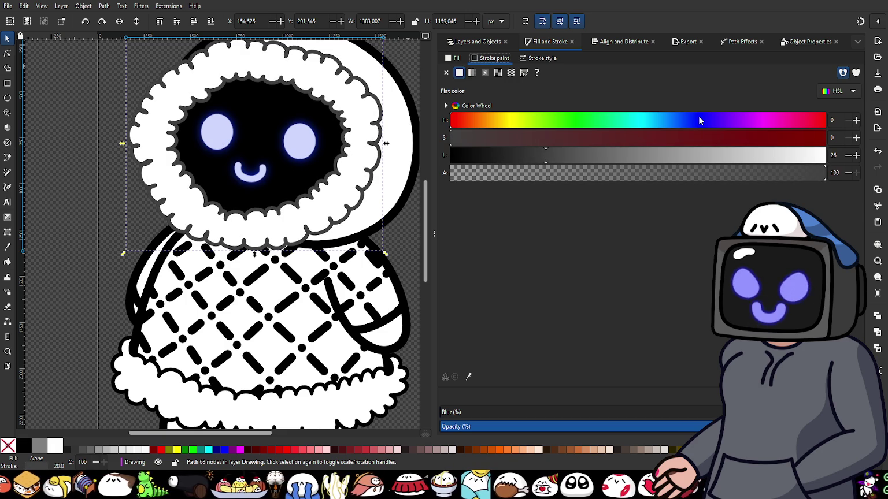
pyautogui.moveTo(698, 120); pyautogui.dragTo(675, 125)
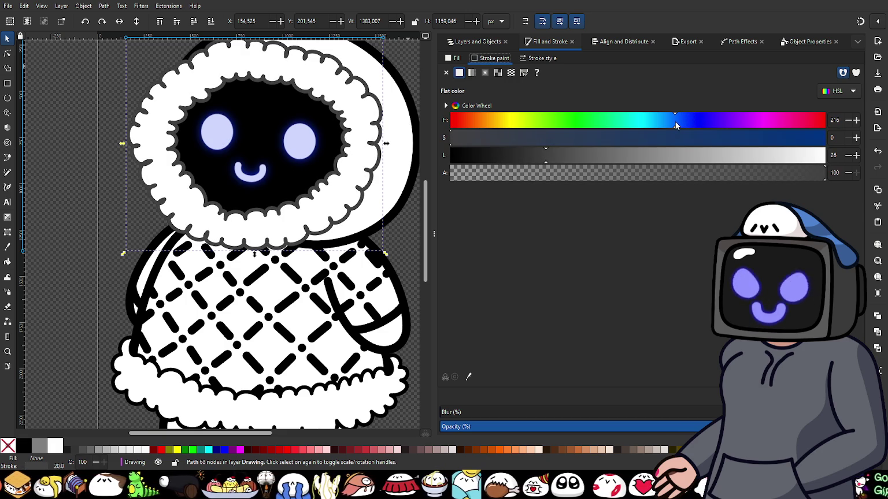
pyautogui.moveTo(583, 142)
pyautogui.mouseDown()
pyautogui.moveTo(590, 144)
pyautogui.moveTo(573, 142)
pyautogui.mouseUp()
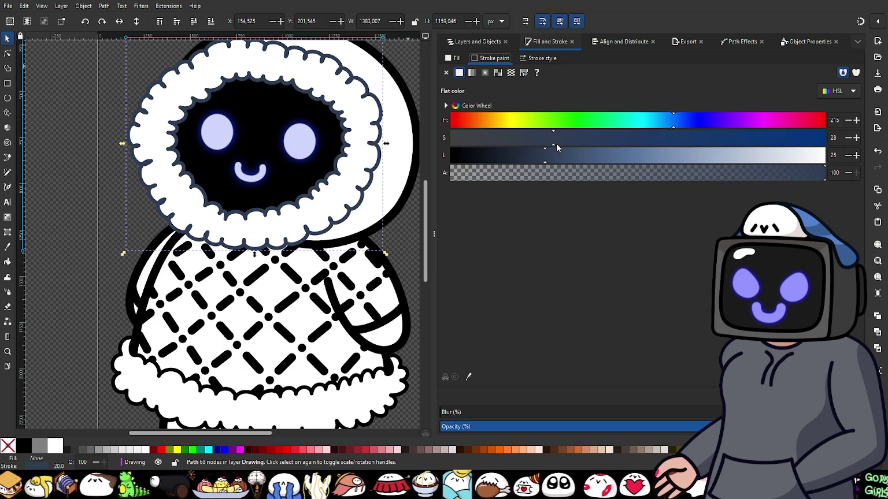
pyautogui.moveTo(554, 161); pyautogui.dragTo(538, 160)
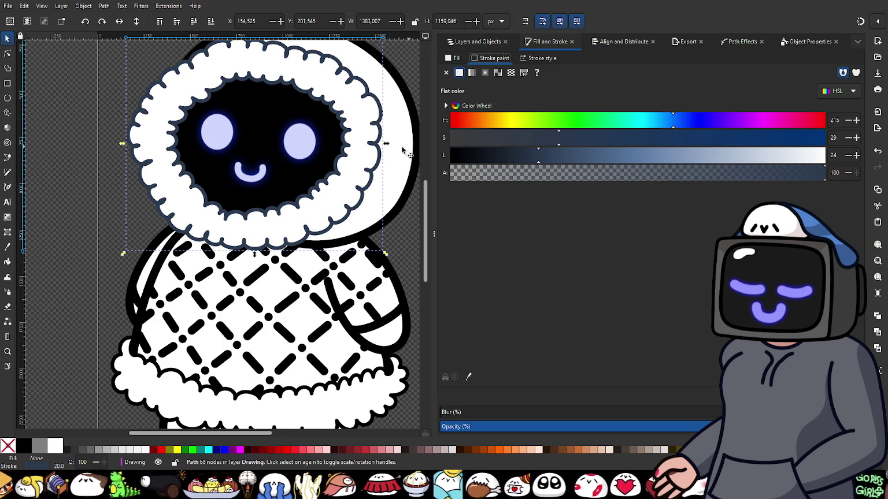
# - Select the head's outer outline and switch to the Dropper to copy that colour
pyautogui.scroll(3, 301, 196)
pyautogui.scroll(2, 311, 208)
pyautogui.scroll(-5, 311, 210)
pyautogui.scroll(-1, 311, 211)
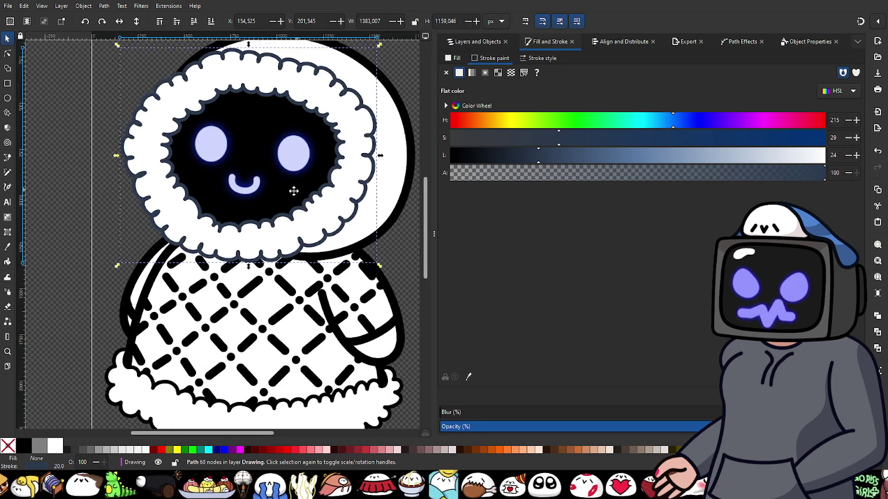
pyautogui.scroll(-2, 293, 190)
pyautogui.scroll(2, 323, 174)
pyautogui.scroll(2, 357, 143)
pyautogui.click(358, 144)
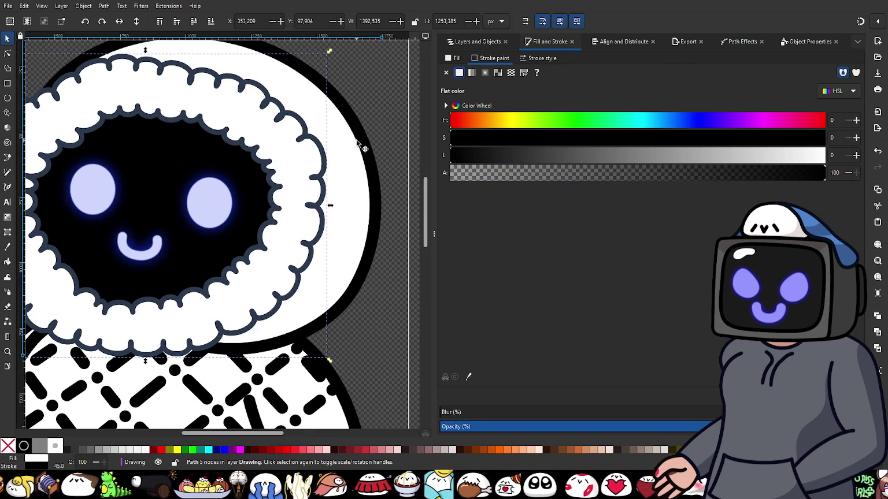
pyautogui.click(469, 378)
pyautogui.scroll(1, 311, 241)
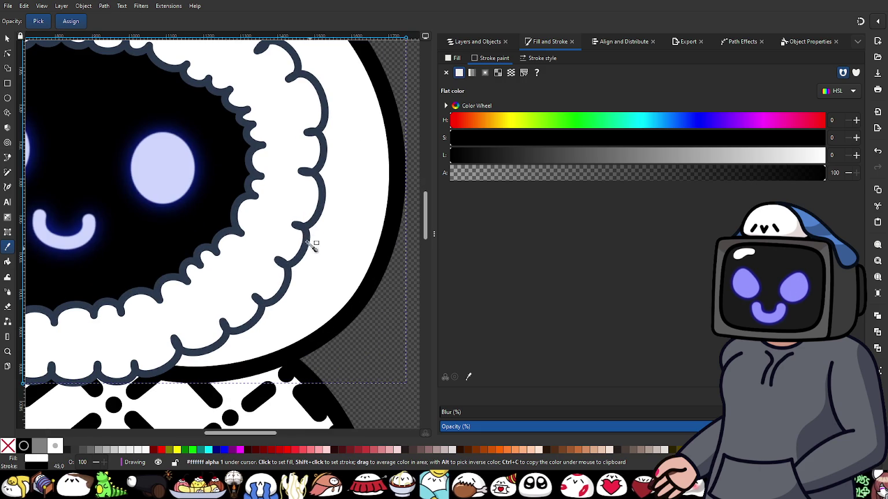